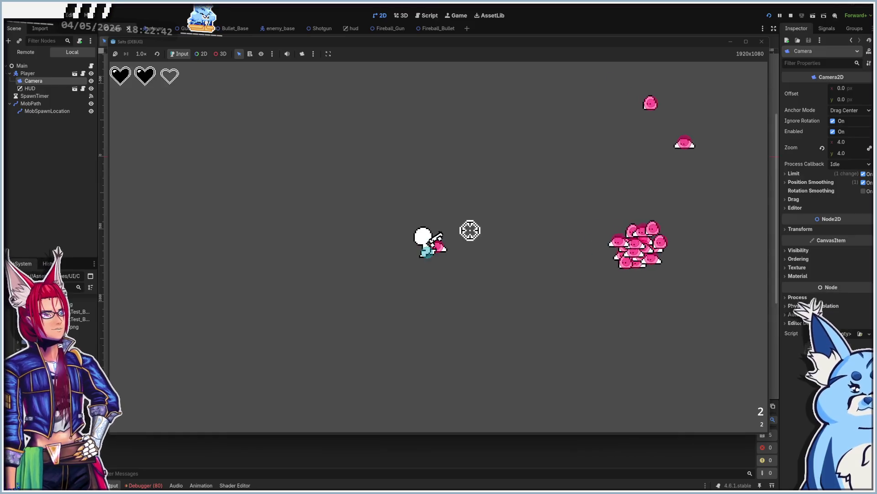
Move the player around the running test game with the W, A, S and D keys.
key(s)
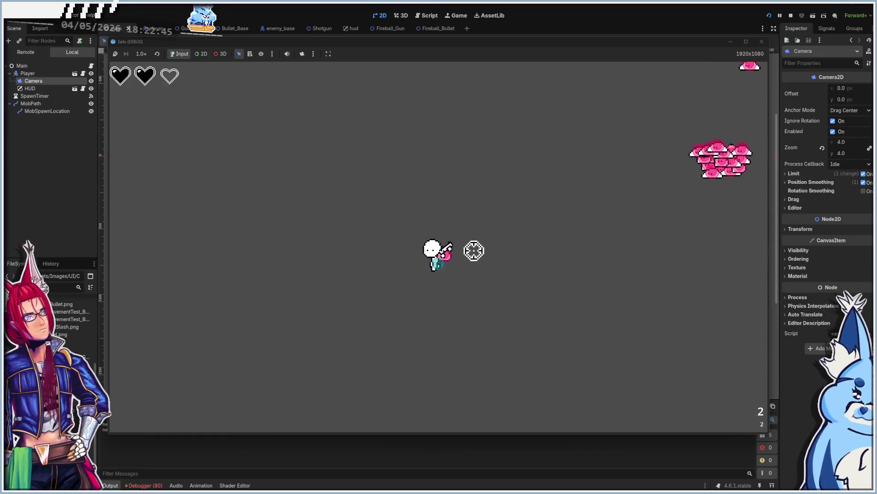
key(w)
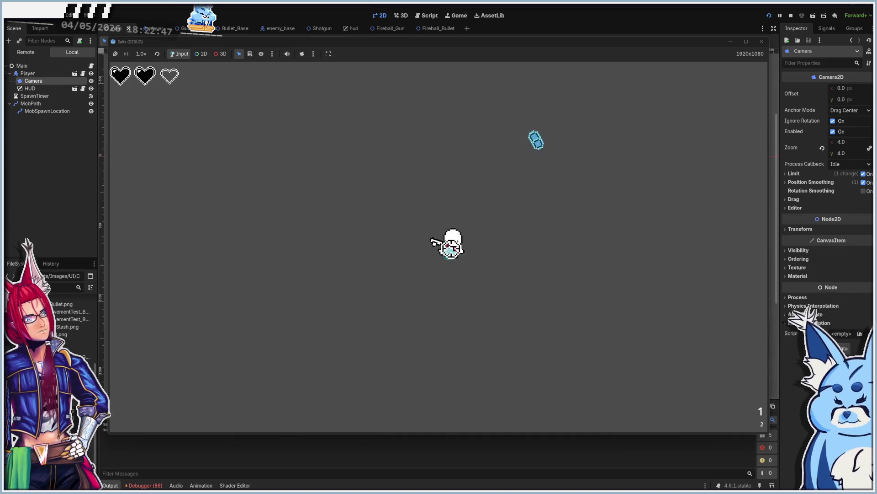
key(d)
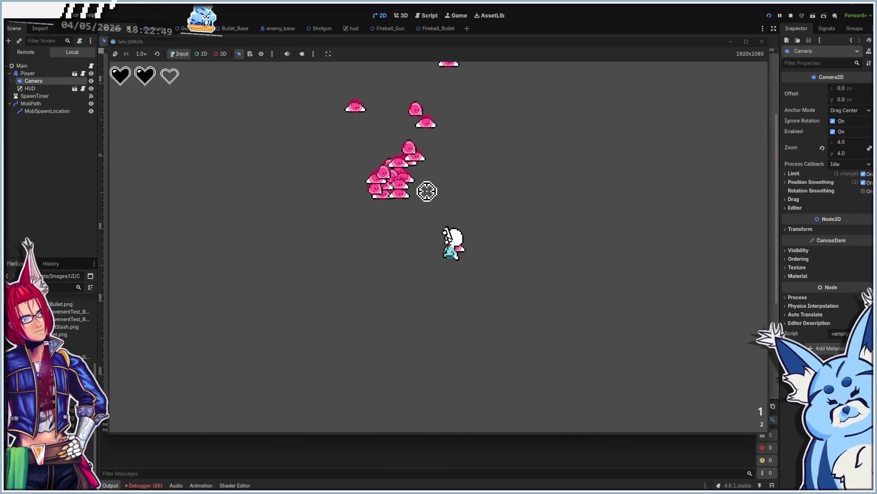
key(a)
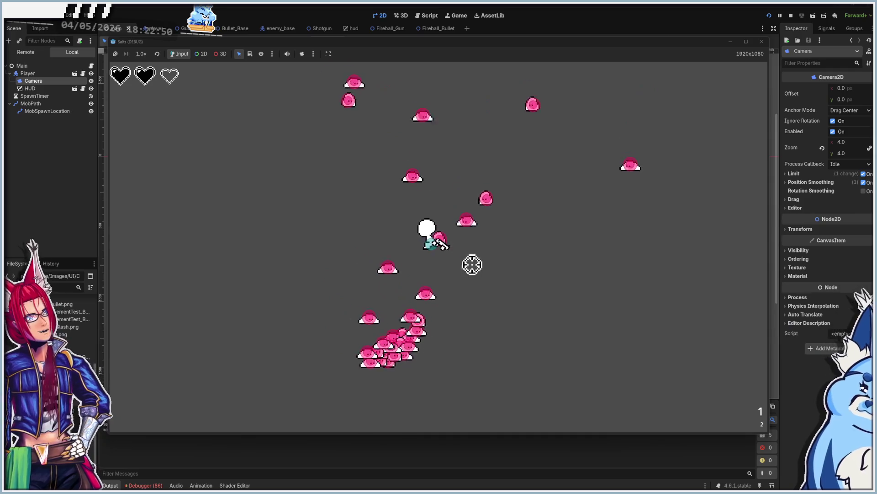
key(d)
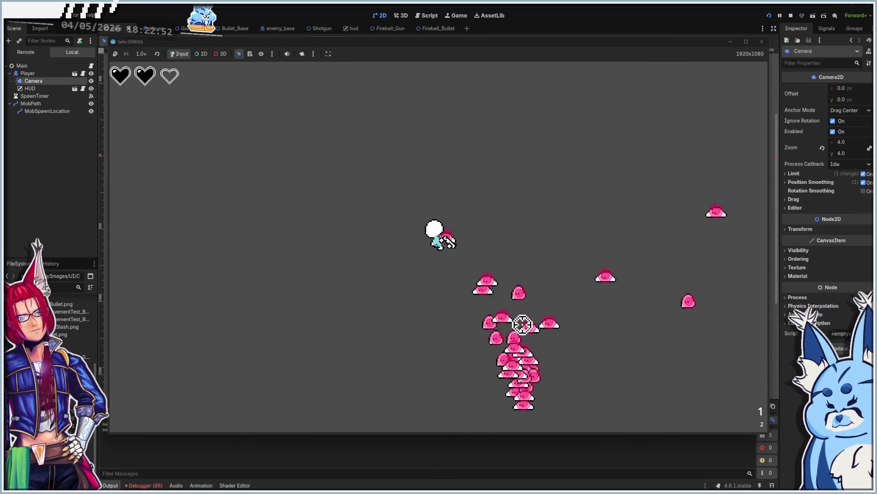
key(s)
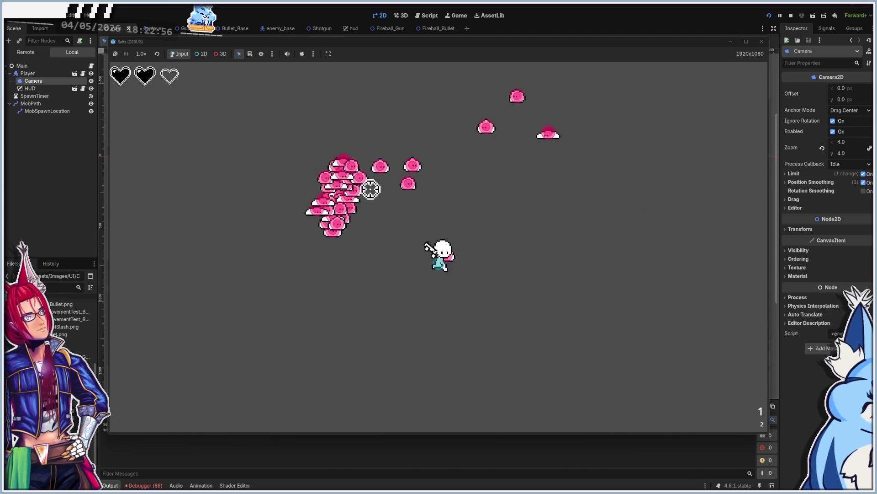
key(a)
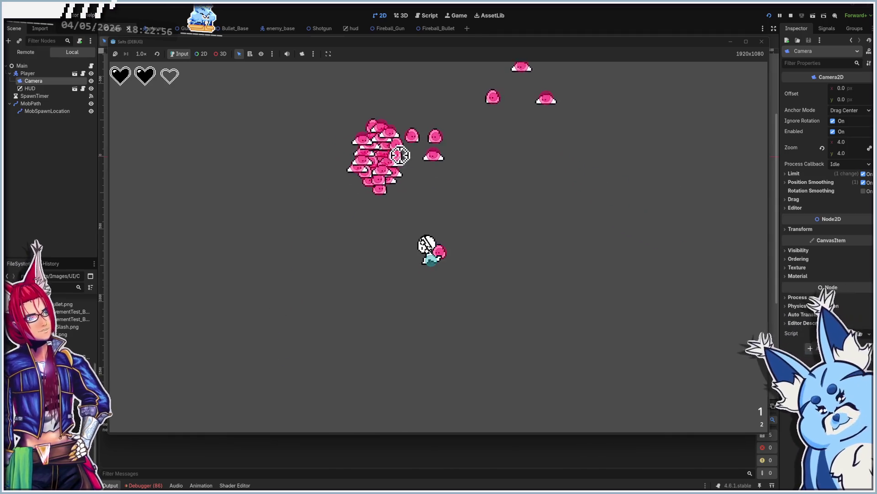
key(w)
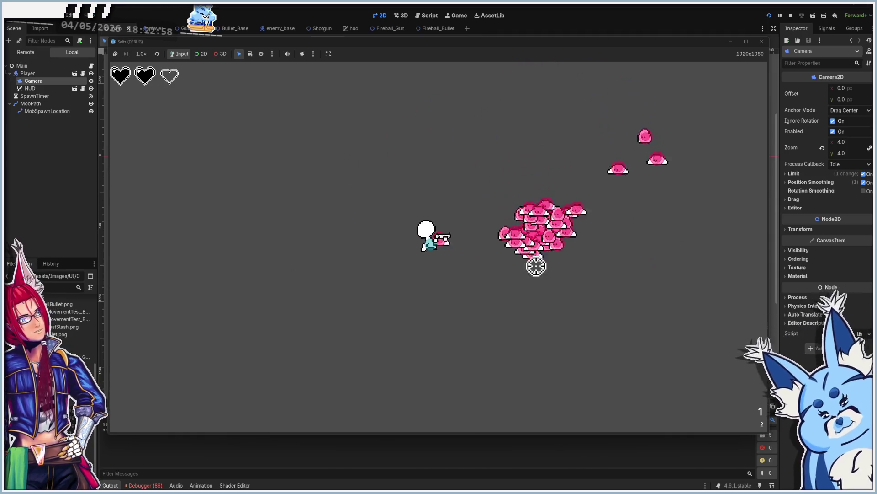
key(s)
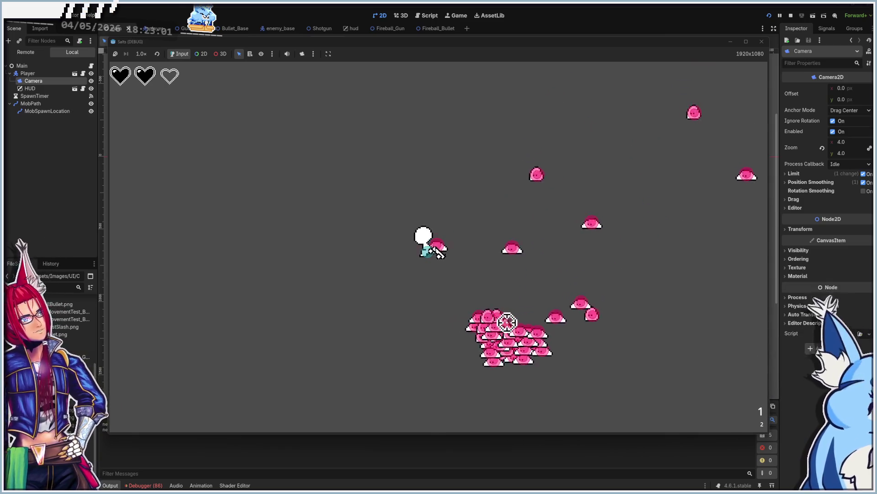
key(d)
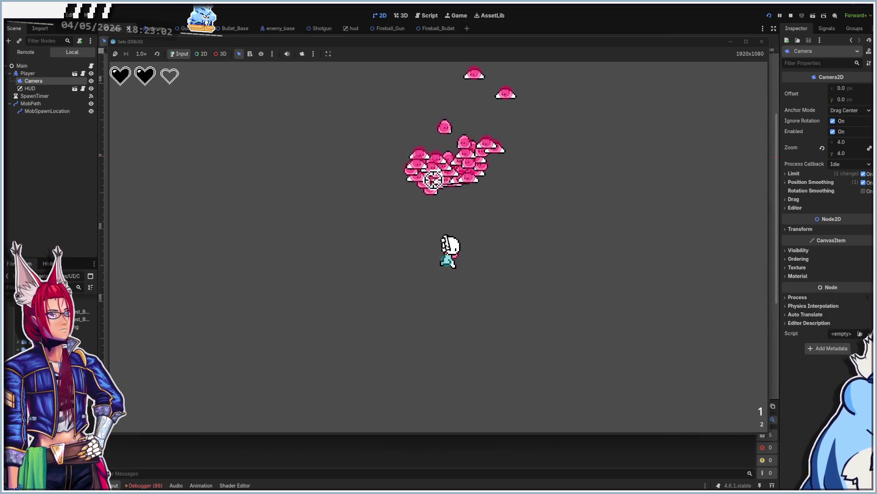
key(a)
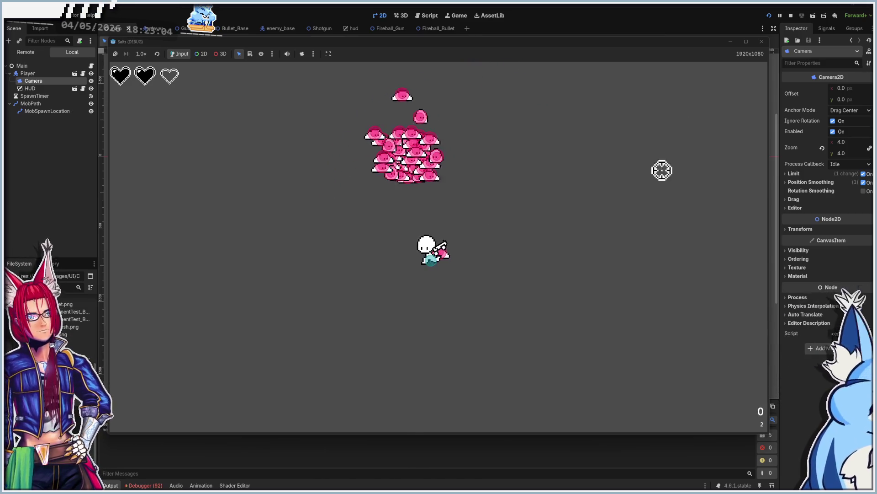
Stop the game and review the 'no animation with name default' errors in the Debugger's Errors list.
click(763, 43)
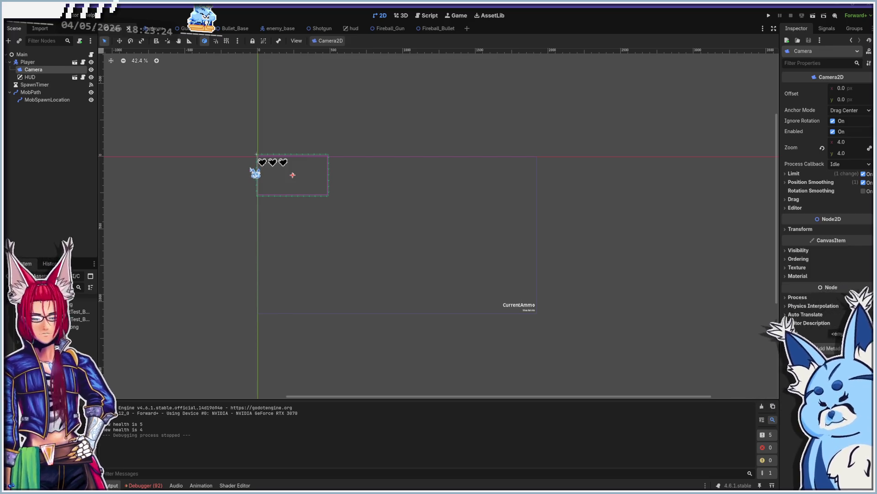
click(143, 485)
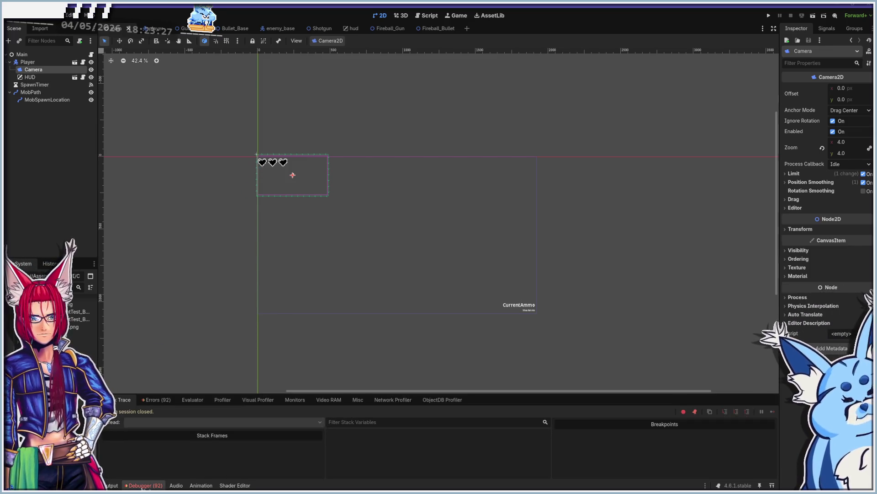
click(152, 400)
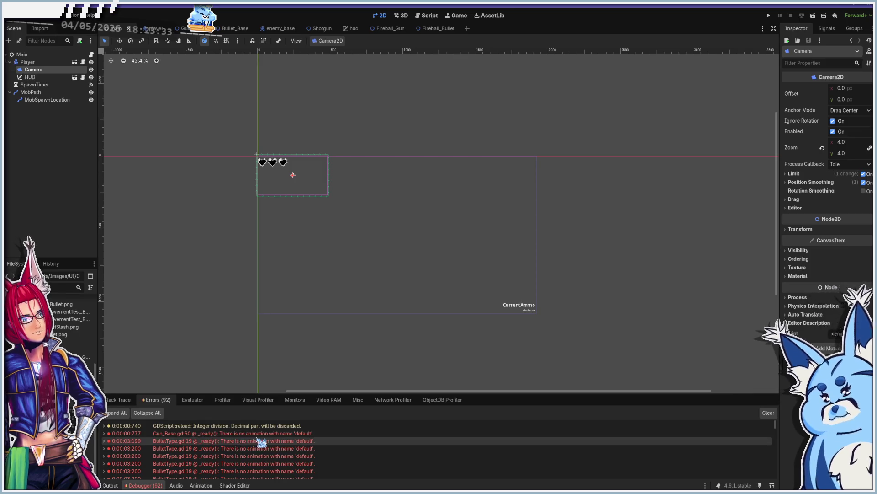
mouse_move(321, 436)
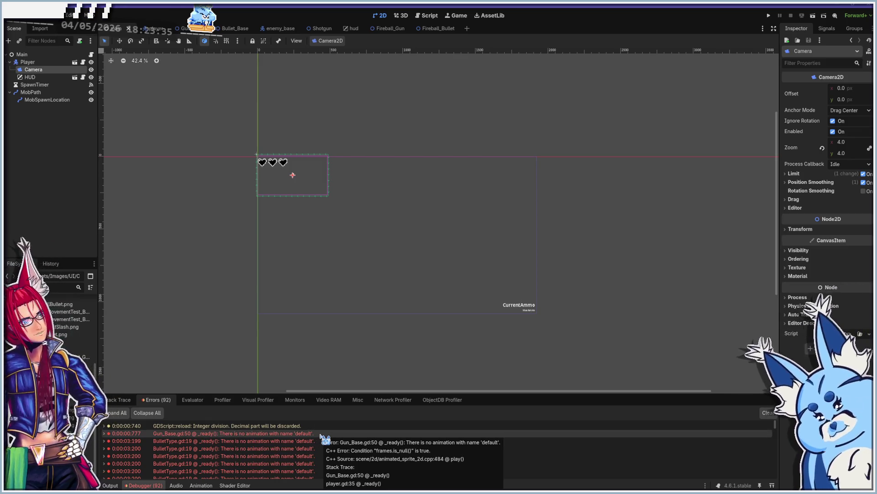
scroll(325, 440, down, 4)
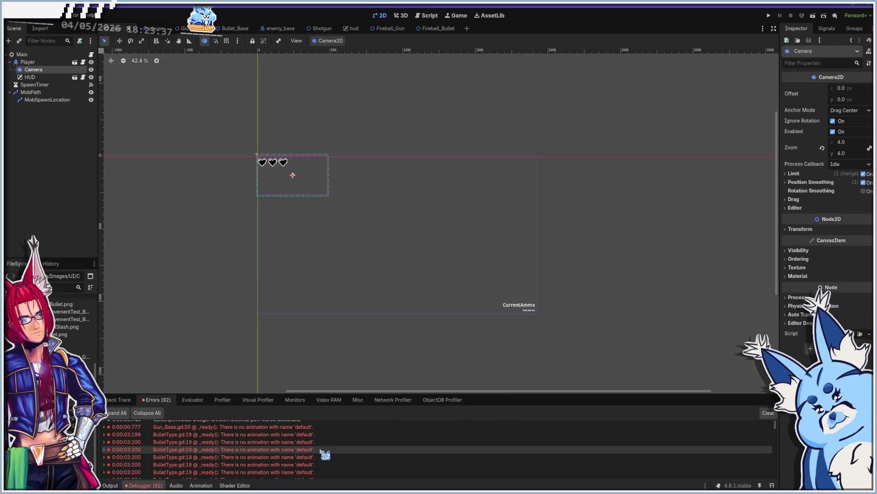
scroll(321, 454, up, 2)
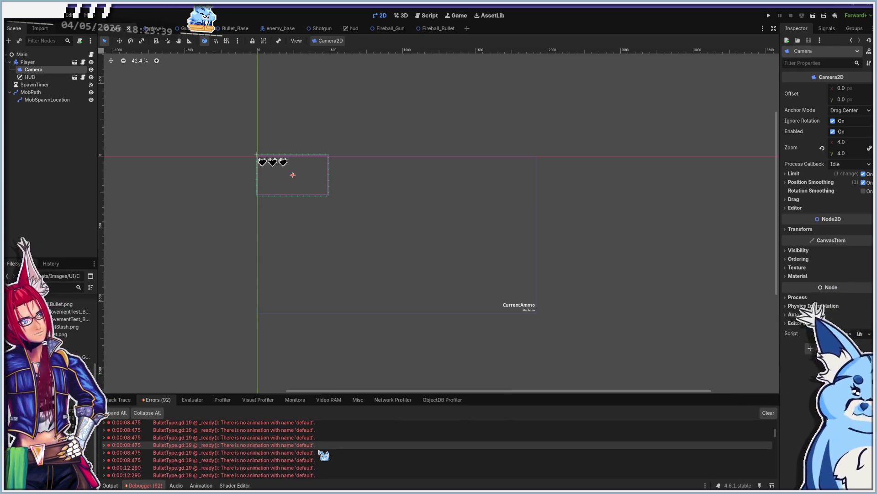
scroll(324, 454, up, 3)
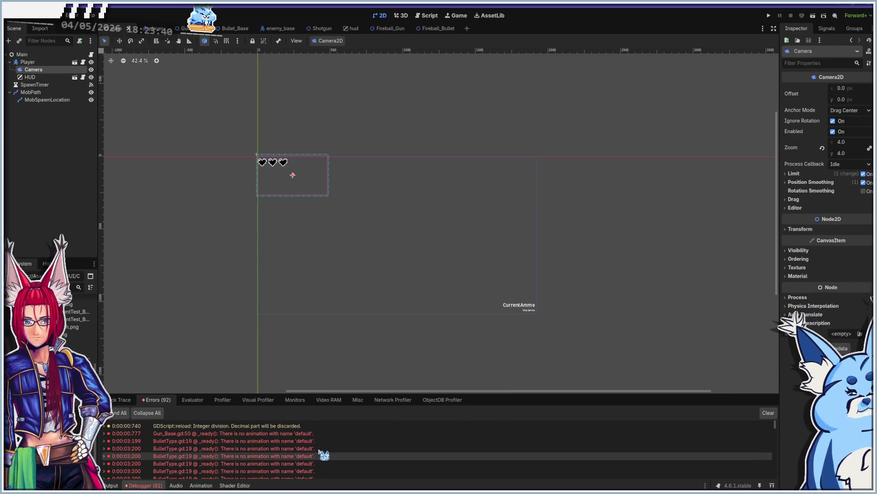
Inspect BulletType.gd and the Gun_Base.gd line 50 error from the Bullet_Base scene.
click(233, 29)
click(426, 15)
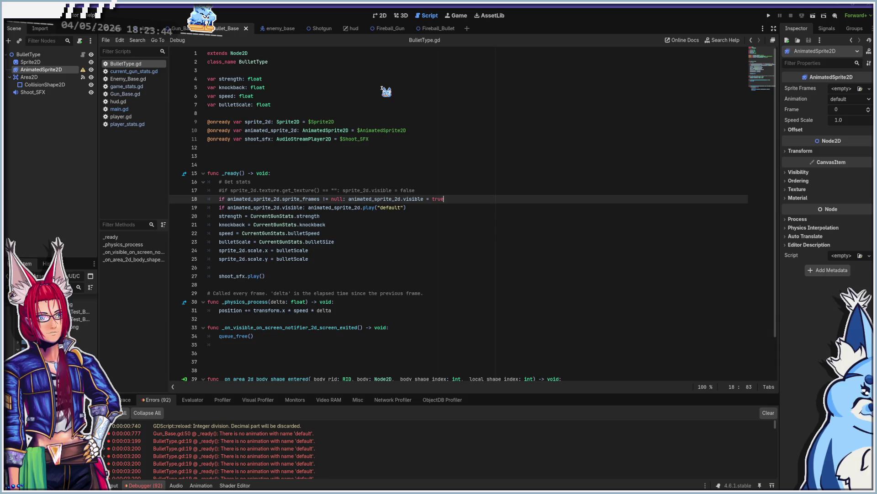
click(199, 434)
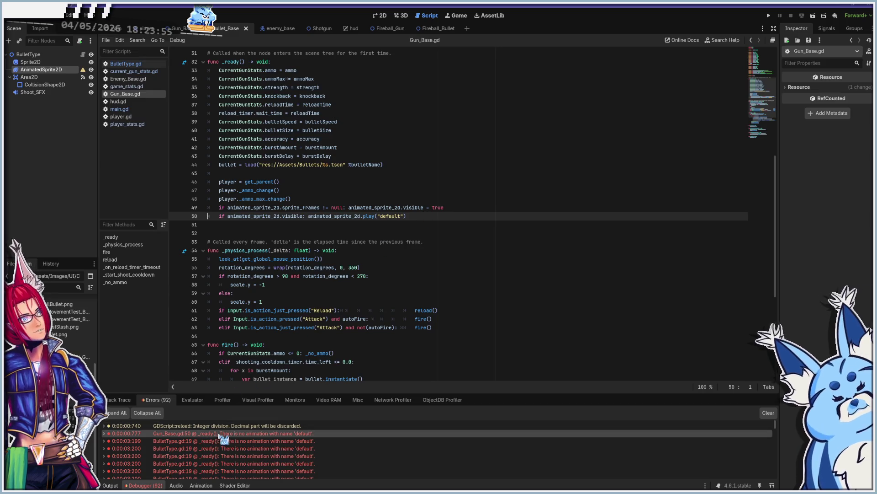
mouse_move(249, 436)
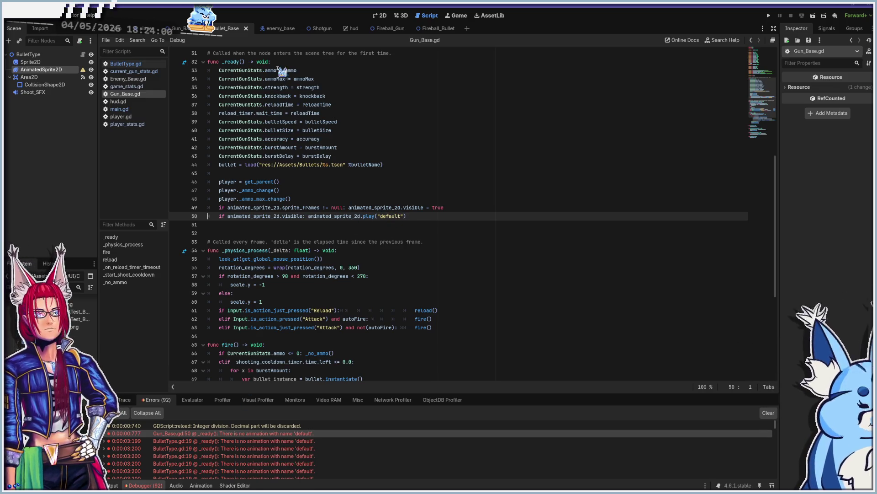
Hide the Shotgun scene's AnimatedSprite2D and check the BulletType.gd line 19 error.
click(313, 29)
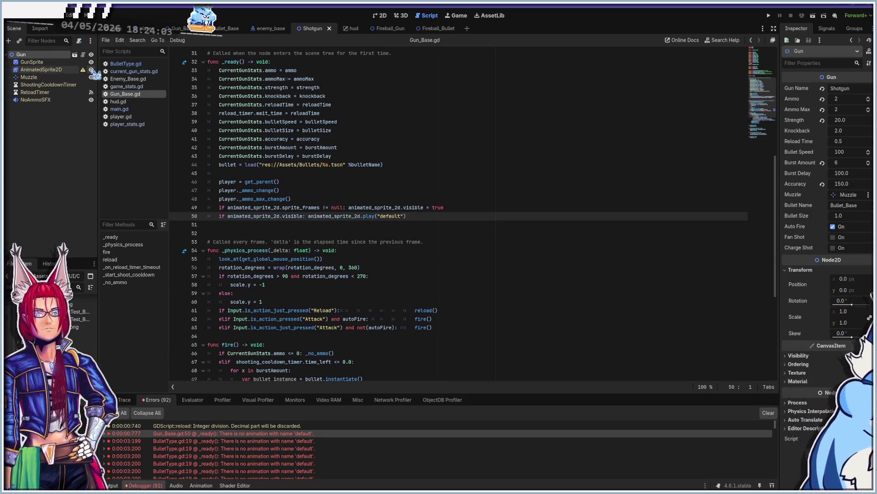
click(91, 69)
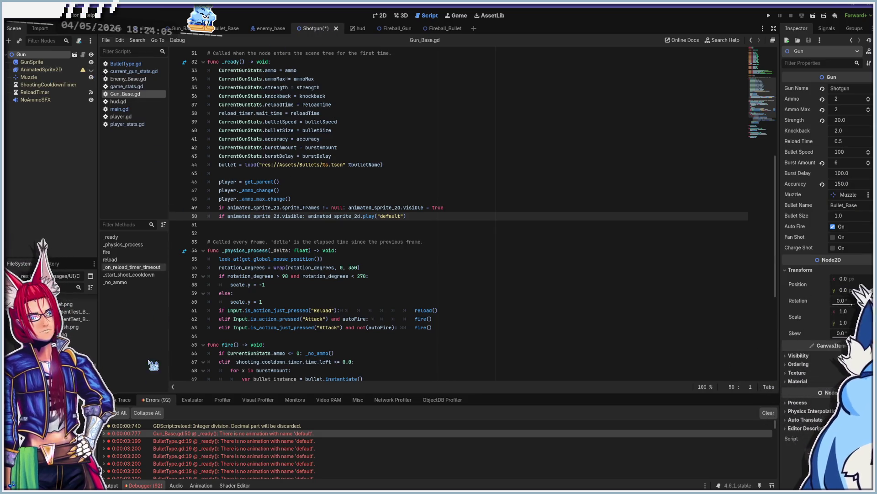
click(231, 449)
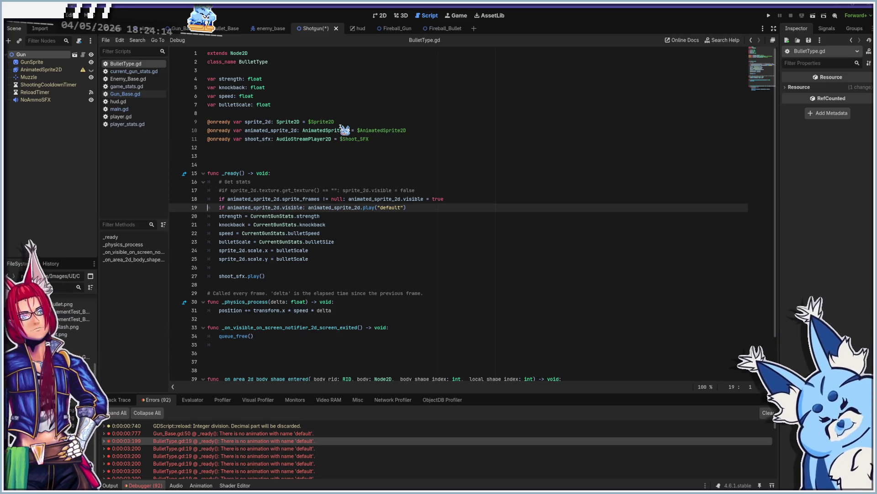
Hide the bullet's AnimatedSprite2D in Bullet_Base, save the scene, and rerun the game with F5.
click(223, 29)
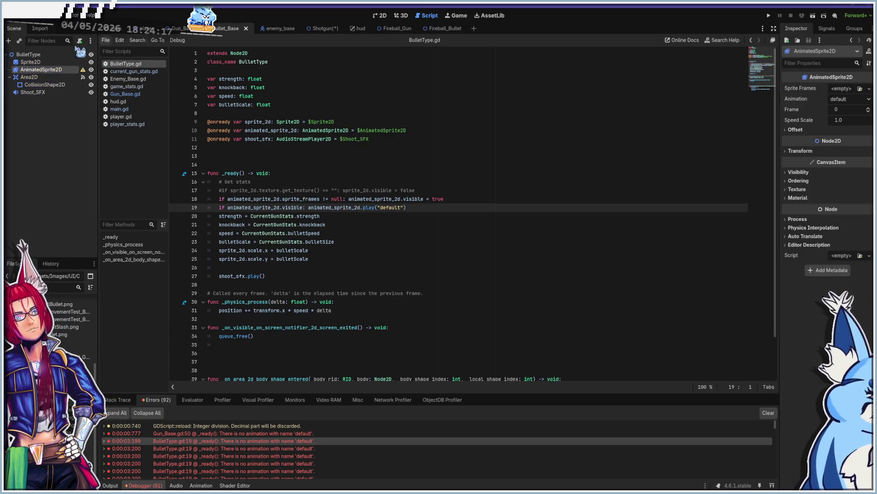
click(91, 70)
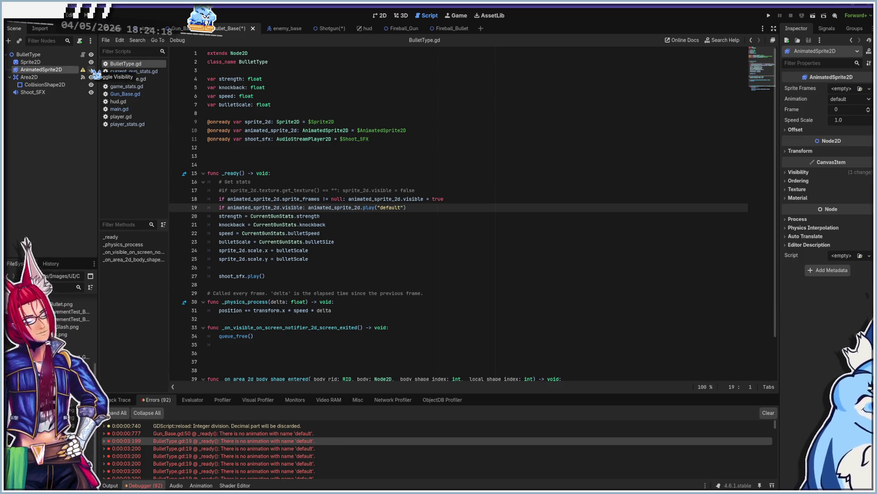
key(ctrl+s)
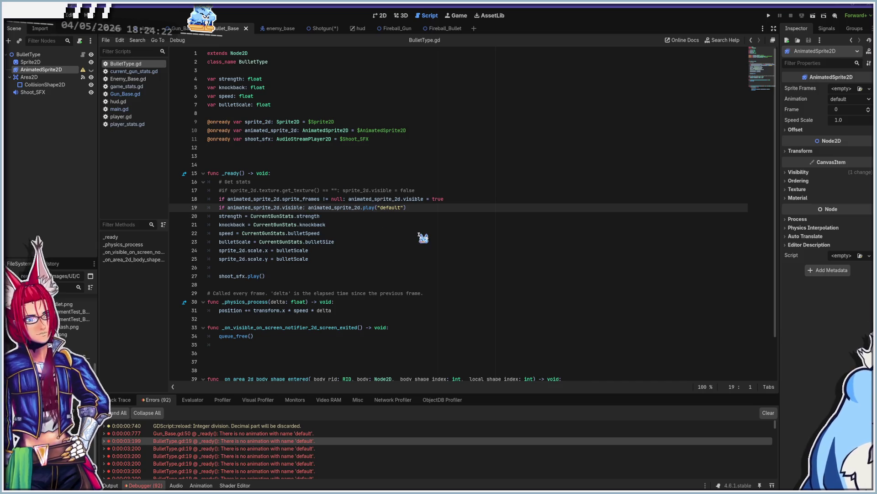
key(F5)
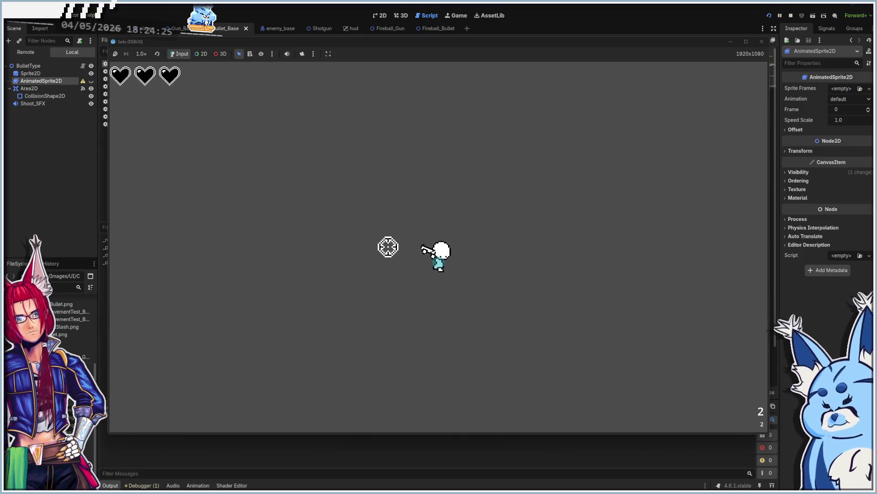
Playtest by moving and shooting at the pink slimes, then close the test game.
key(w)
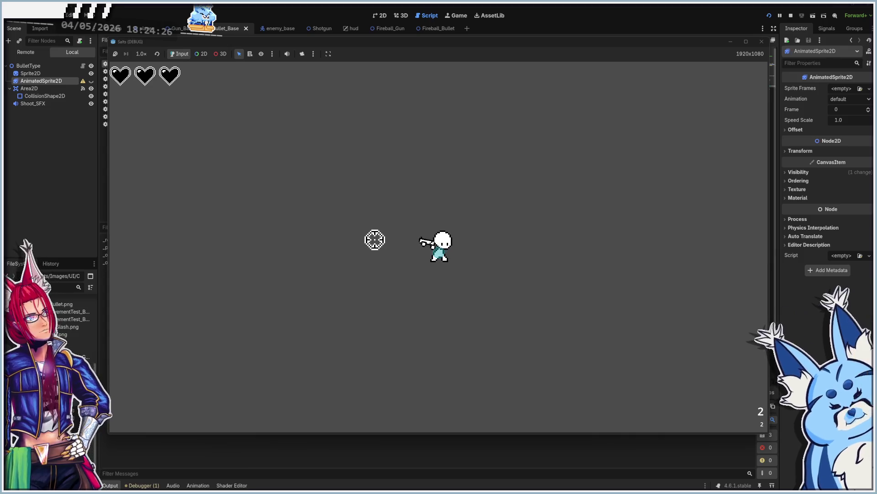
click(273, 257)
click(293, 225)
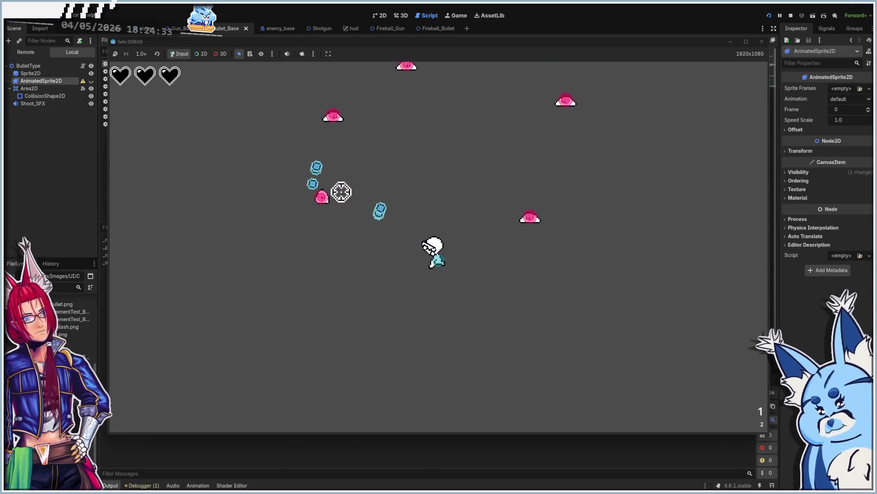
click(458, 165)
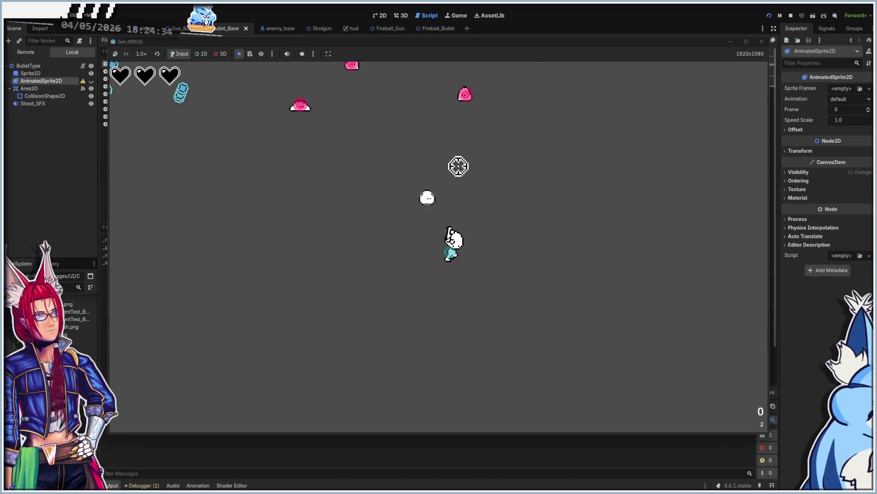
click(335, 169)
click(329, 214)
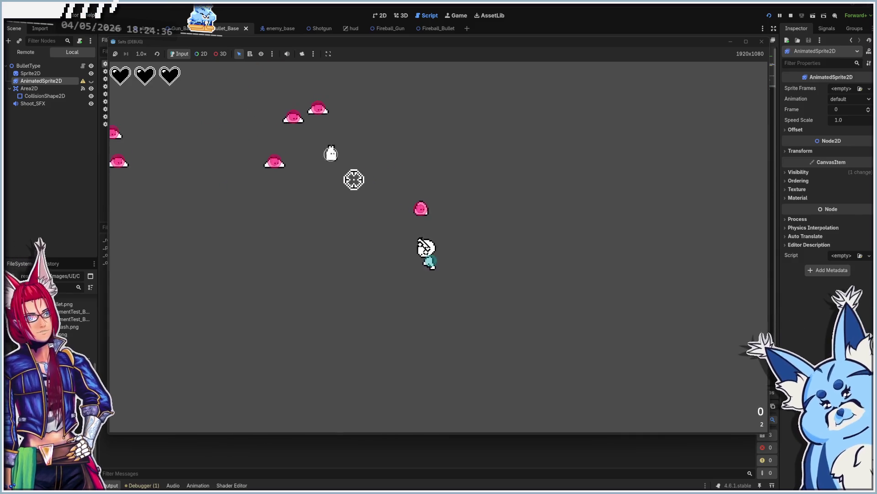
click(531, 215)
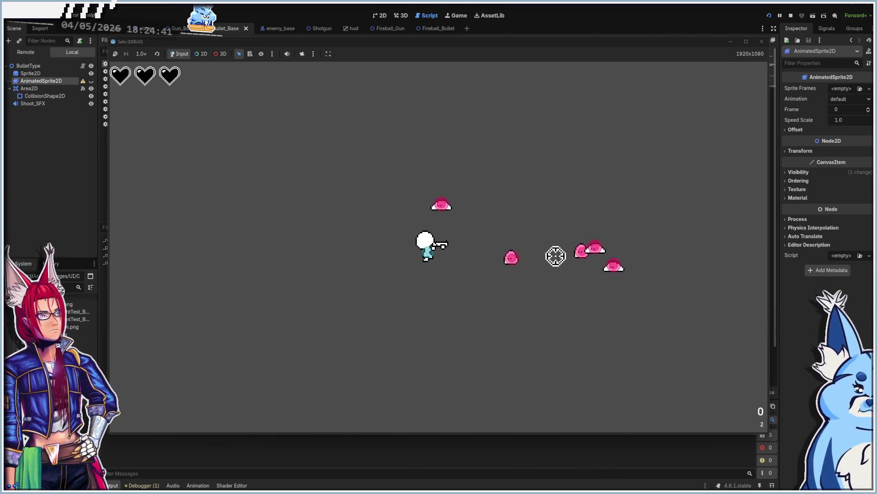
key(d)
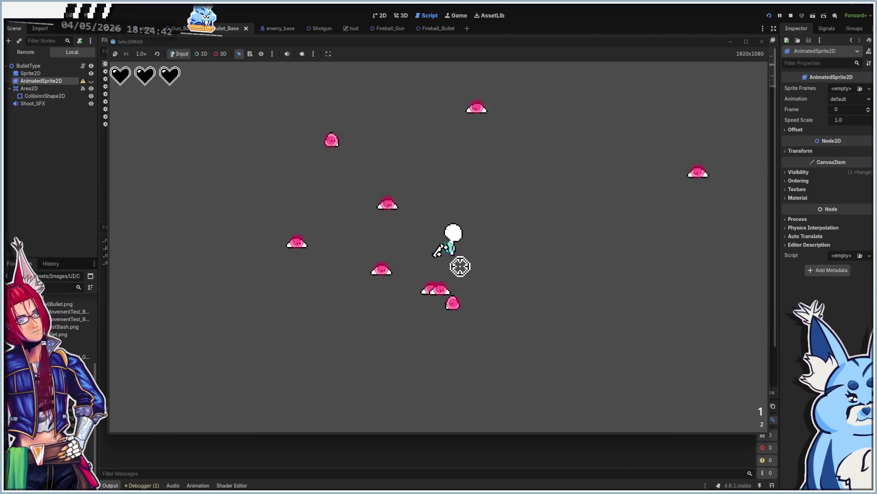
click(392, 213)
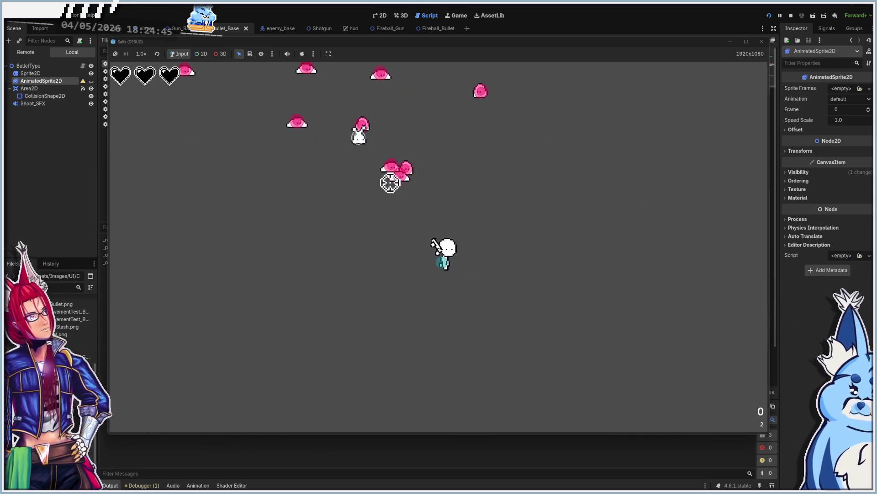
click(331, 249)
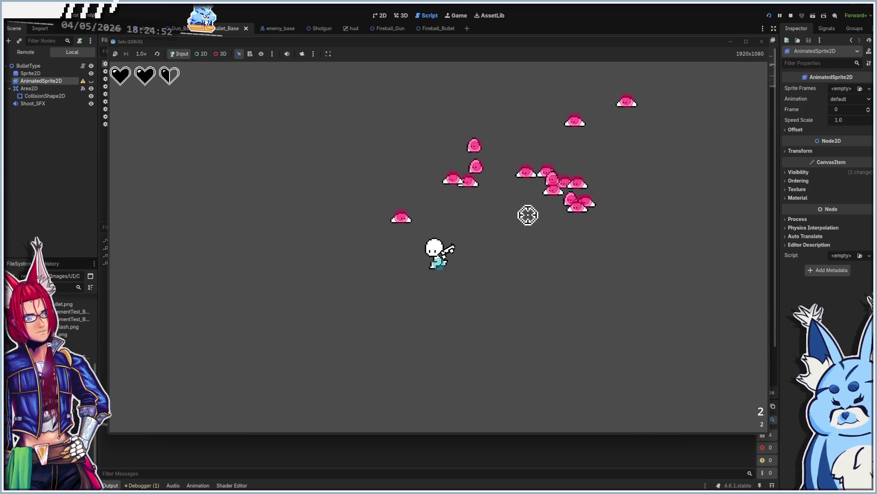
click(457, 183)
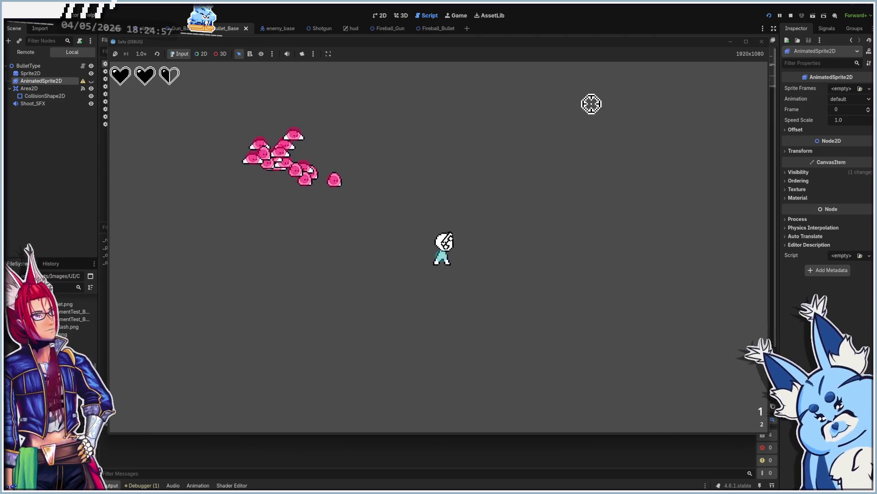
click(761, 41)
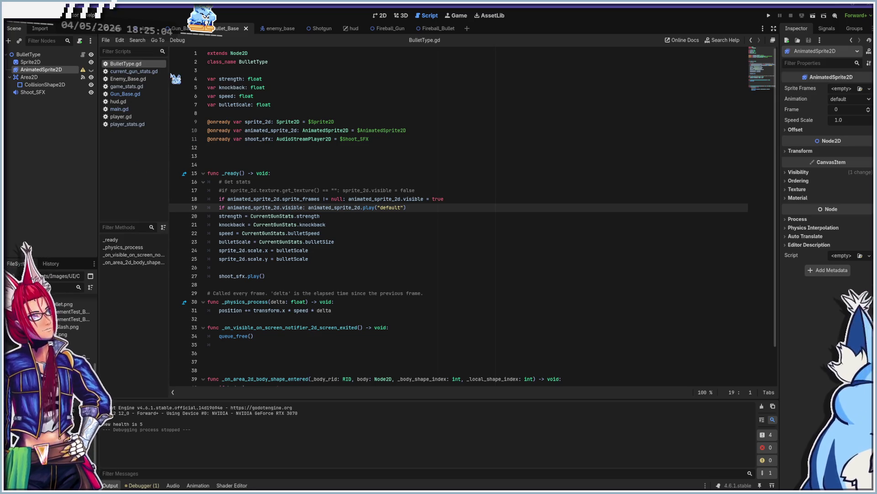
Show the enemy_base scene with its pink slime sprite in the 2D workspace.
click(275, 29)
click(379, 16)
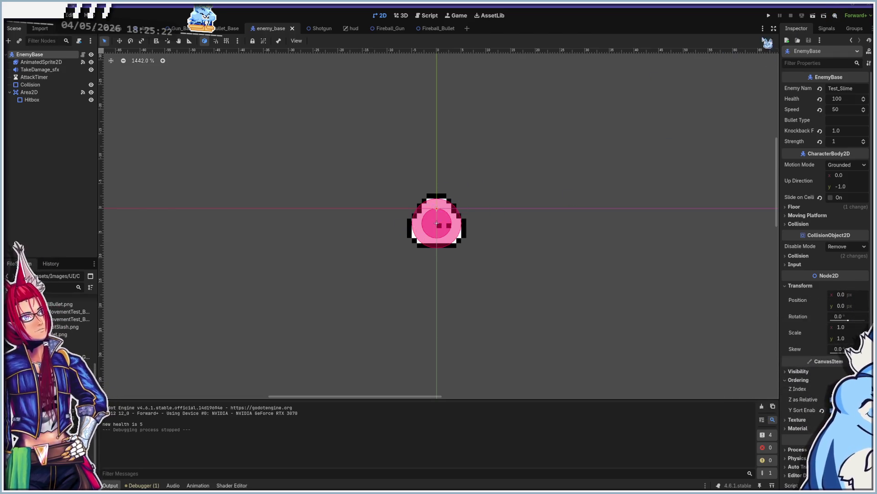
In Aseprite, begin a new sprite with width 64, then cancel it.
key(alt+Tab)
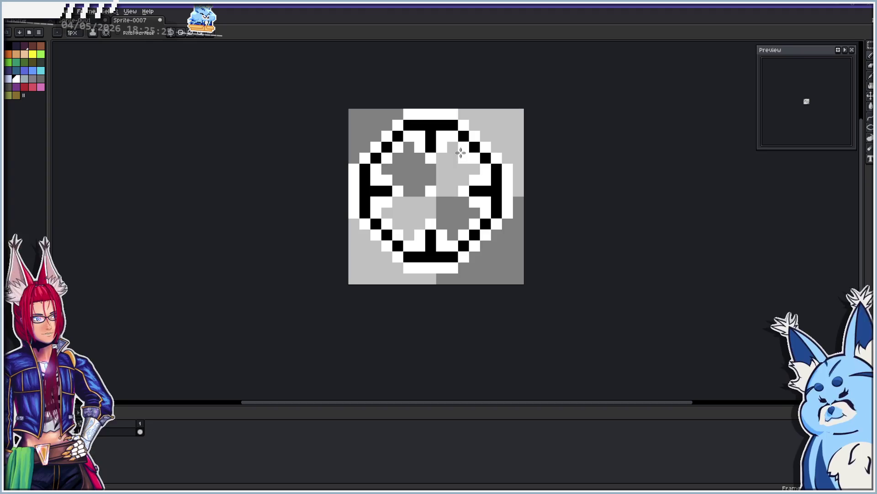
click(11, 11)
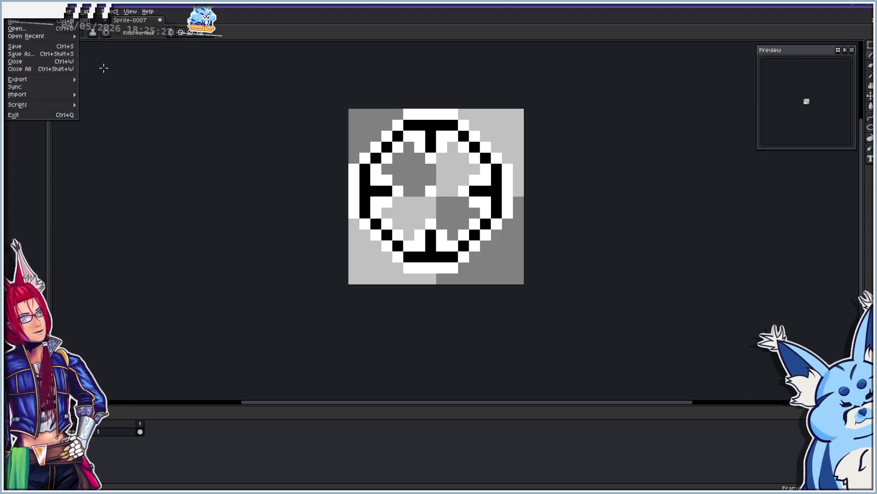
click(44, 27)
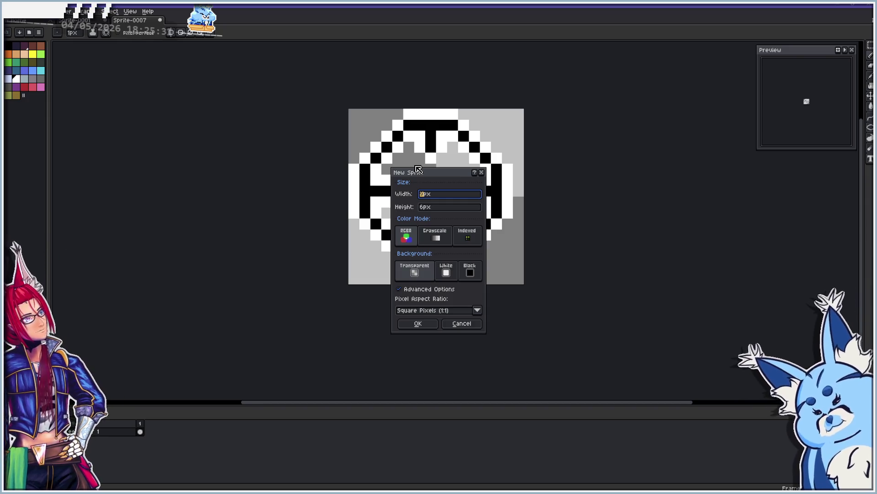
text(64)
key(Tab)
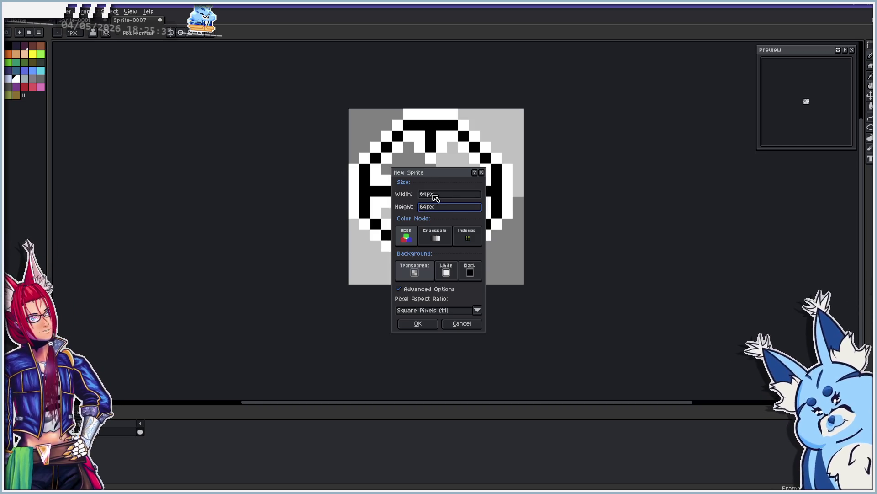
click(461, 324)
Bring up the File > Open browser and dismiss it without opening anything.
click(10, 11)
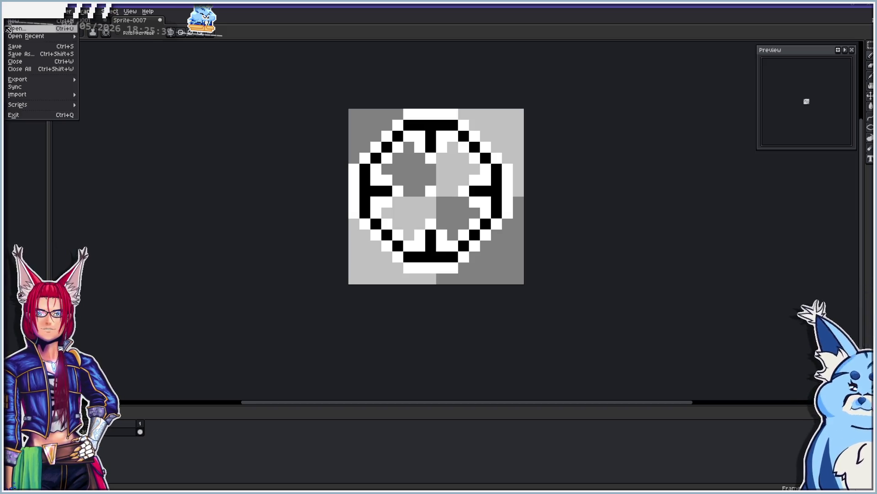
click(19, 30)
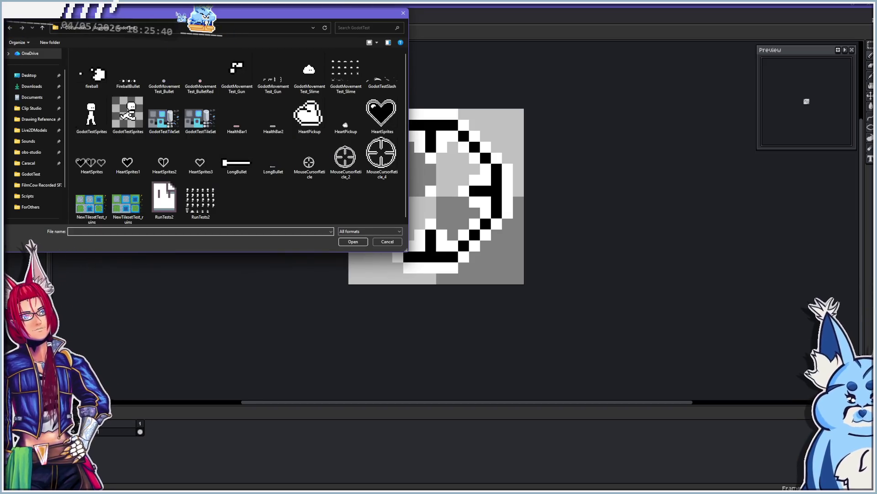
key(Escape)
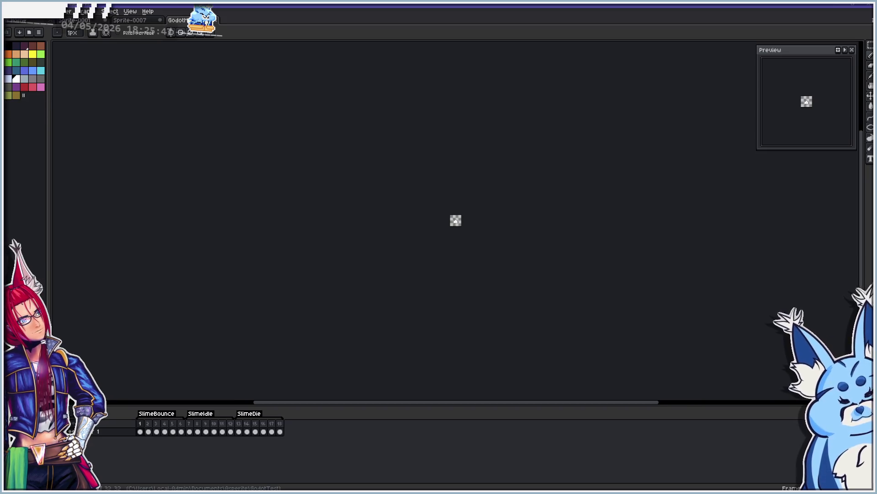
Play the slime animation full-canvas and zoomed in, then start a new 32px-wide sprite.
key(ctrl+f)
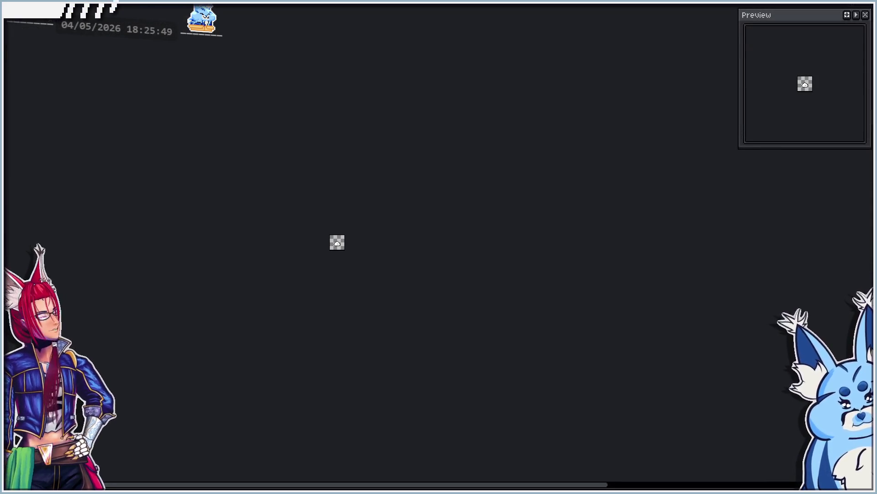
scroll(336, 239, up, 5)
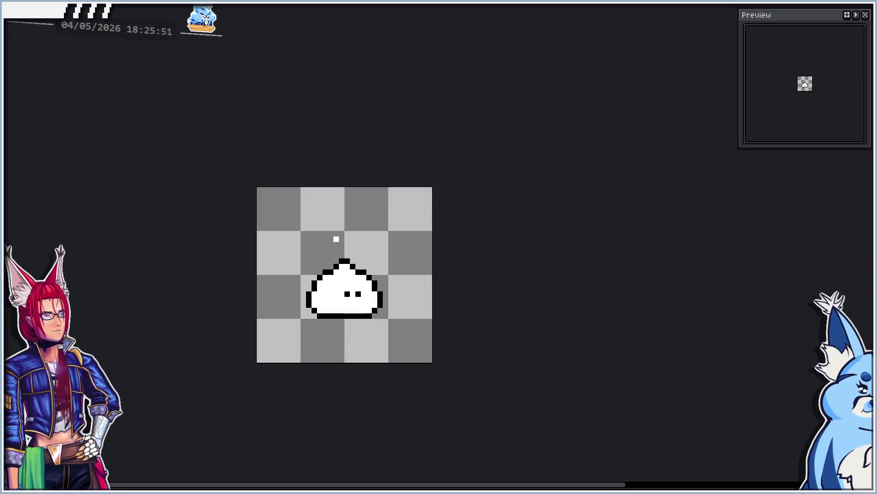
mouse_move(359, 250)
mouse_down()
mouse_move(378, 245)
mouse_move(358, 193)
mouse_up()
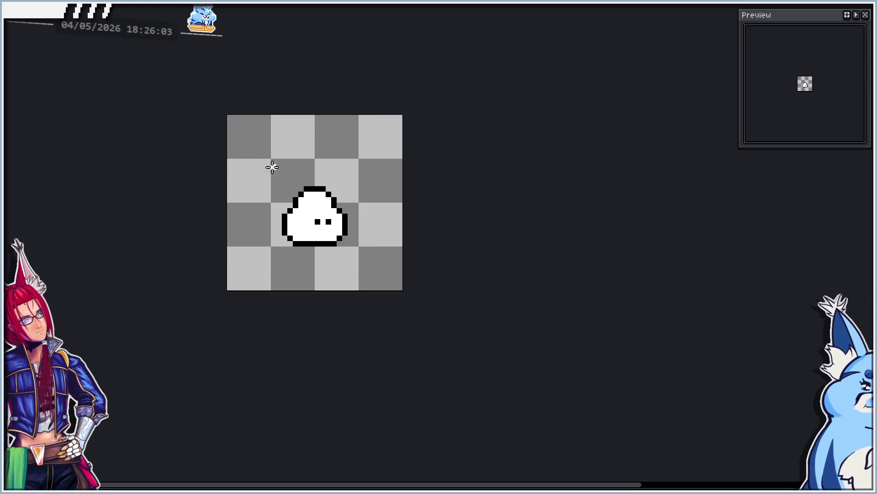
key(Return)
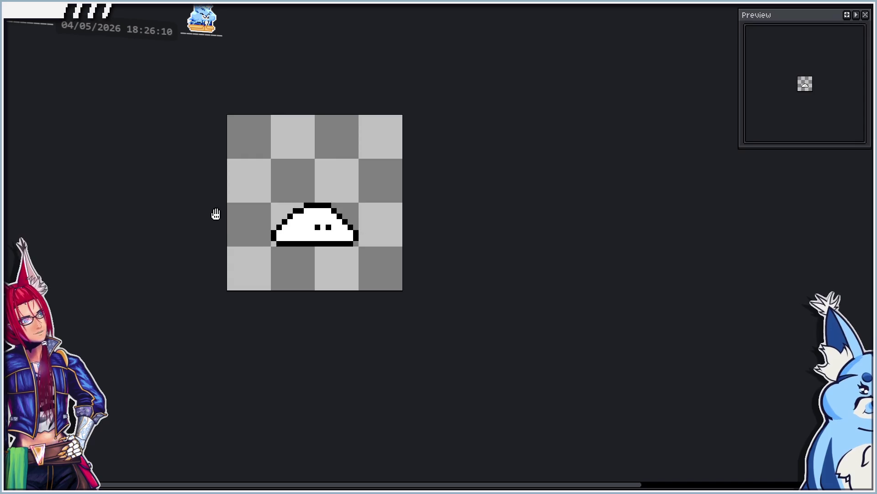
key(ctrl+n)
text(32)
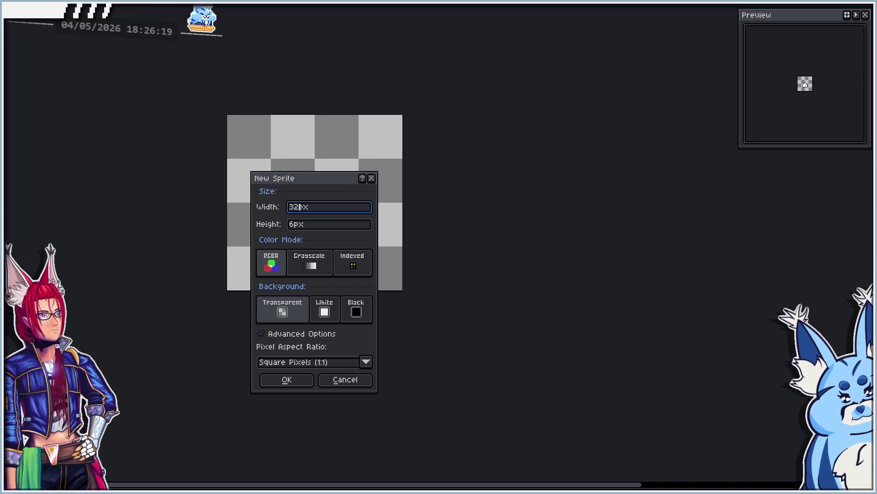
Create the 32x32 sprite, zoom in, and return to its blank canvas tab.
key(Tab)
text(32)
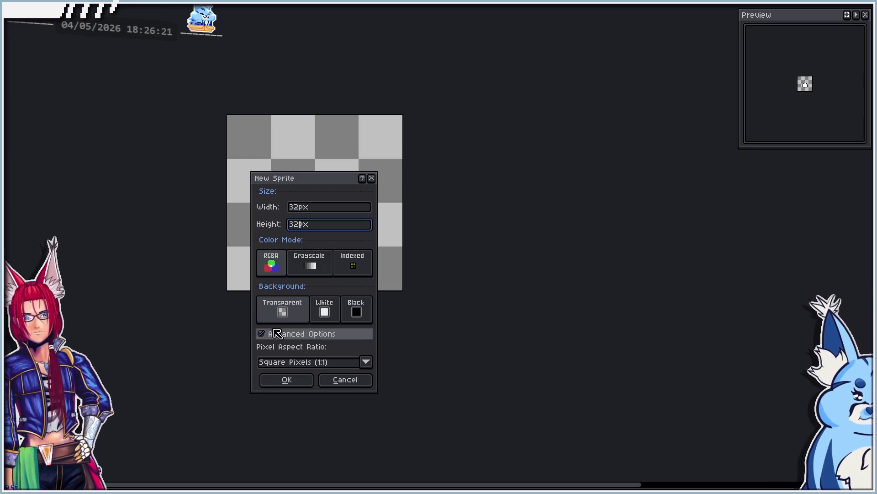
click(286, 380)
scroll(341, 236, up, 4)
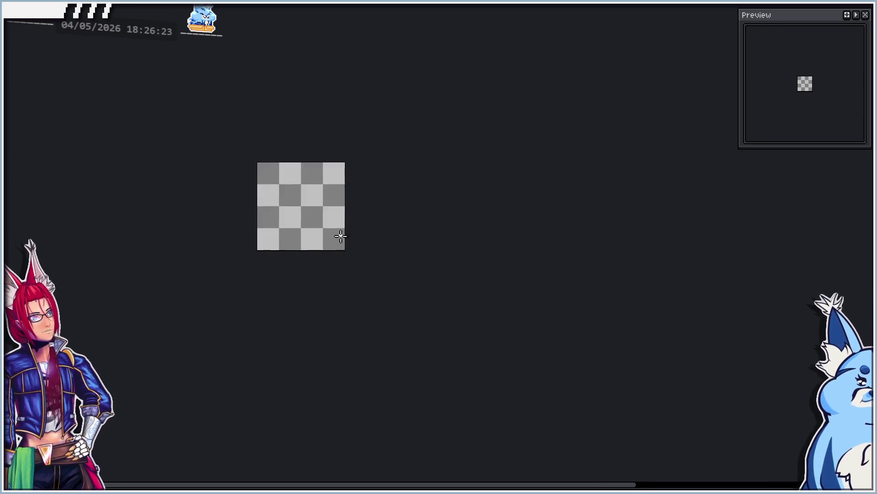
scroll(265, 173, up, 4)
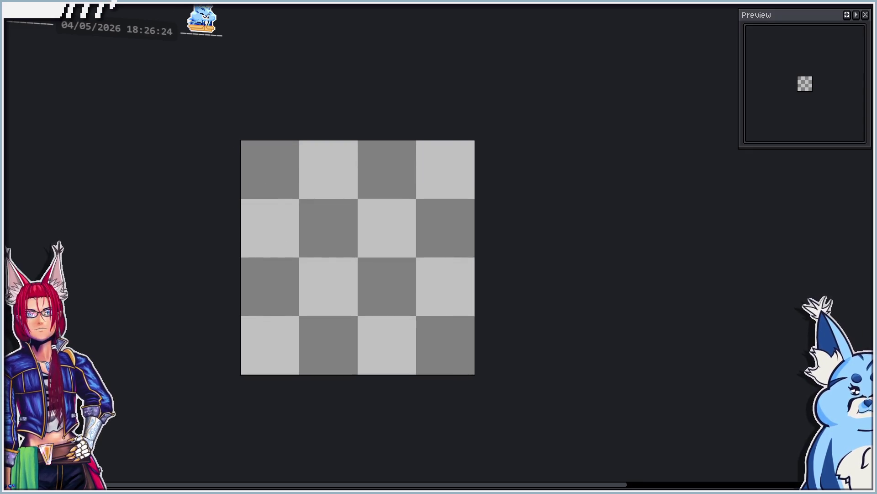
scroll(313, 131, up, 1)
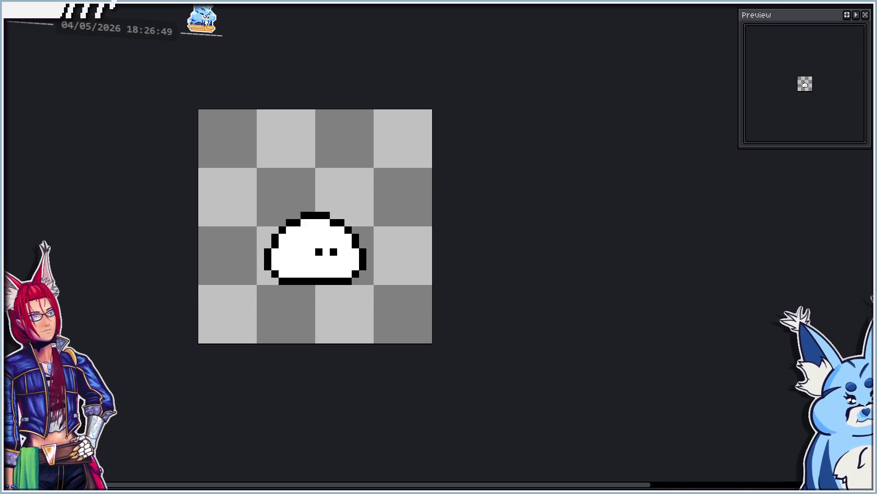
key(ctrl+Tab)
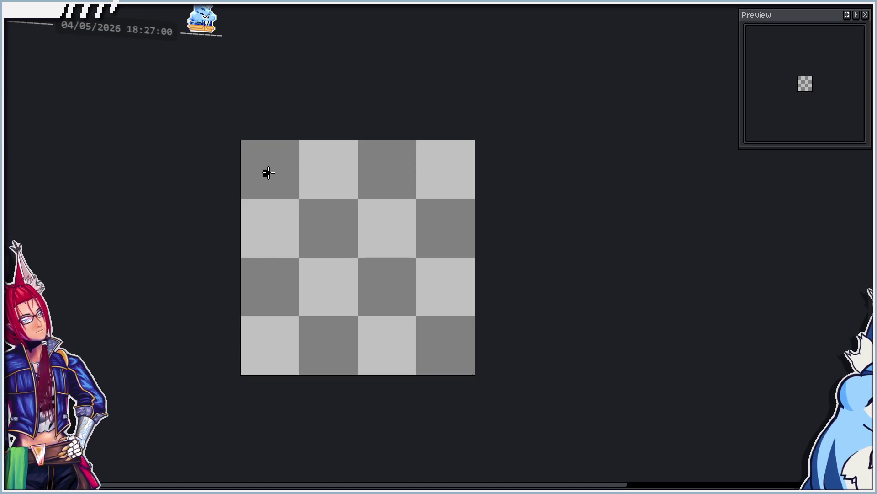
Draw a thick black square outline for the box body, undoing an accidental black fill.
mouse_move(269, 172)
mouse_down()
mouse_move(303, 192)
mouse_move(445, 320)
mouse_move(459, 359)
mouse_move(467, 357)
mouse_up()
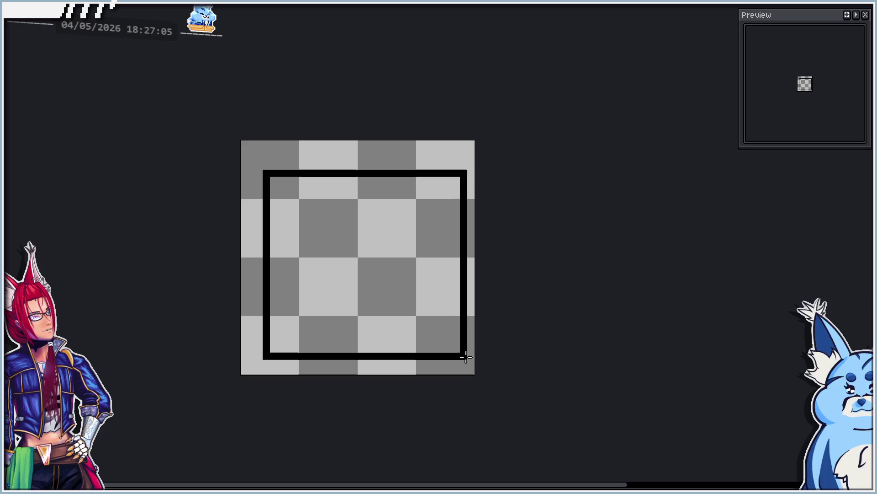
key(f)
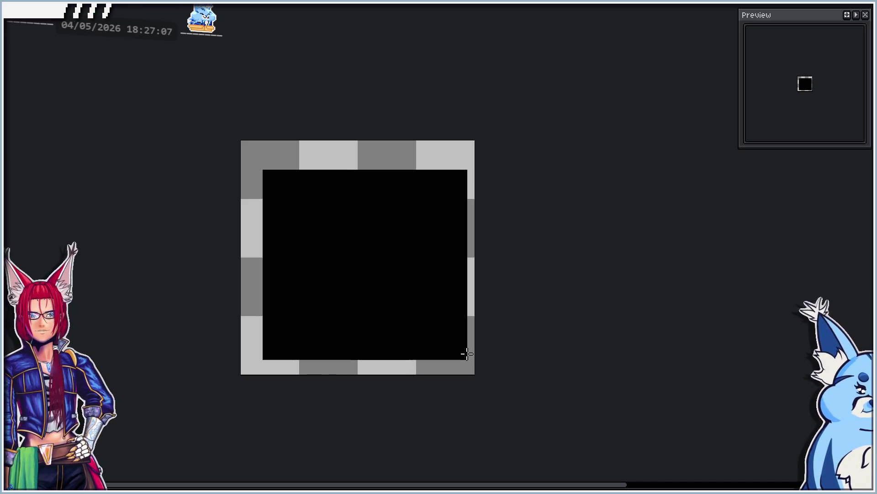
key(Delete)
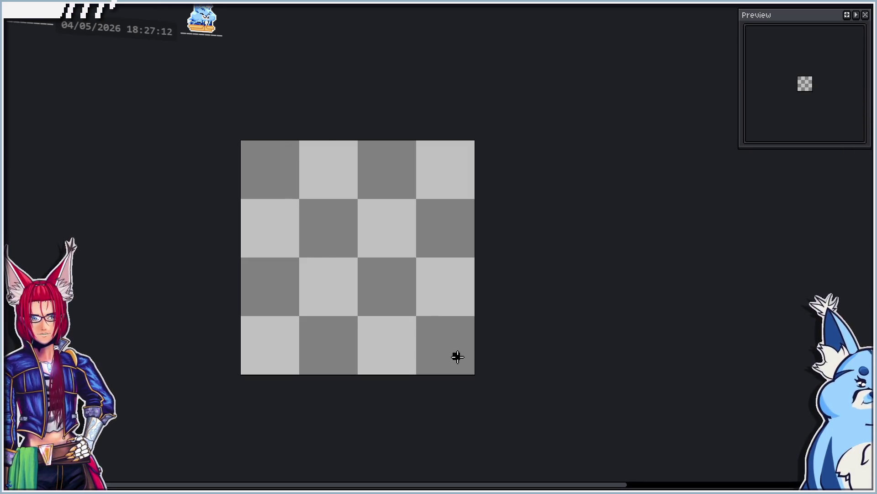
mouse_move(458, 357)
mouse_down()
mouse_move(333, 221)
mouse_move(251, 169)
mouse_move(280, 157)
mouse_move(271, 165)
mouse_up()
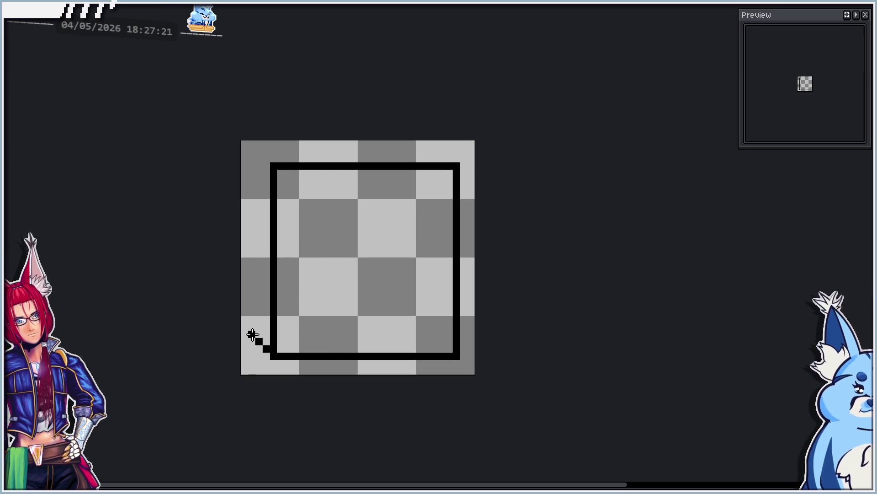
Add the box's offset left and top back edges and fill the inner square white.
mouse_move(252, 335)
mouse_down()
mouse_move(252, 150)
mouse_move(448, 147)
mouse_up()
key(ctrl+z)
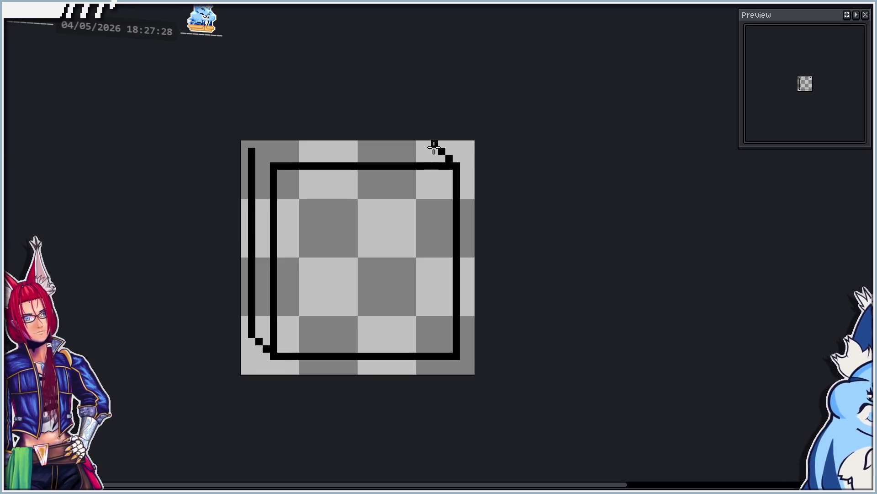
mouse_move(434, 146)
mouse_down()
mouse_move(229, 149)
mouse_move(261, 145)
mouse_up()
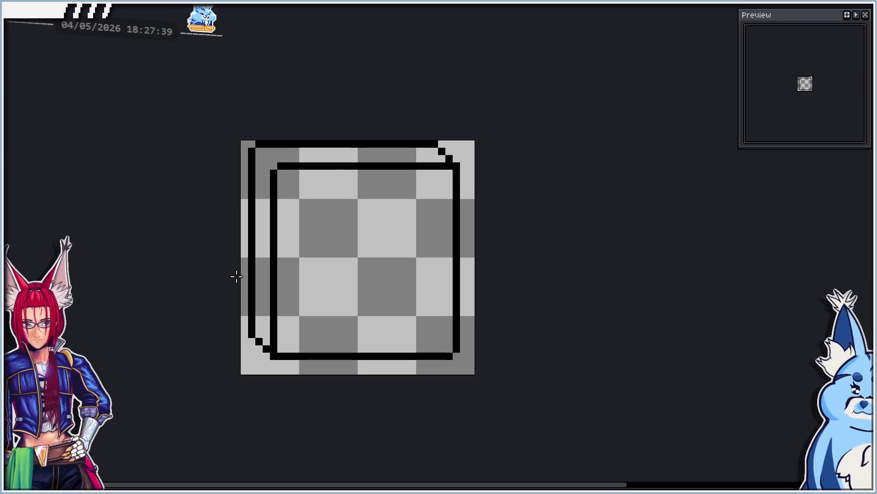
click(349, 252)
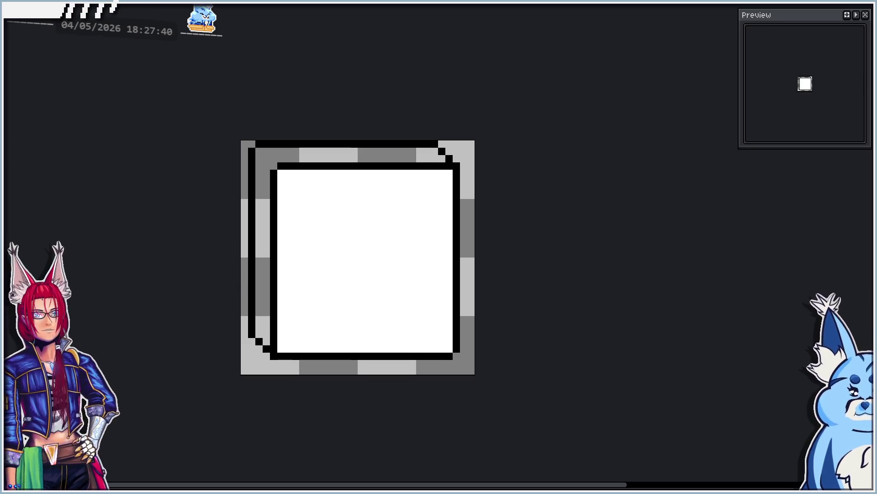
Fill the band between the outlines light blue and add a white highlight along its top.
click(261, 151)
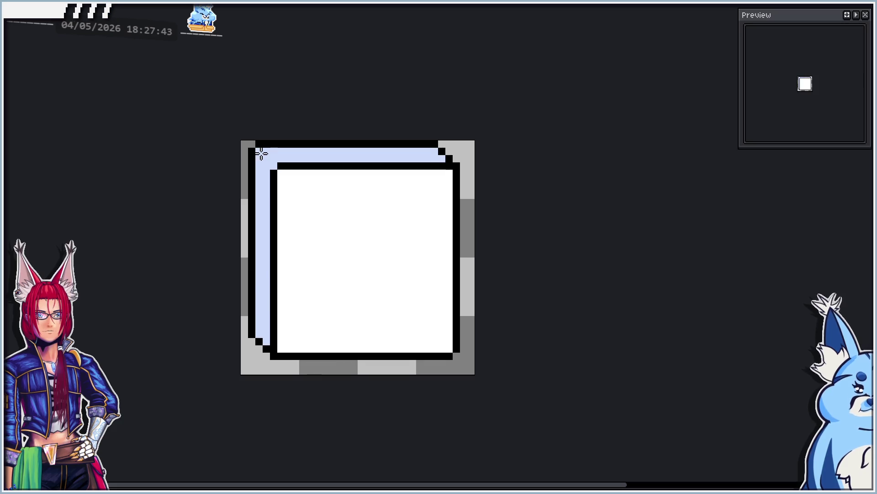
key(i)
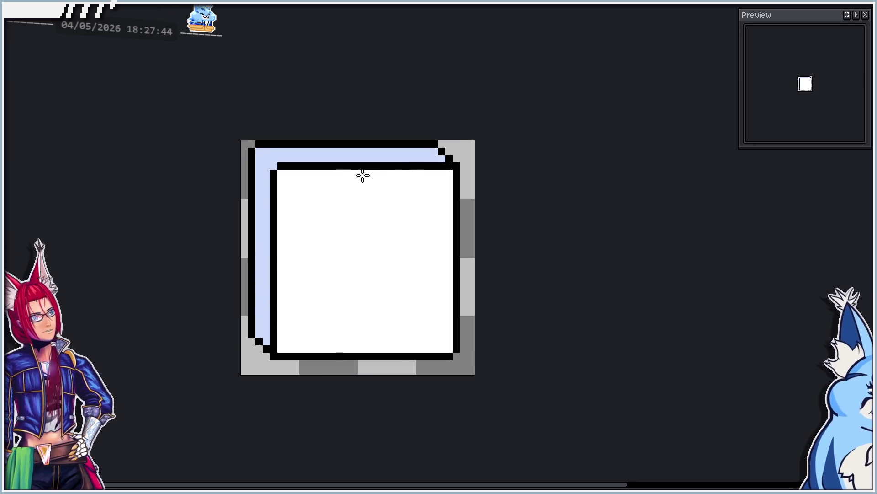
mouse_move(441, 158)
mouse_down()
mouse_move(276, 158)
mouse_move(436, 151)
mouse_up()
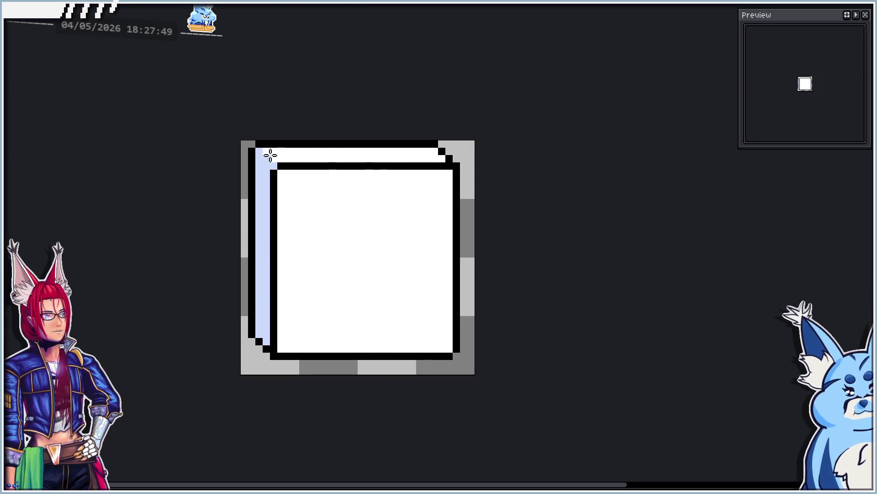
Paint the inner square's left and top edges light blue.
mouse_move(272, 170)
mouse_down()
mouse_move(292, 259)
mouse_move(277, 342)
mouse_up()
scroll(297, 225, down, 5)
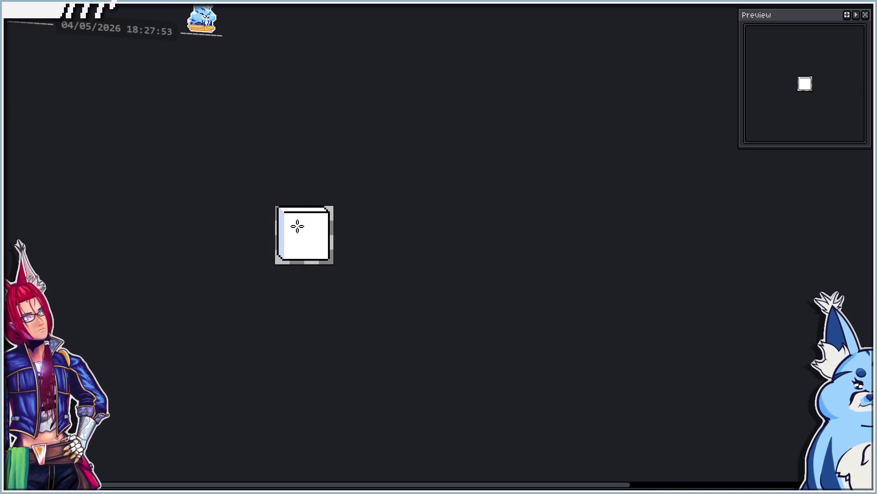
scroll(295, 224, up, 7)
drag(225, 144, 478, 144)
scroll(325, 206, down, 3)
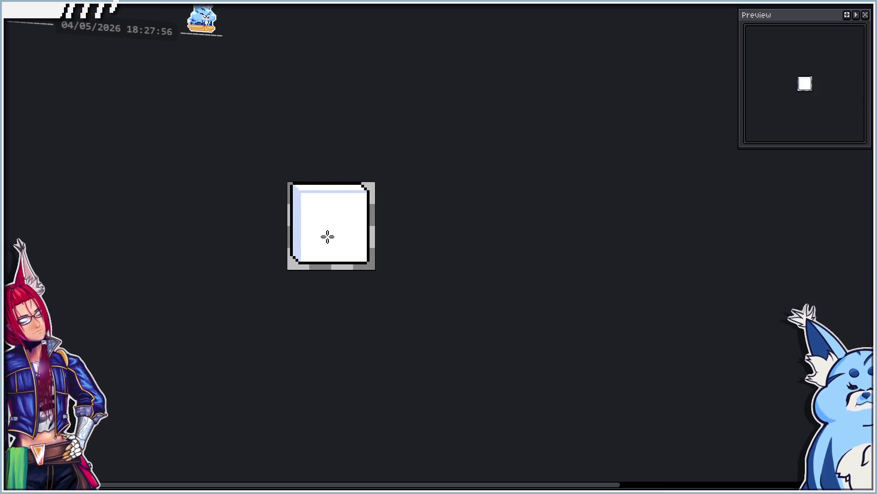
scroll(328, 237, up, 3)
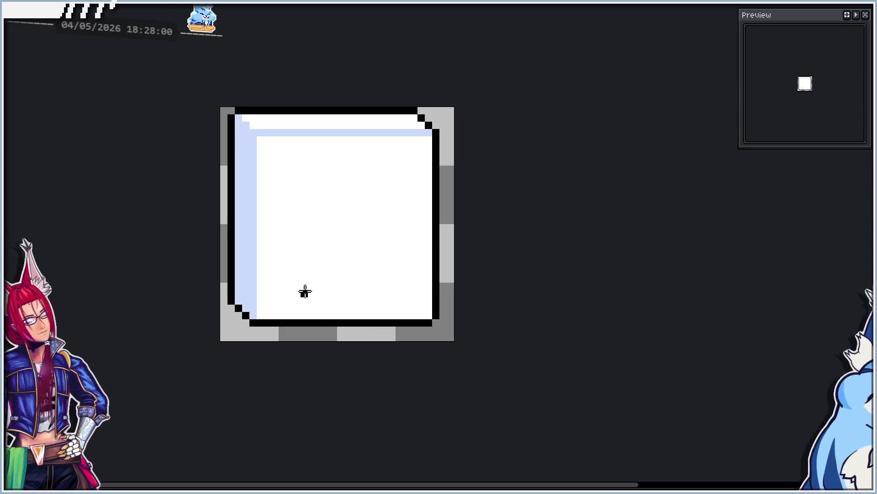
Draw two slanted black angry eyes near the box's lower middle, erasing stray pixels.
mouse_move(305, 292)
mouse_down()
mouse_move(326, 305)
mouse_move(370, 294)
mouse_up()
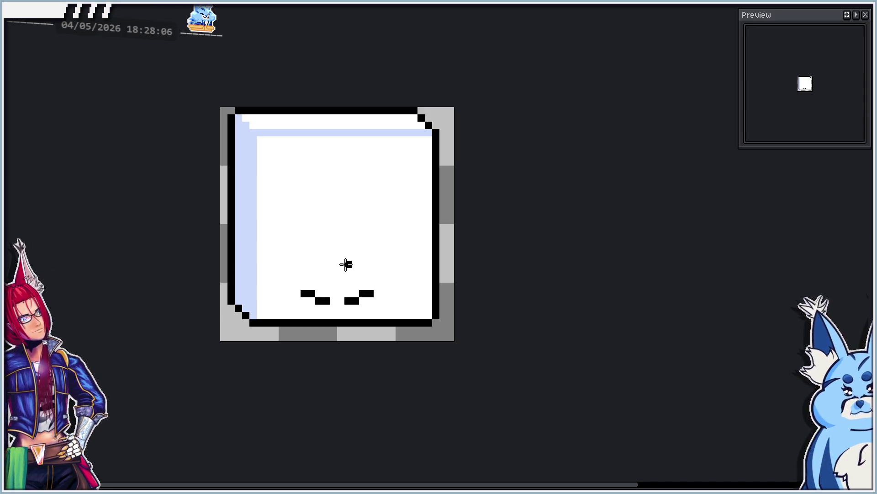
click(307, 285)
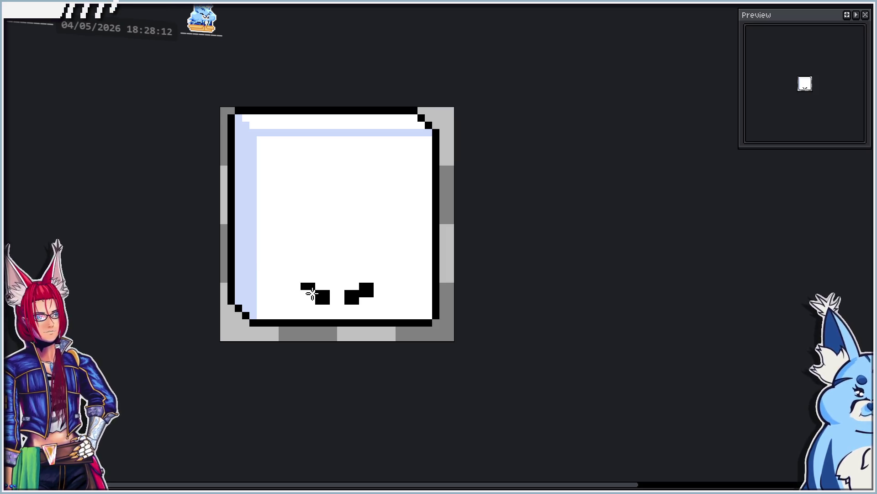
drag(319, 302, 352, 301)
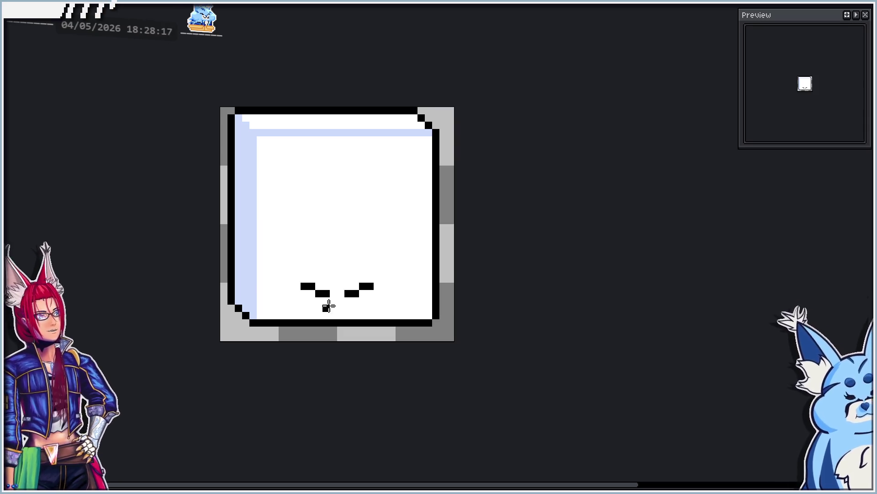
scroll(329, 305, up, 2)
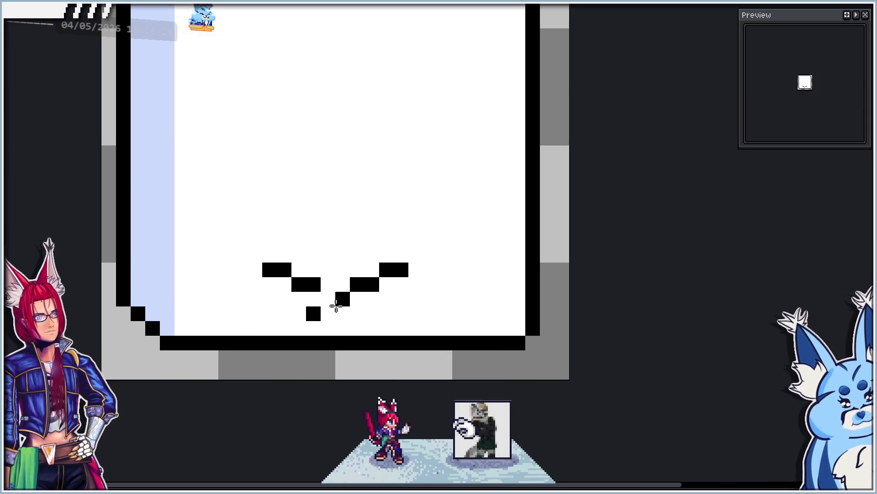
click(336, 306)
scroll(266, 275, down, 1)
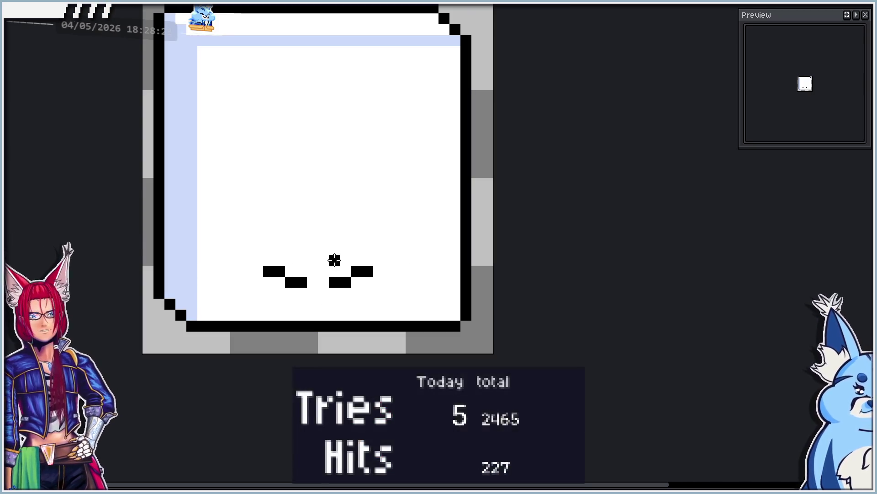
Lasso the angry eyes, nudge them up one pixel, and paint the row beneath them white.
key(q)
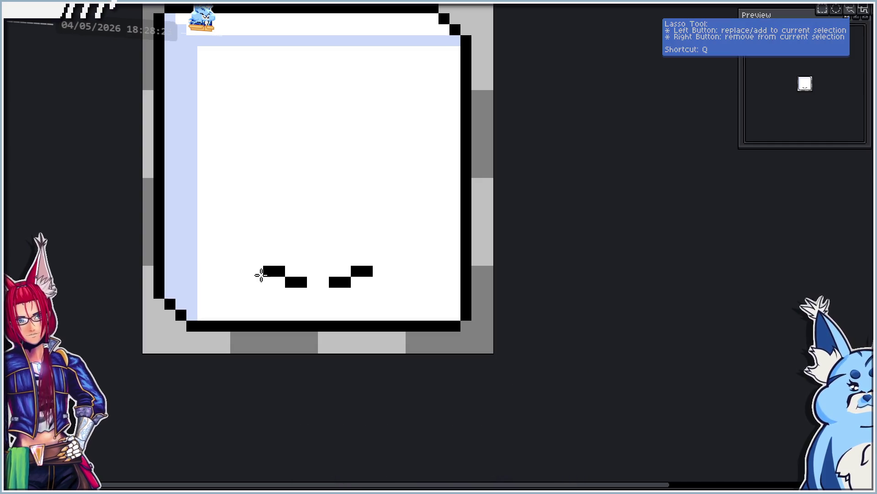
drag(261, 270, 365, 287)
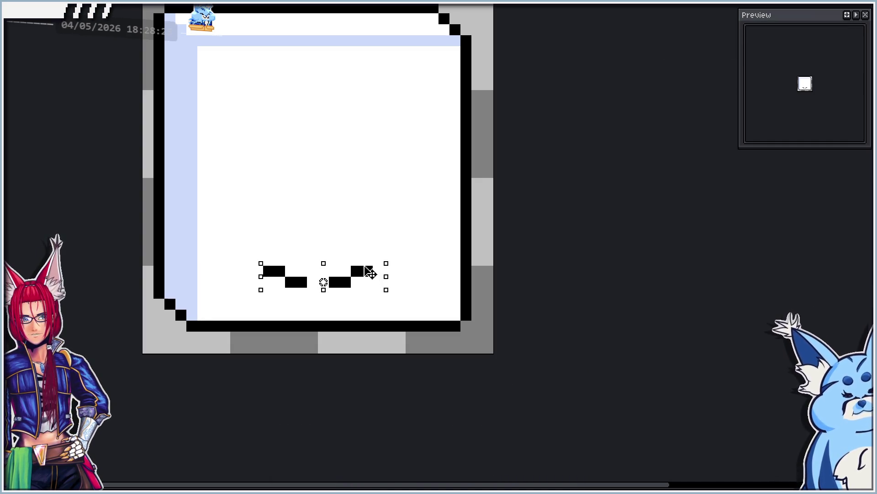
key(Up)
key(Return)
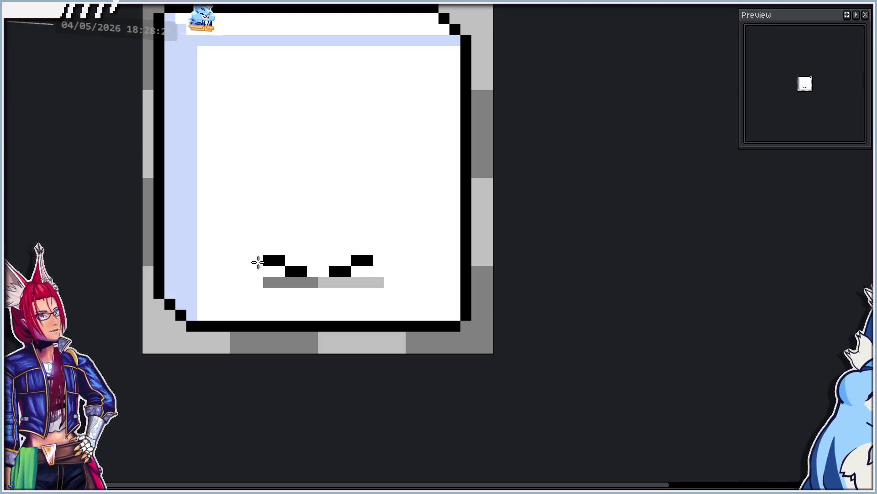
drag(268, 281, 387, 279)
Pencil a small three-pixel black ^ mouth beneath the eyes.
click(303, 294)
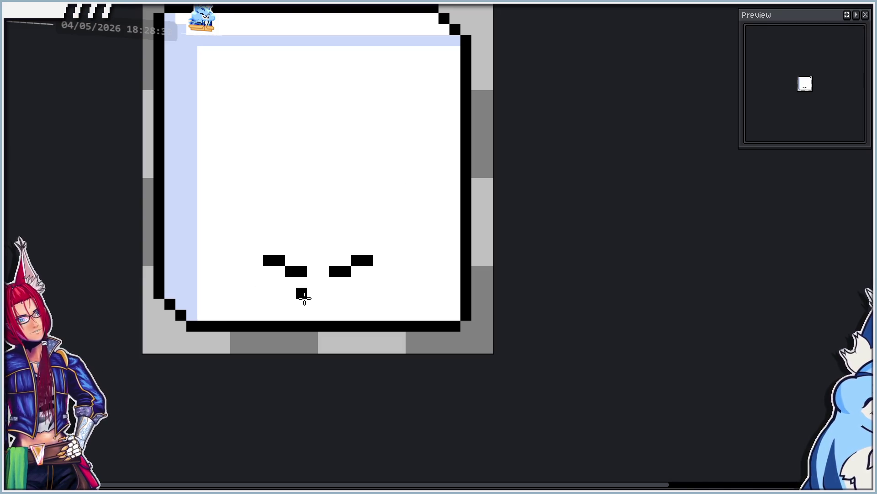
key(ctrl+z)
click(301, 303)
click(313, 293)
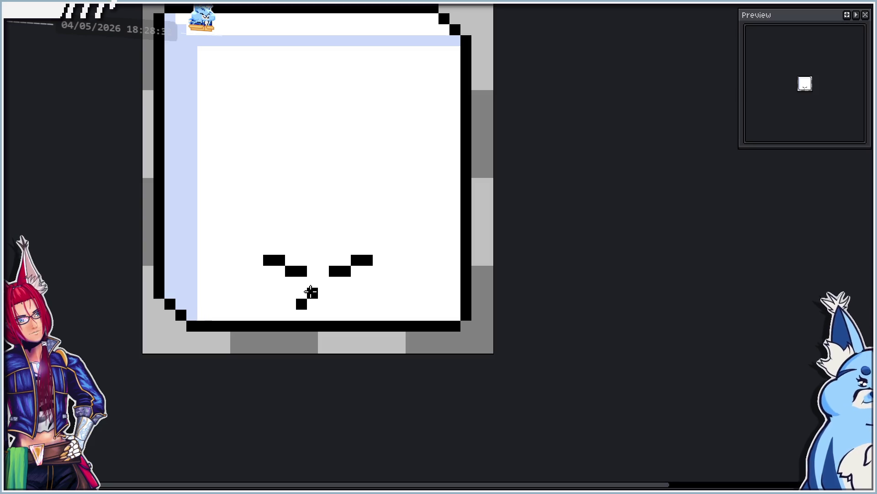
click(324, 304)
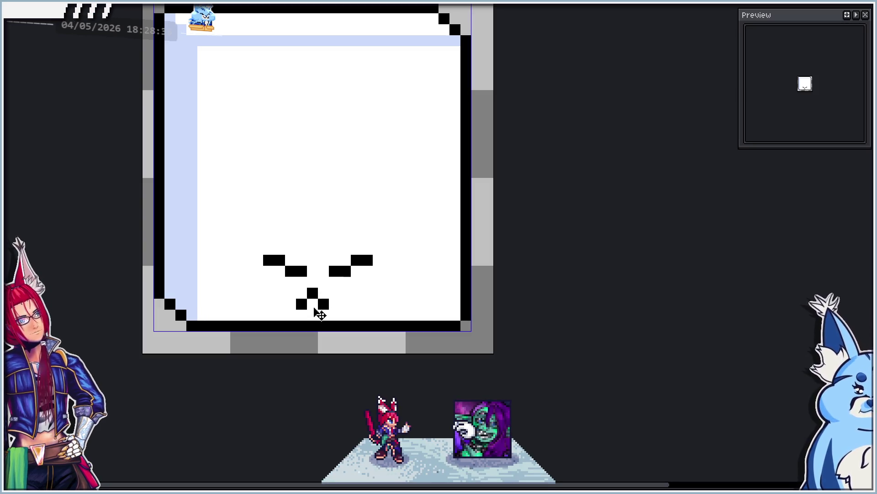
key(ctrl+z)
key(ctrl+z)
key(ctrl+z)
click(313, 304)
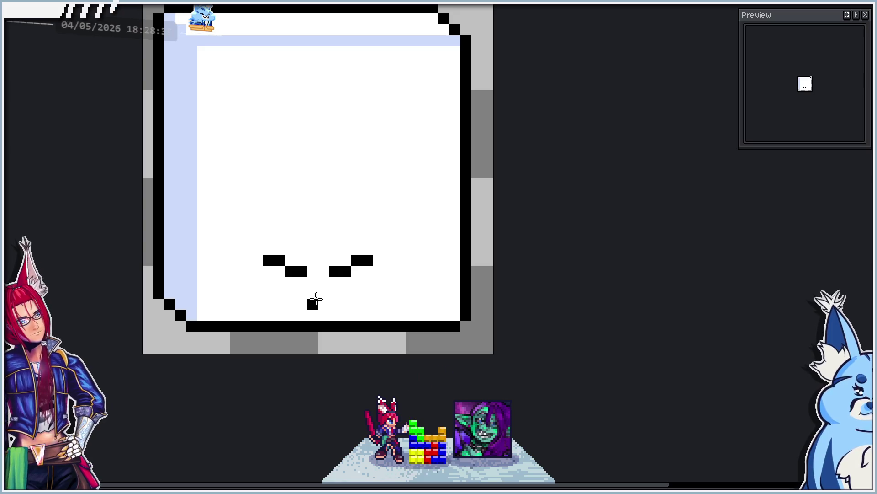
click(324, 293)
click(335, 304)
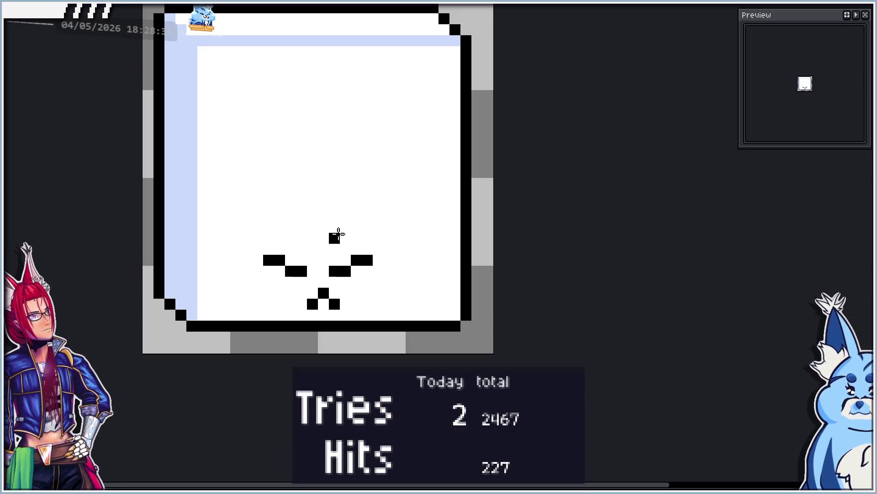
scroll(347, 228, down, 3)
scroll(364, 226, up, 3)
scroll(337, 268, up, 1)
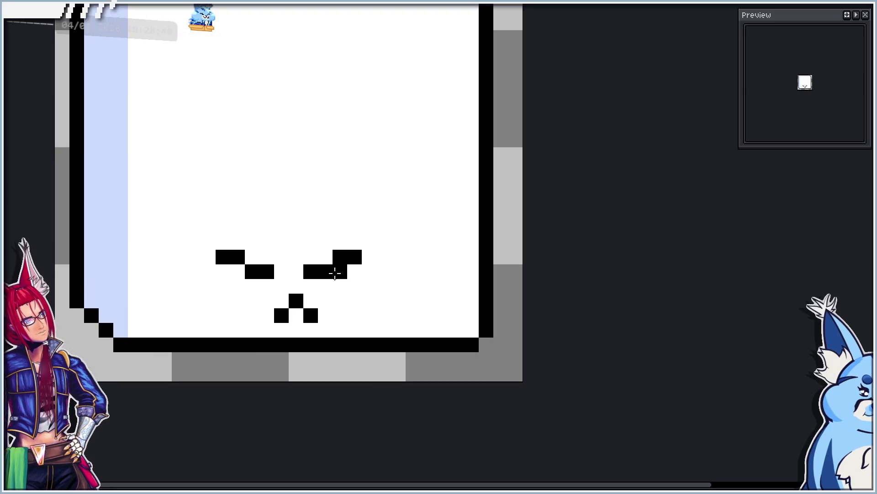
Shift the right eye one pixel outward and erase its leftover pixels.
click(340, 271)
click(369, 257)
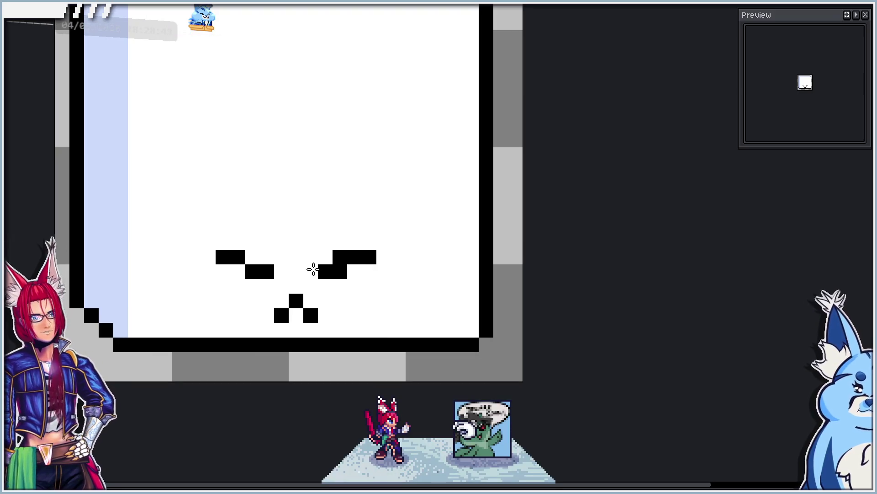
right_click(311, 272)
right_click(340, 257)
scroll(338, 256, down, 3)
scroll(331, 204, up, 1)
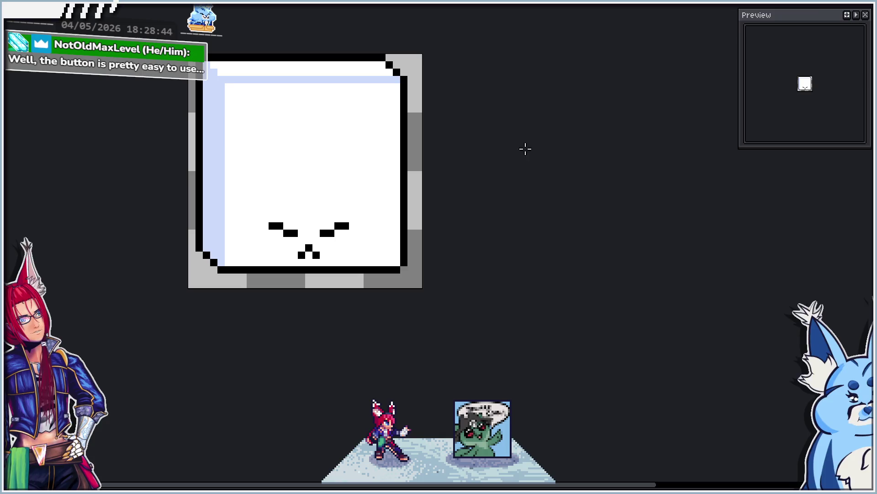
scroll(466, 231, up, 1)
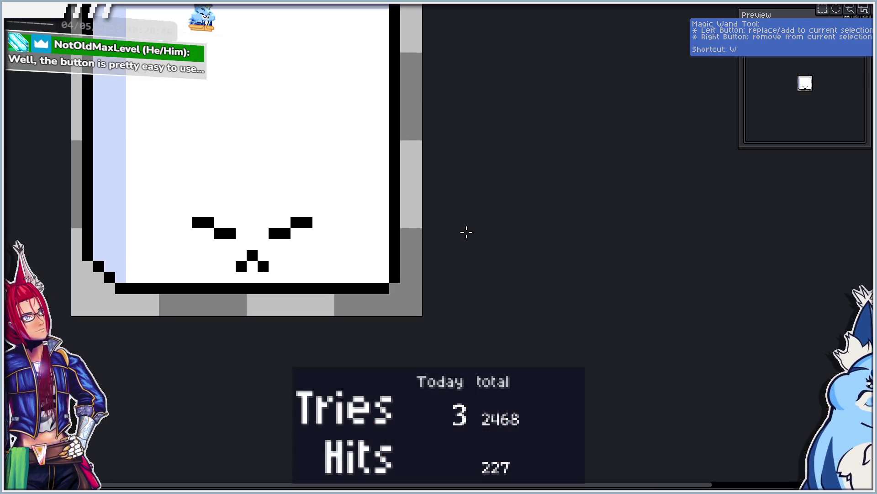
Move the selected eyes and mouth one pixel left and drop them in place.
mouse_move(202, 227)
mouse_down()
mouse_move(300, 267)
mouse_move(309, 270)
mouse_move(304, 257)
mouse_move(339, 259)
mouse_move(325, 259)
mouse_up()
key(ctrl+z)
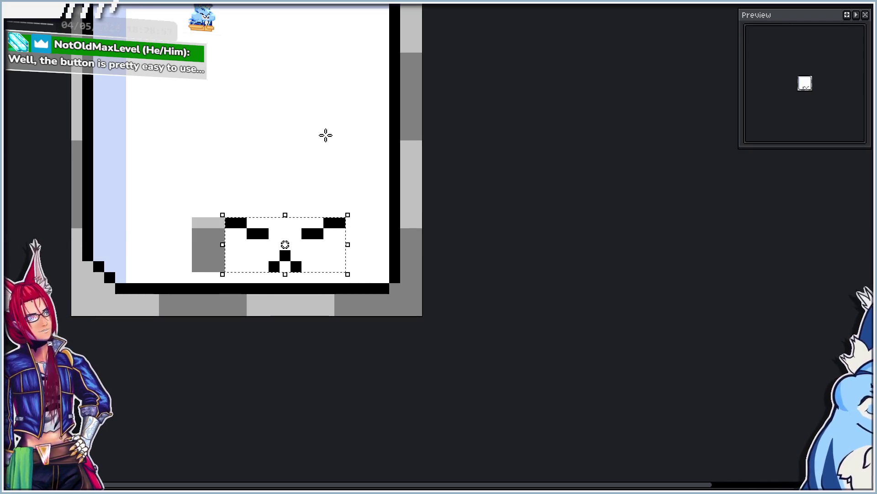
click(326, 136)
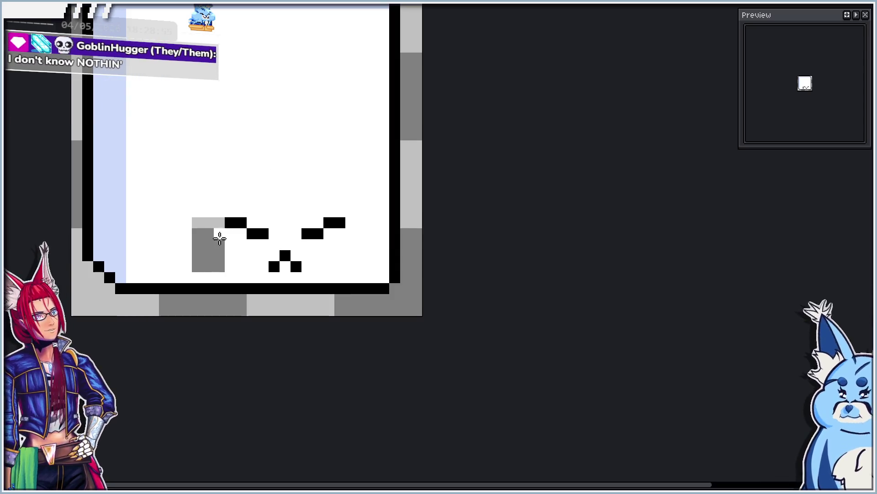
Erase the grey block beside the eyes to white.
click(215, 238)
scroll(237, 207, down, 4)
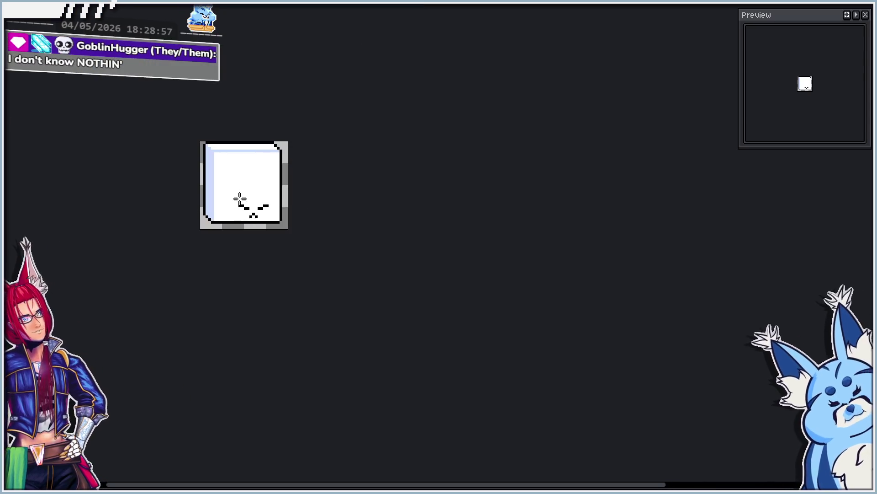
scroll(239, 196, up, 2)
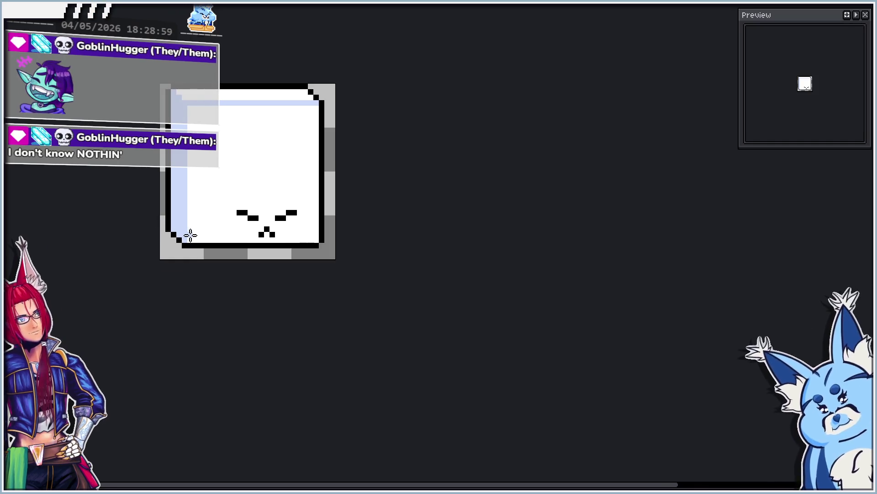
scroll(189, 234, up, 1)
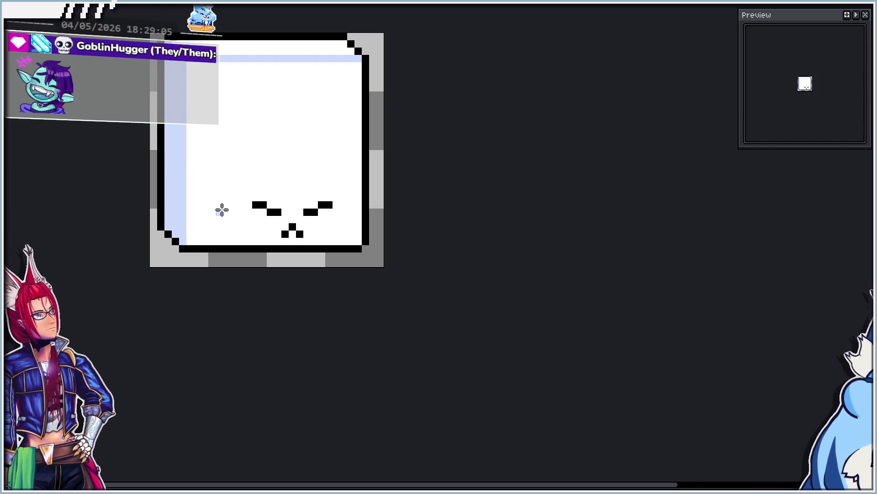
scroll(222, 211, down, 1)
scroll(246, 222, up, 2)
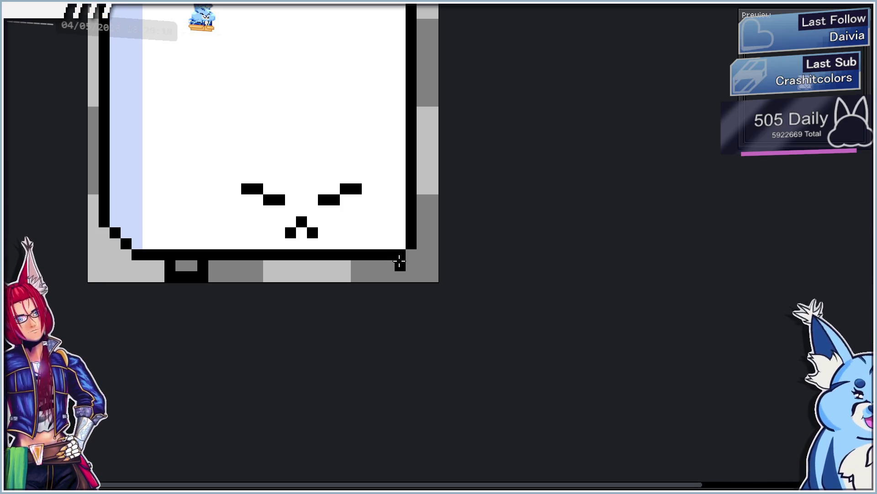
Outline two feet in black under the box's bottom edge and fill them light blue.
drag(378, 261, 377, 276)
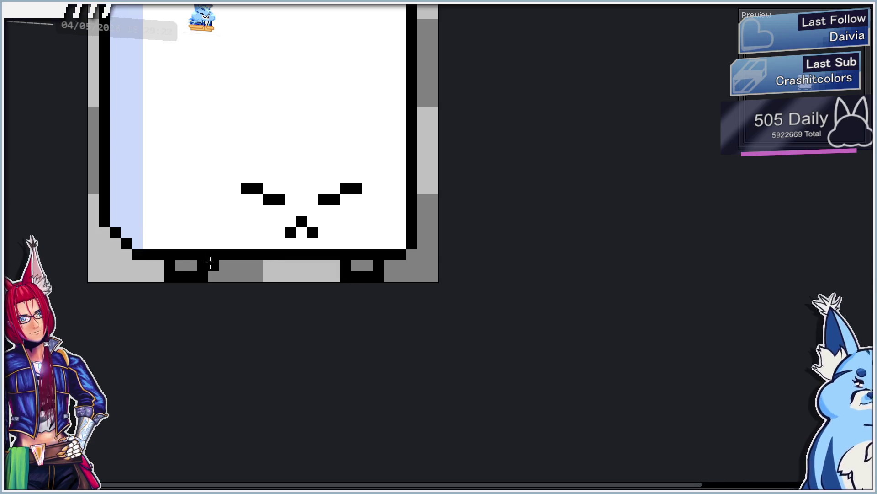
click(185, 265)
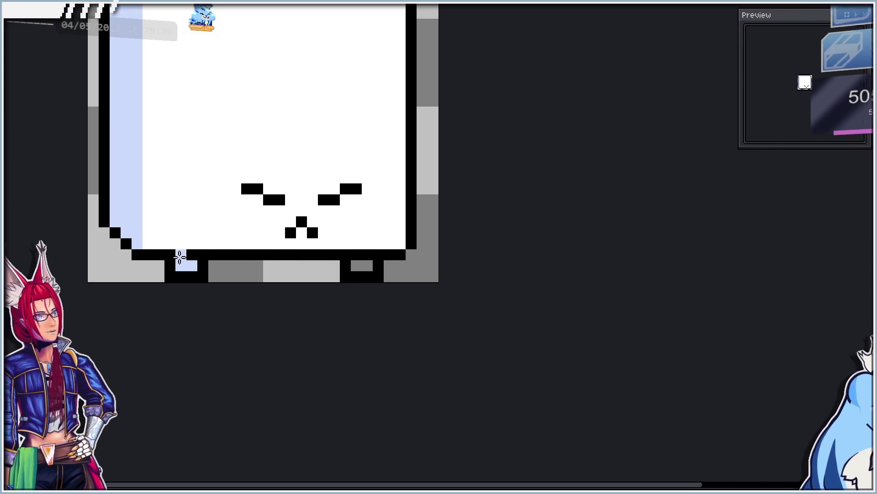
click(183, 255)
click(363, 254)
click(358, 265)
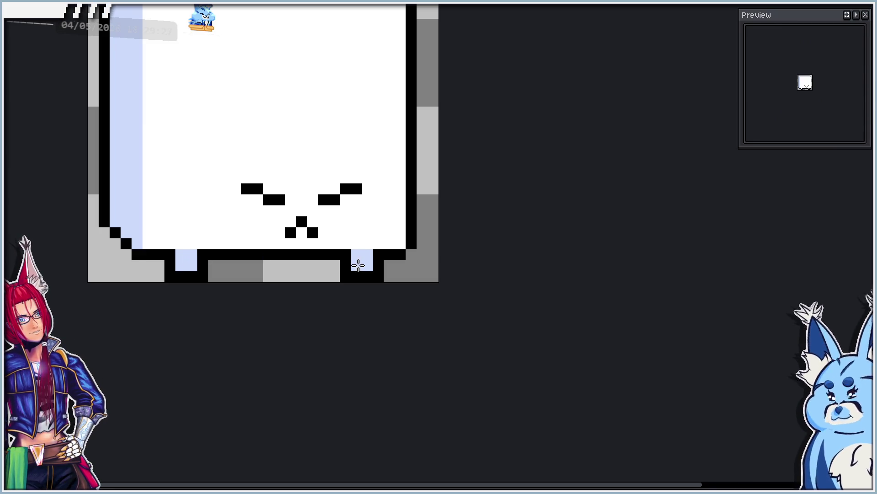
Restore the black outline along the bottom edge above the left foot.
scroll(358, 266, down, 5)
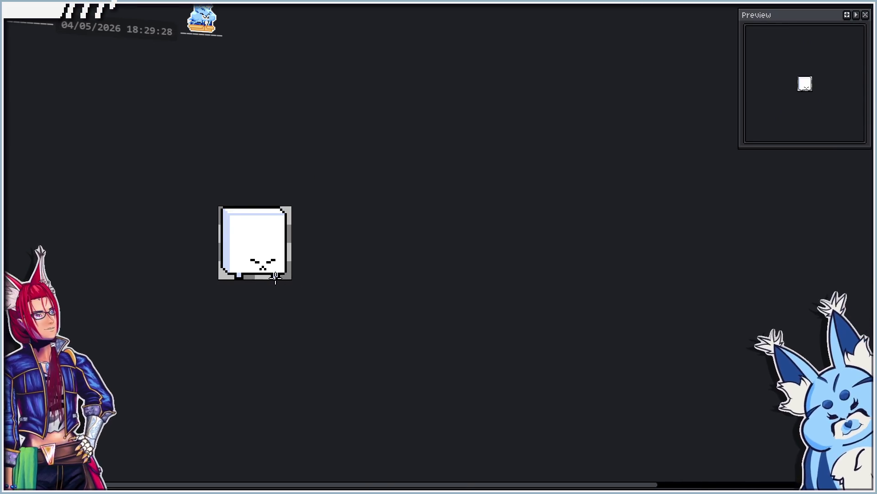
scroll(274, 278, up, 5)
scroll(171, 265, up, 3)
scroll(171, 265, down, 3)
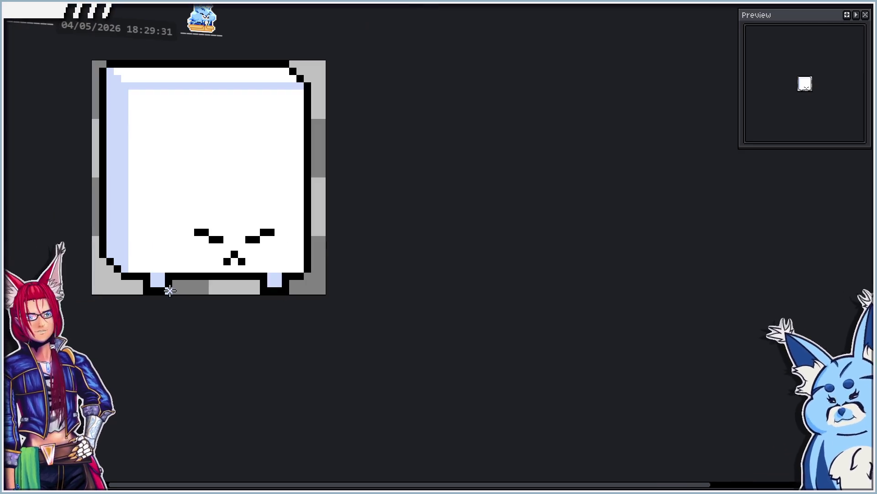
scroll(180, 288, down, 3)
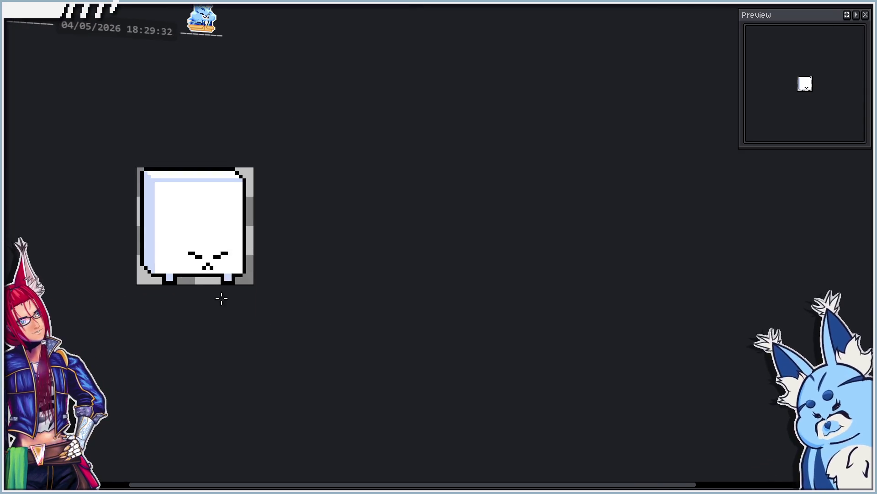
scroll(183, 281, up, 3)
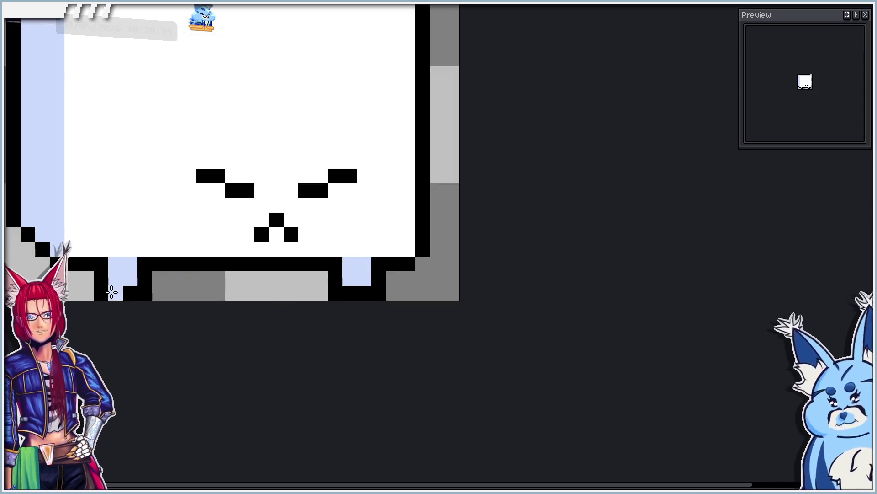
drag(84, 262, 141, 261)
scroll(226, 247, down, 3)
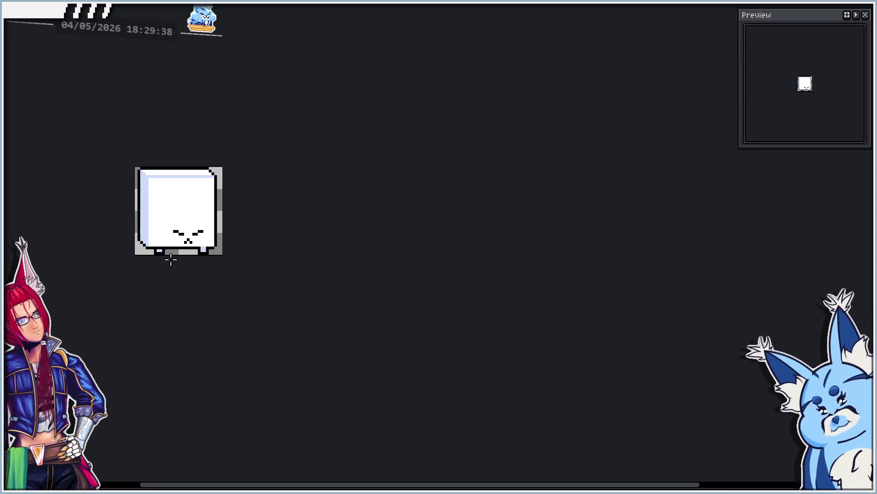
scroll(168, 240, up, 2)
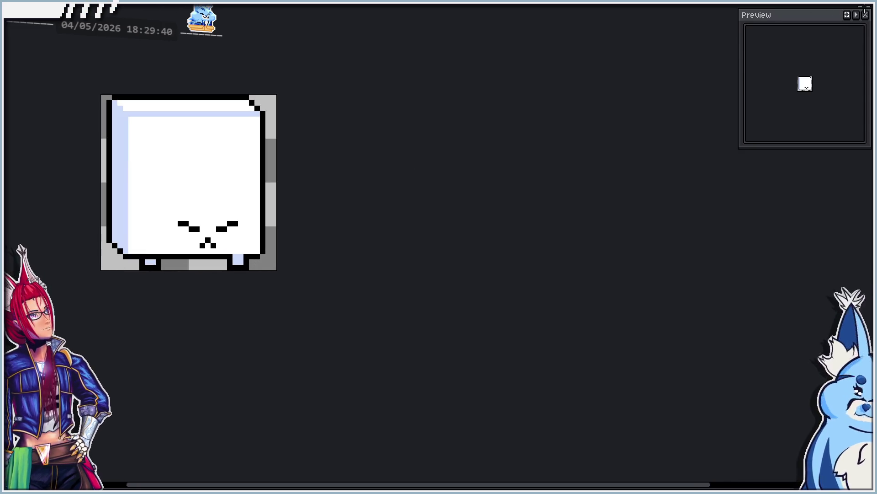
Move the top strip of the box down two pixels.
key(ctrl+a)
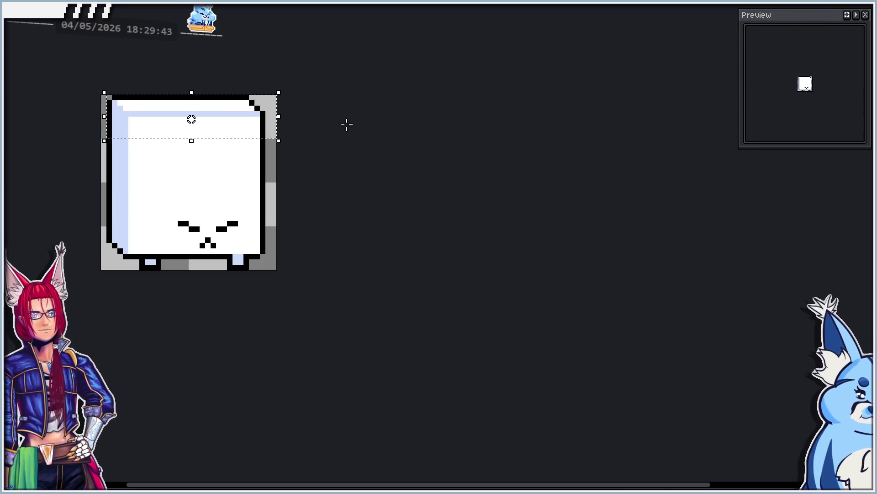
drag(273, 122, 274, 134)
key(ctrl+d)
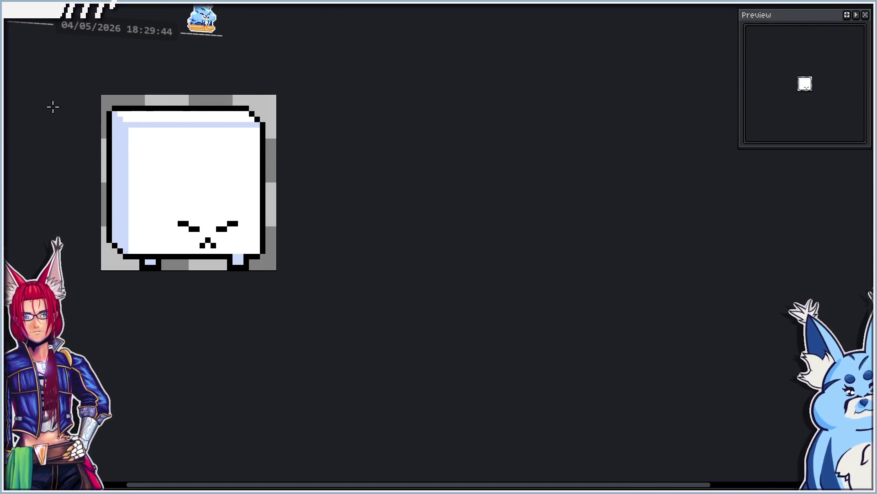
Shift the left half of the box one pixel right and deselect.
drag(167, 217, 171, 268)
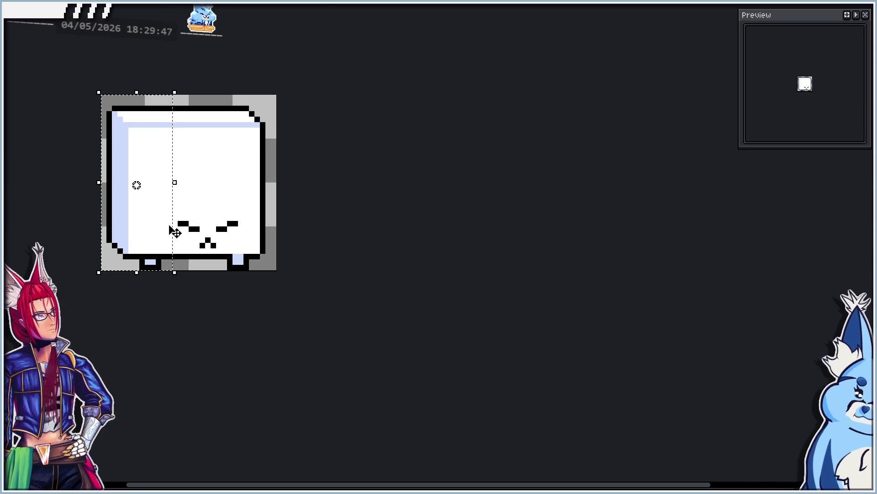
scroll(173, 227, up, 3)
key(b)
click(172, 215)
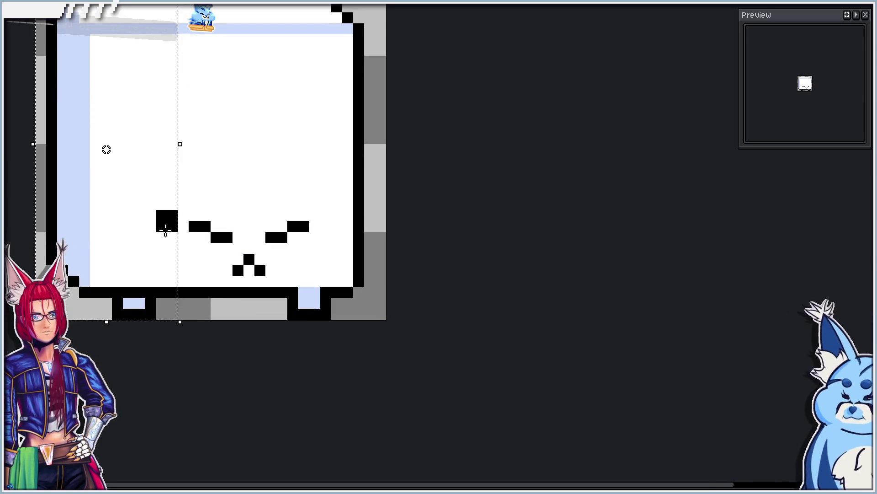
key(ctrl+z)
key(m)
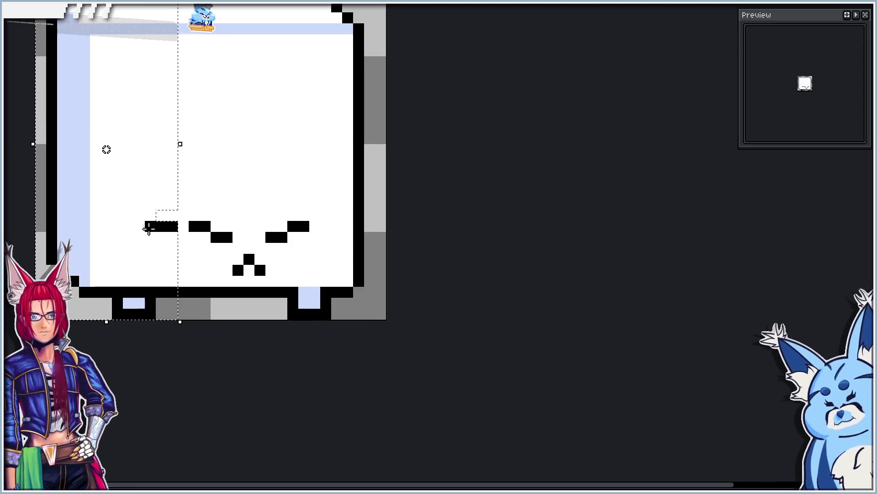
drag(114, 229, 129, 229)
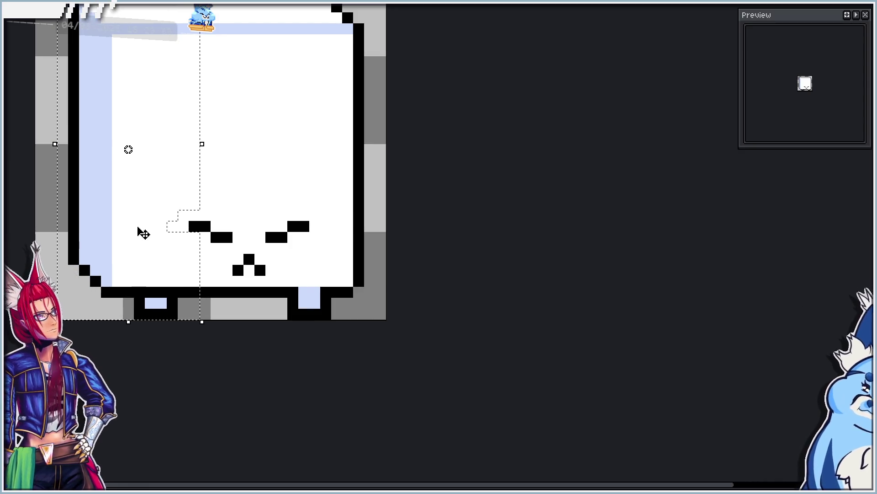
key(ctrl+d)
scroll(247, 196, down, 3)
scroll(174, 156, up, 1)
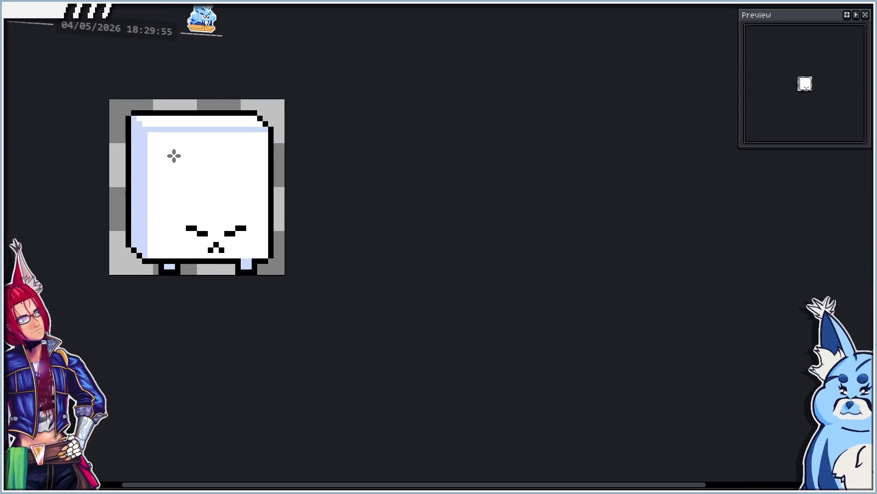
scroll(157, 171, up, 1)
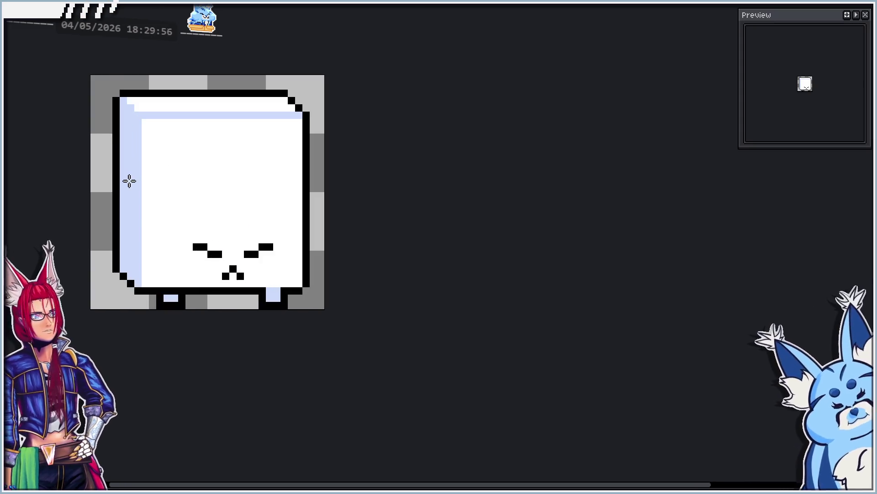
scroll(138, 217, up, 2)
Pencil a light-blue horizontal brick line plus two vertical joints on the upper body.
mouse_move(152, 207)
mouse_down()
mouse_move(259, 206)
mouse_move(243, 207)
mouse_up()
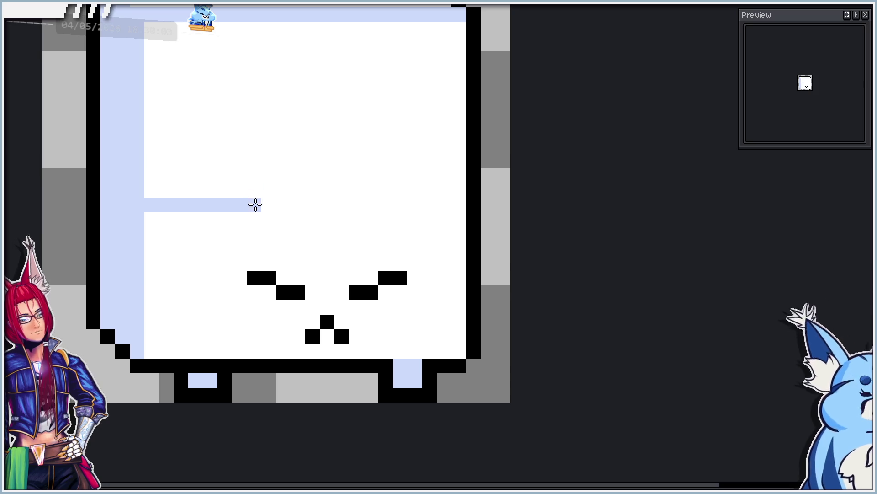
mouse_move(254, 188)
mouse_down()
mouse_move(257, 165)
mouse_move(237, 144)
mouse_move(184, 143)
mouse_move(197, 100)
mouse_move(215, 82)
mouse_move(273, 87)
mouse_up()
click(293, 152)
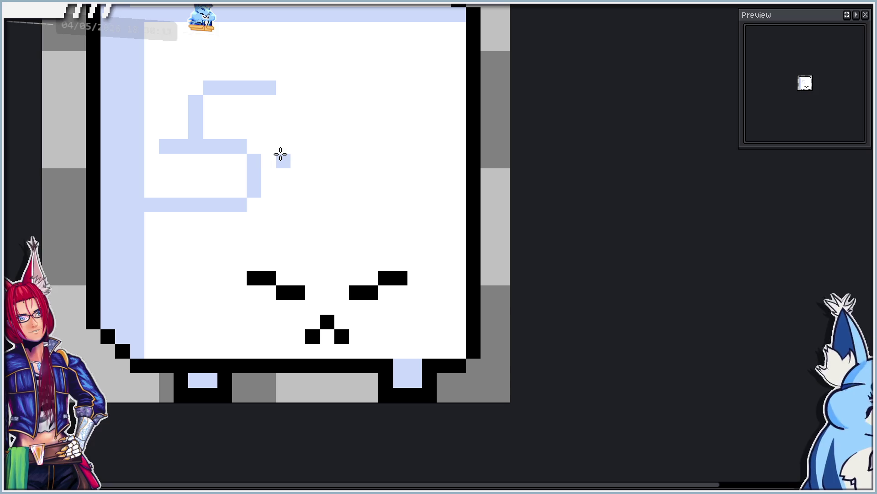
drag(275, 149, 246, 150)
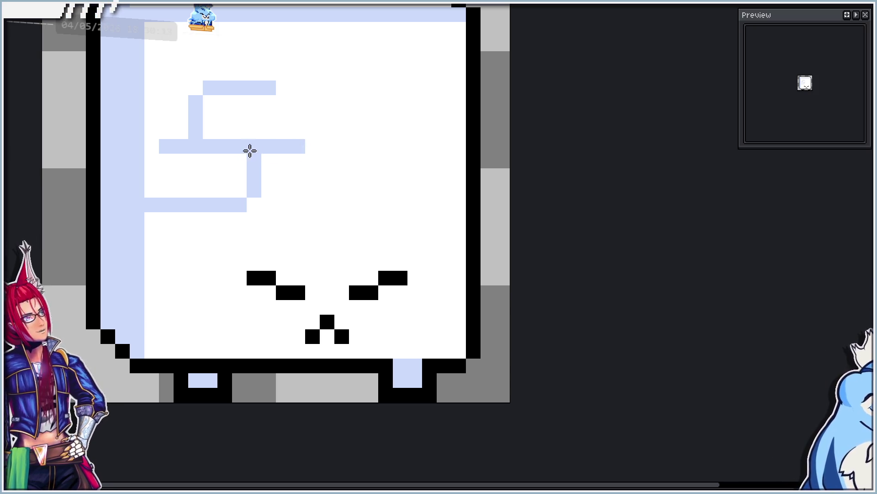
click(310, 147)
drag(328, 137, 315, 88)
scroll(307, 81, down, 3)
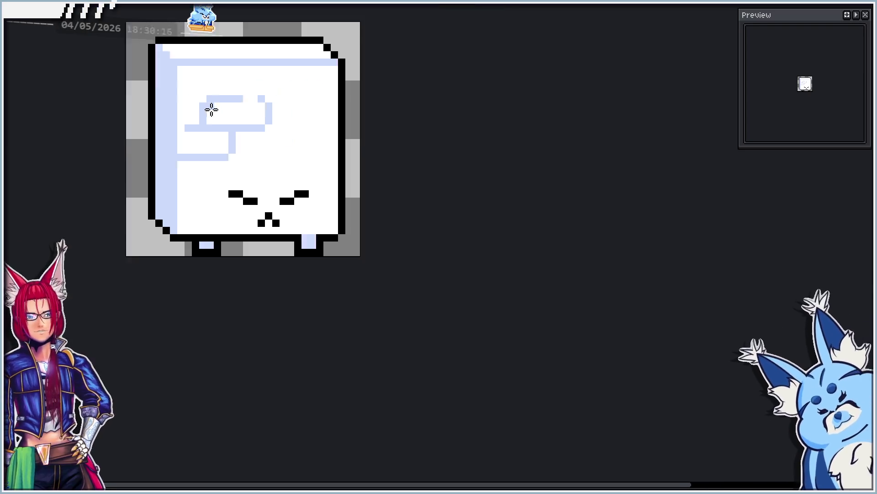
scroll(272, 114, up, 2)
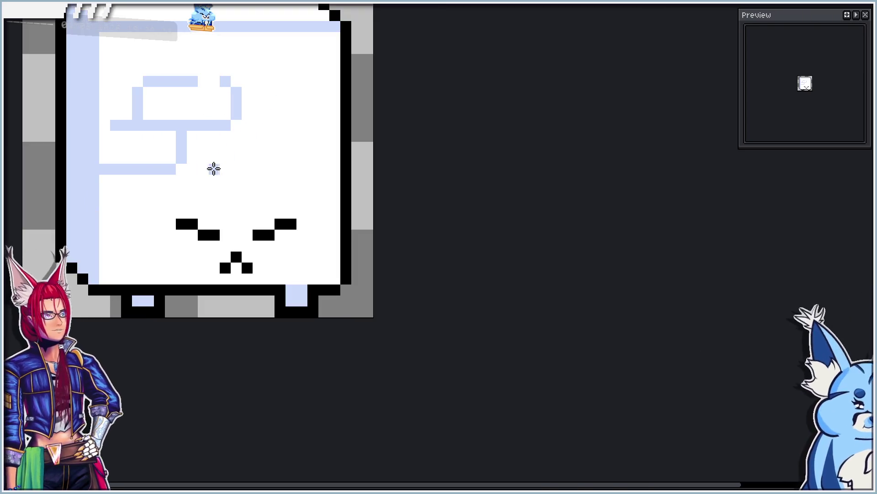
Add another light-blue brick line and vertical mortar joints on the left side.
drag(196, 168, 262, 171)
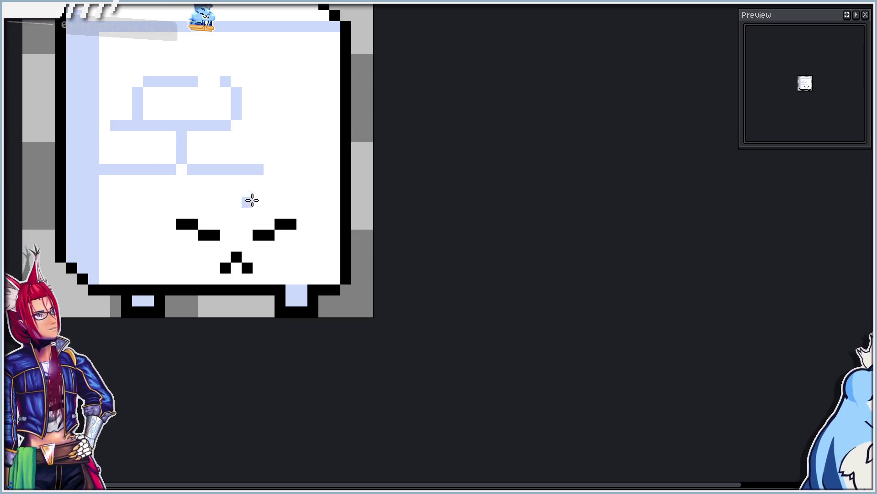
drag(243, 213, 243, 191)
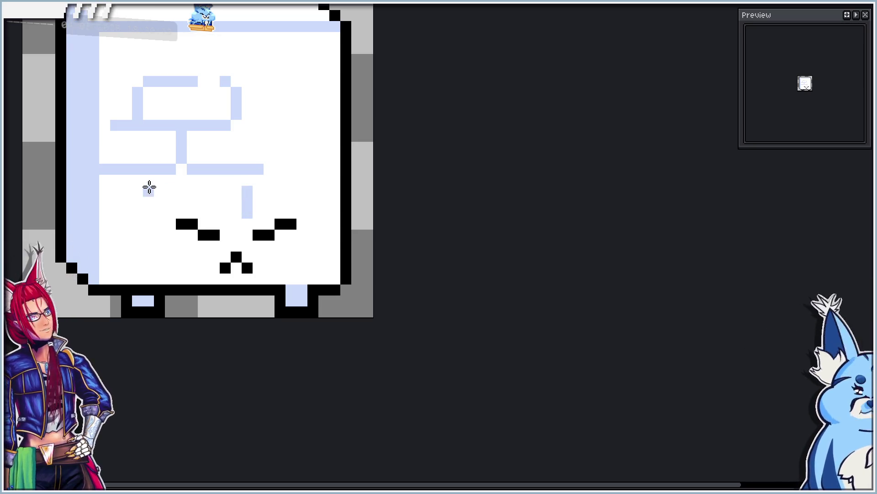
drag(136, 186, 137, 218)
click(136, 179)
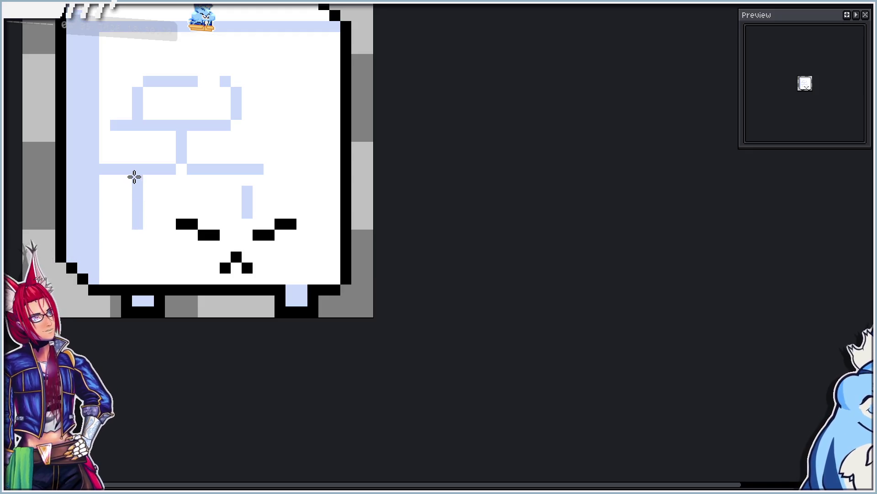
click(149, 224)
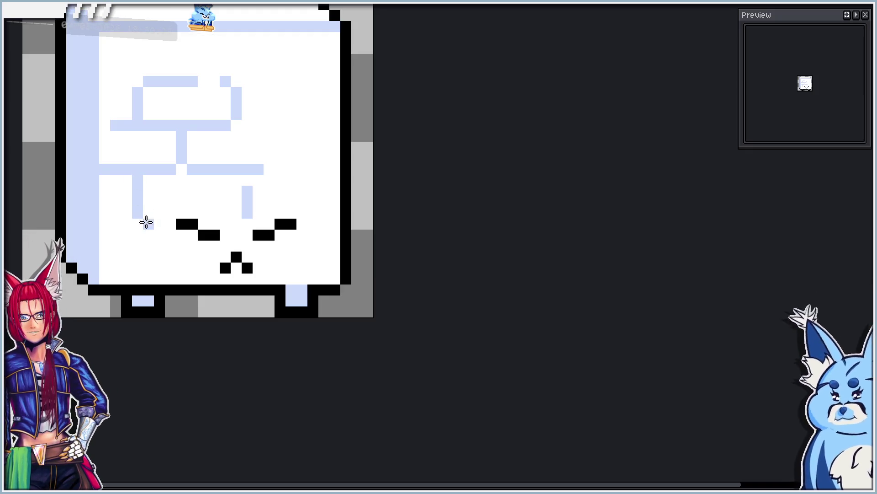
click(136, 235)
scroll(151, 201, down, 5)
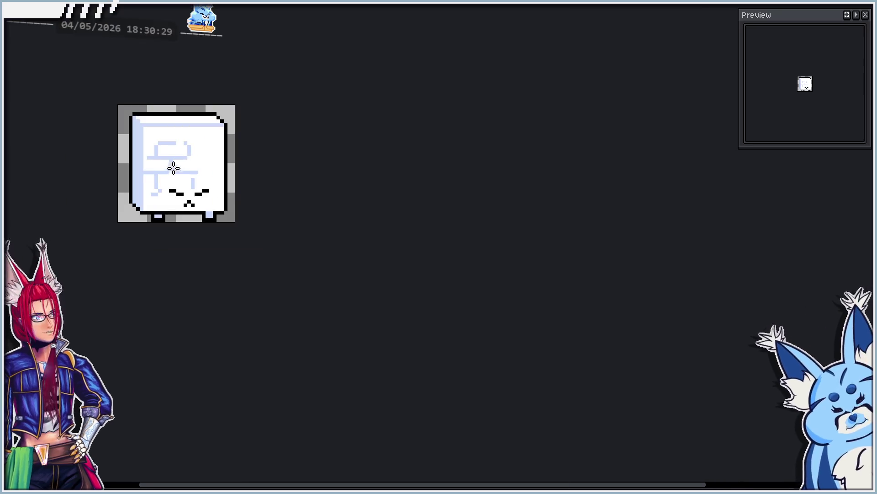
scroll(187, 148, up, 3)
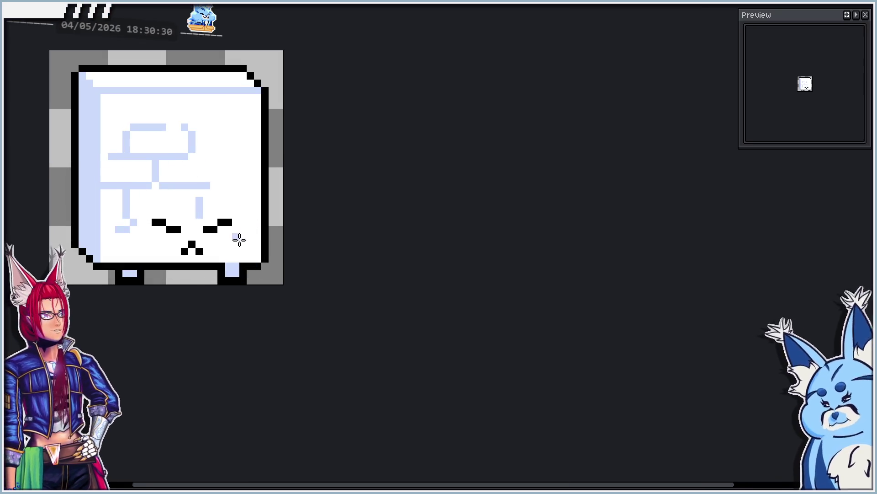
scroll(239, 237, up, 1)
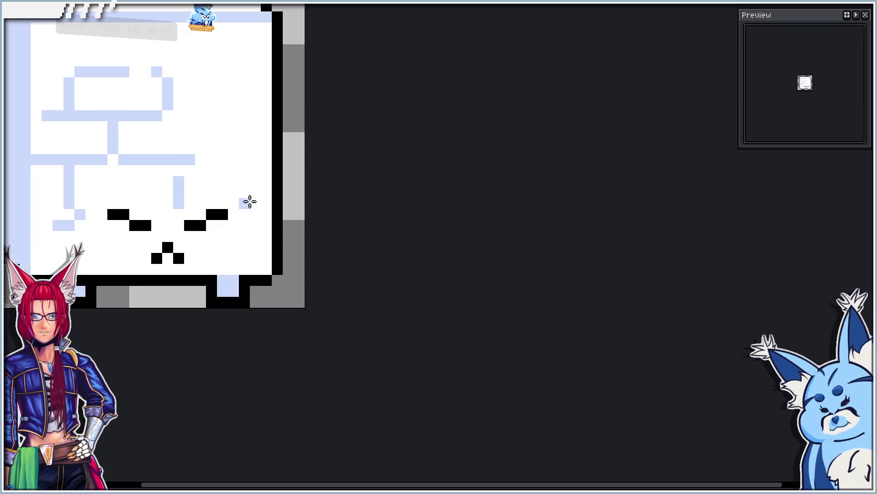
Add a short vertical joint, extend and split a brick line, and draw a horizontal line near the top.
drag(254, 204, 255, 188)
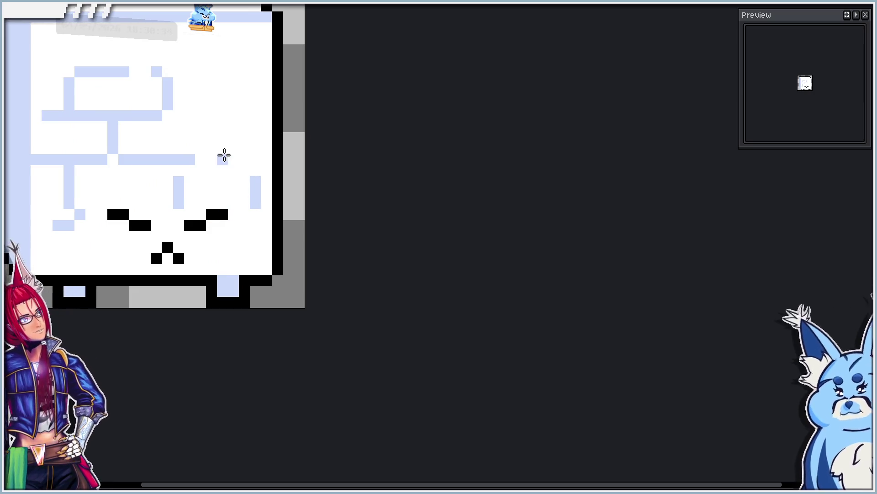
click(262, 222)
key(ctrl+z)
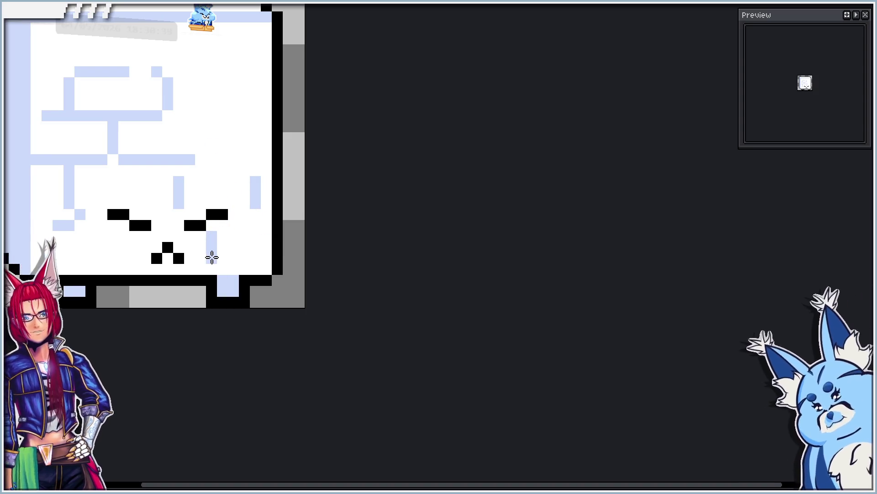
scroll(209, 255, down, 3)
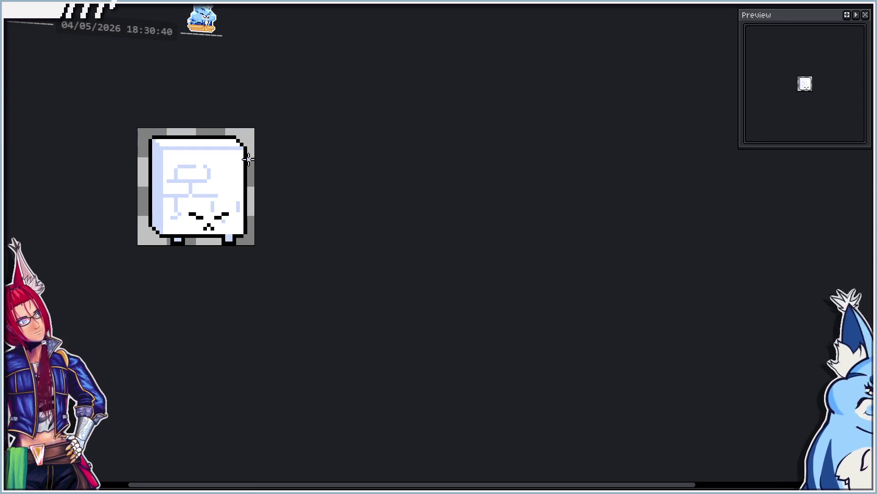
scroll(213, 164, up, 3)
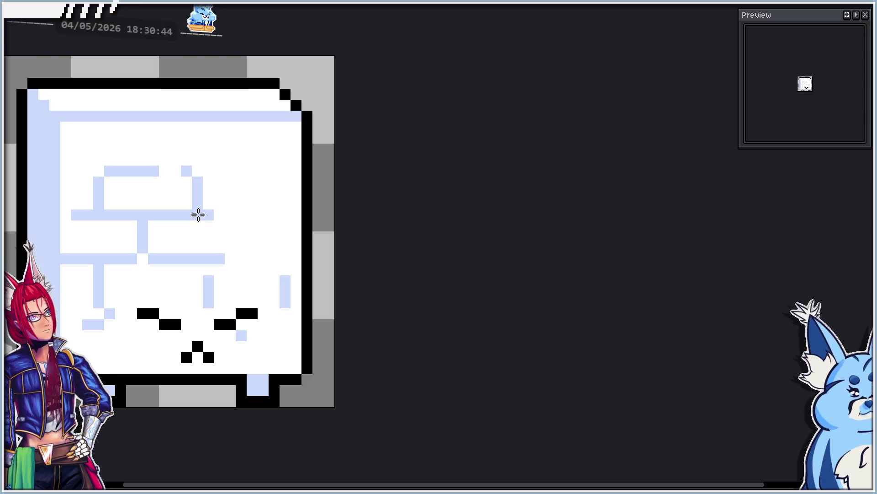
mouse_move(242, 212)
mouse_down()
mouse_move(270, 213)
mouse_move(254, 215)
mouse_up()
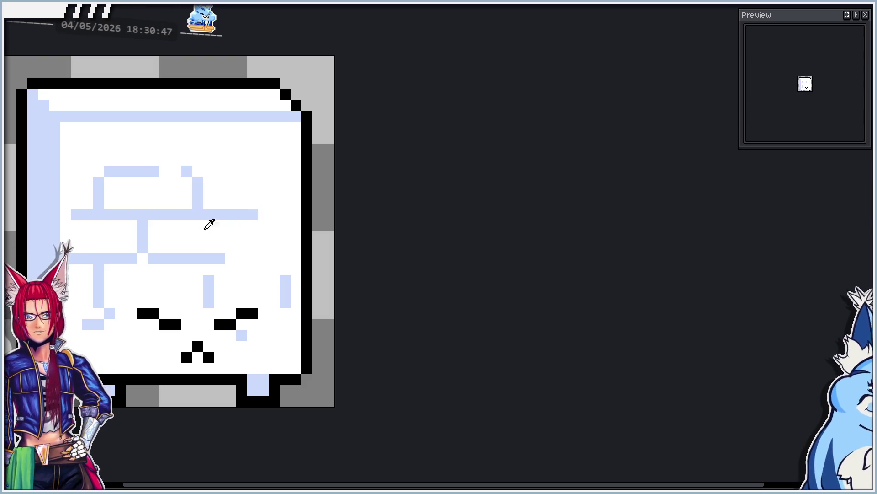
right_click(197, 215)
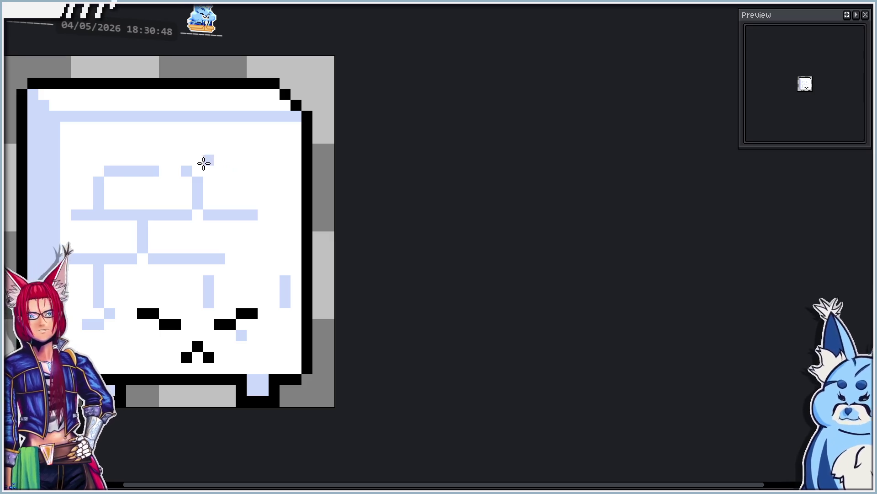
drag(208, 171, 285, 171)
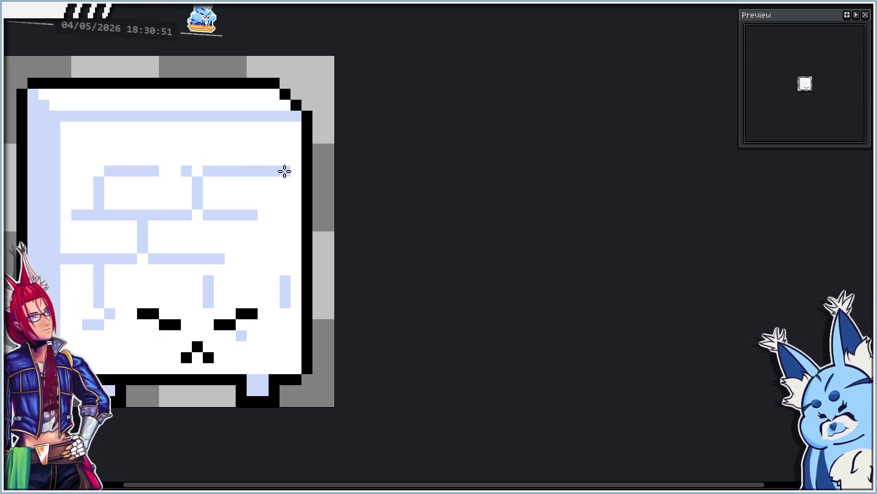
Zoom in on the face and try a first selection around it.
scroll(249, 117, down, 4)
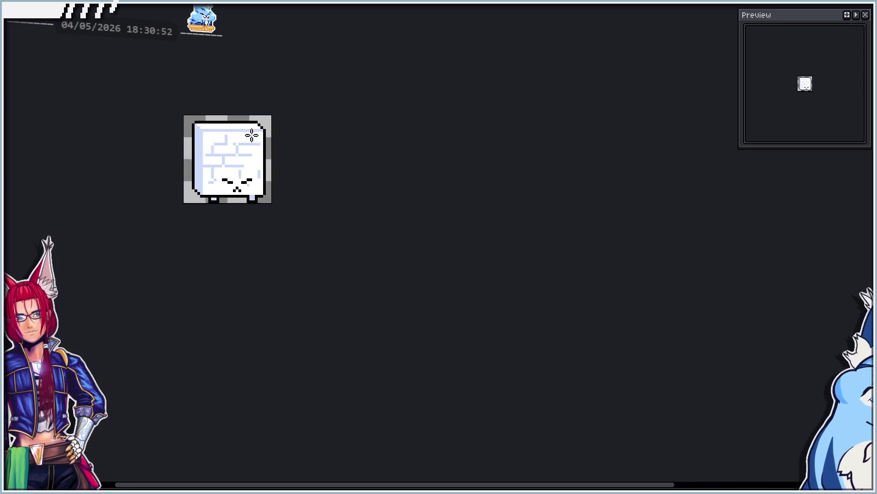
scroll(249, 123, down, 1)
scroll(254, 116, up, 1)
scroll(222, 149, up, 3)
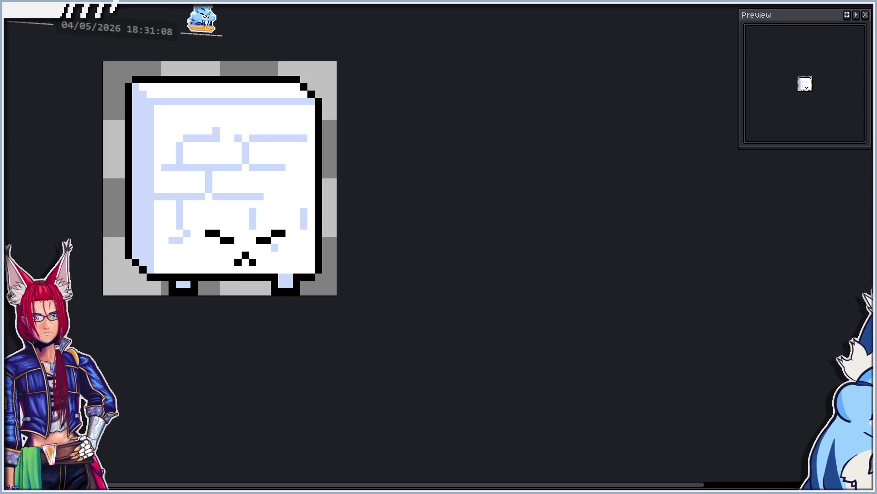
scroll(129, 336, up, 1)
scroll(154, 323, down, 2)
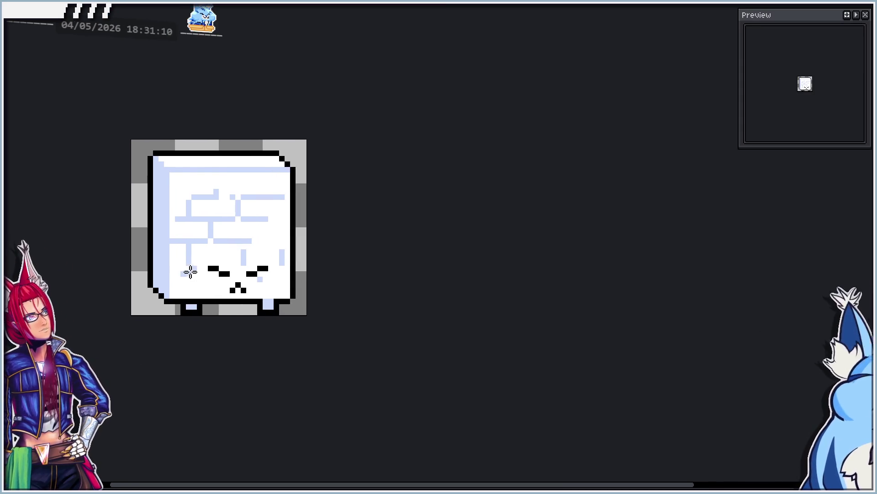
scroll(191, 269, up, 1)
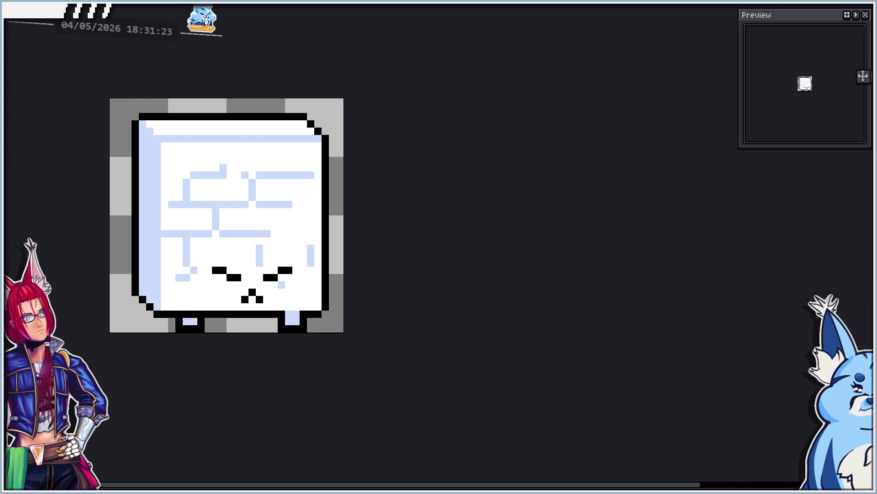
scroll(268, 281, up, 1)
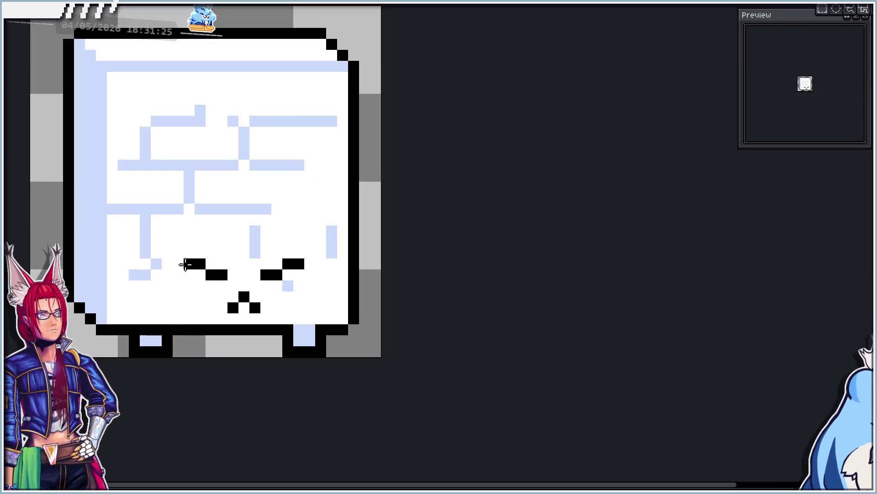
drag(185, 264, 307, 315)
click(109, 355)
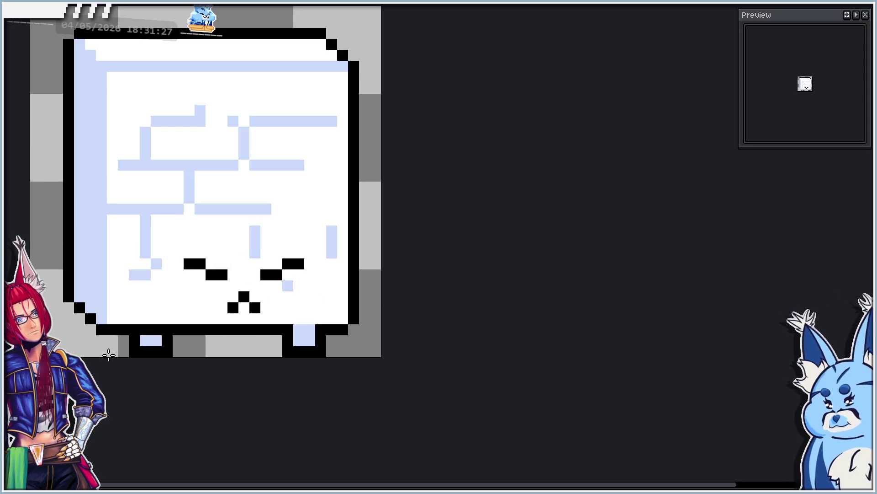
scroll(252, 293, down, 1)
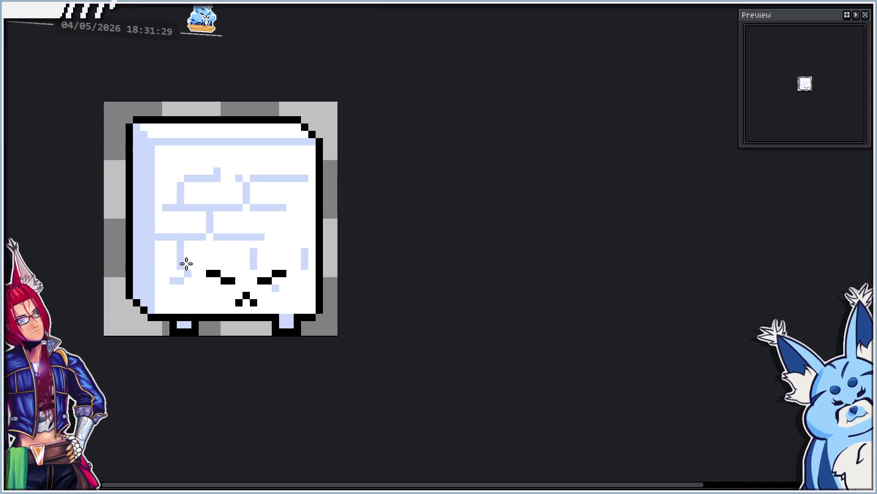
scroll(224, 297, up, 1)
Move the eyes and mouth one pixel right, add a light-blue blush pixel, and whiten the vacated column.
mouse_move(207, 262)
mouse_down()
mouse_move(320, 304)
mouse_move(313, 309)
mouse_move(319, 300)
mouse_up()
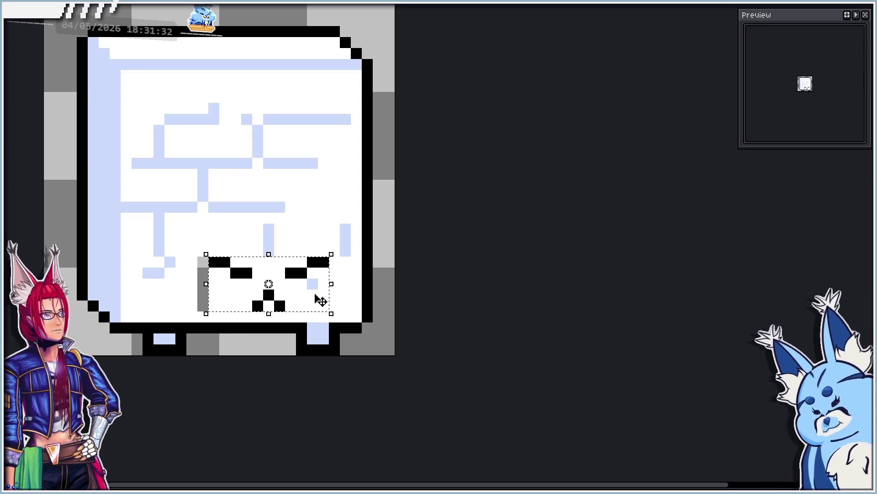
click(370, 296)
click(300, 284)
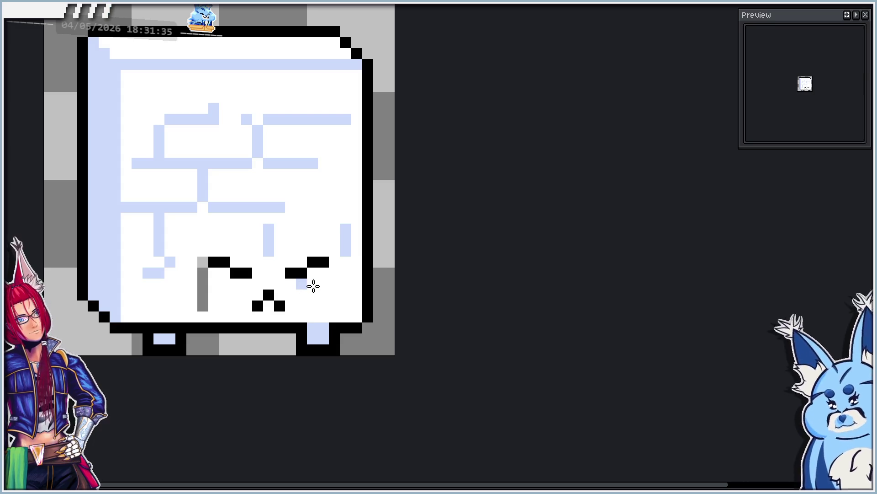
drag(202, 267, 206, 305)
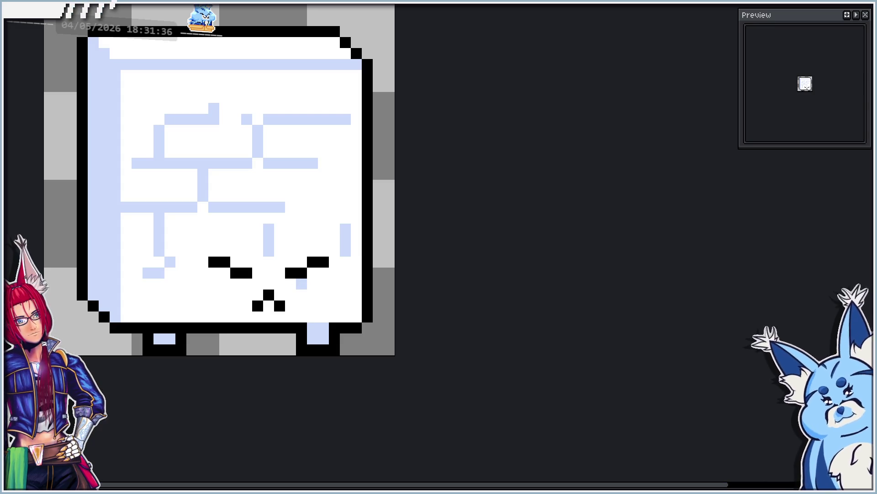
Compare face positions, moving the eyes and mouth one pixel right, then undo that move.
key(Left)
key(ctrl+z)
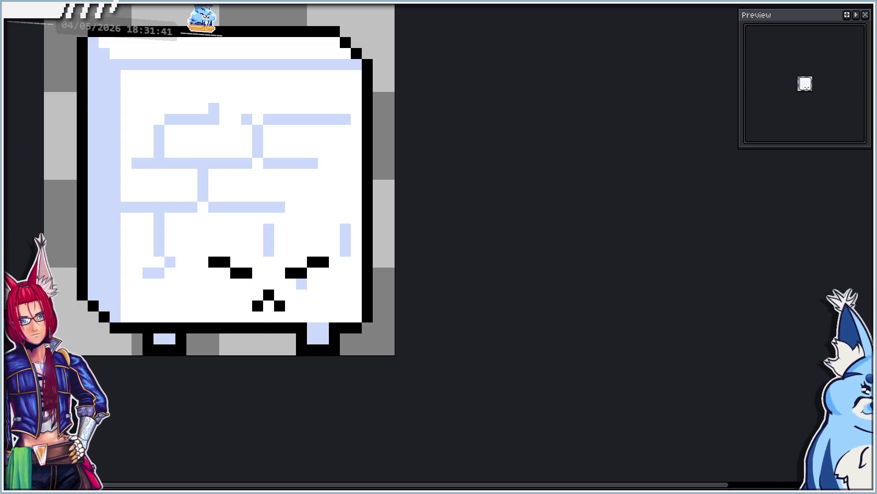
key(Left)
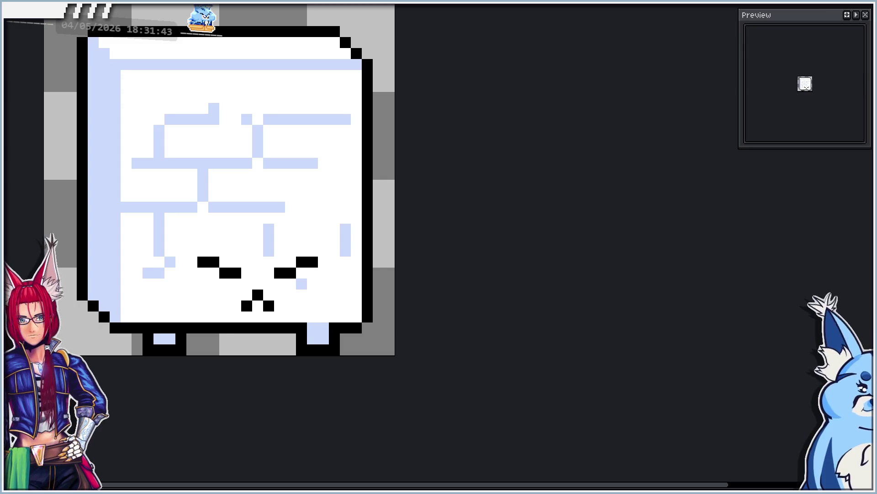
key(ctrl+z)
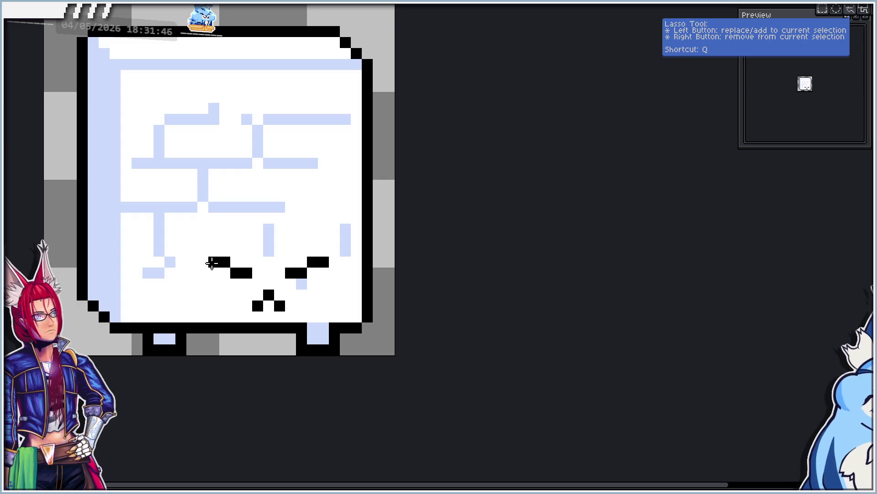
mouse_move(211, 263)
mouse_down()
mouse_move(323, 306)
mouse_move(309, 287)
mouse_up()
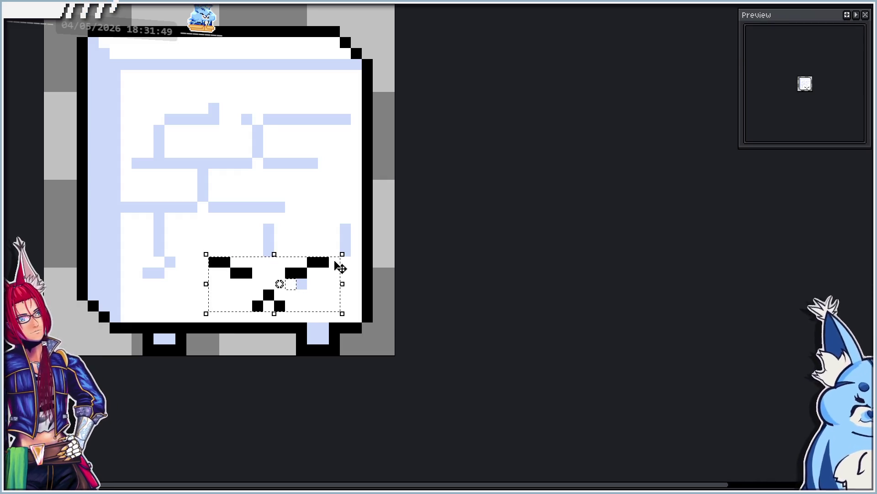
drag(230, 306, 238, 306)
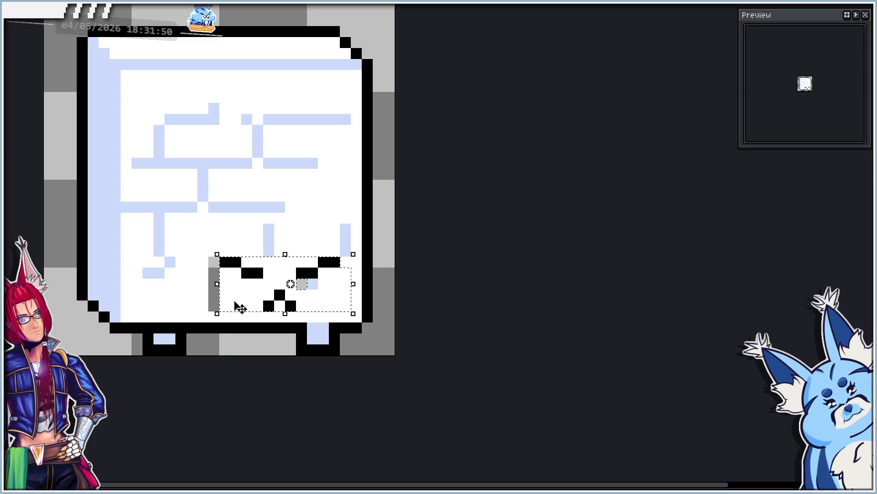
click(434, 306)
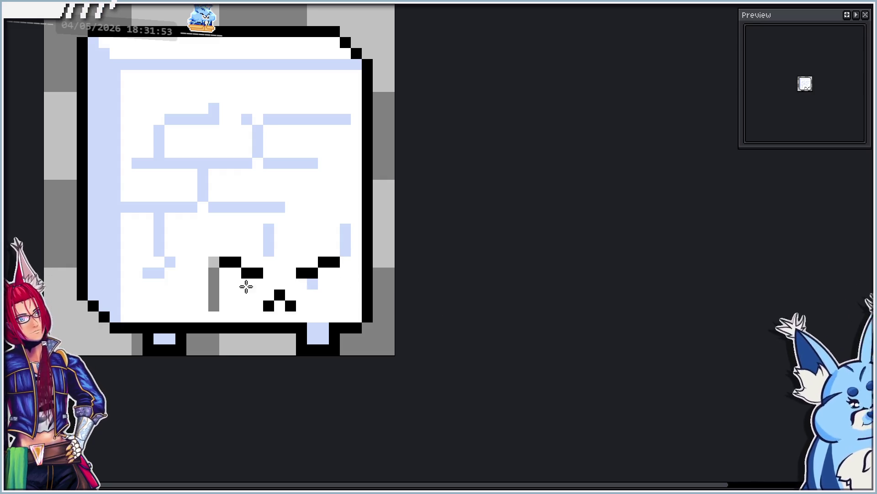
key(ctrl+z)
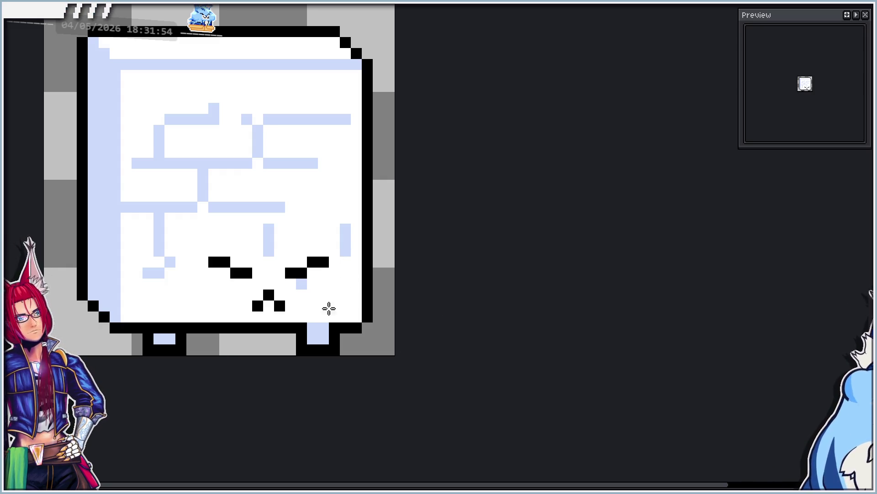
Open Frame Properties for frame 3, showing its 100 ms duration.
key(ctrl+y)
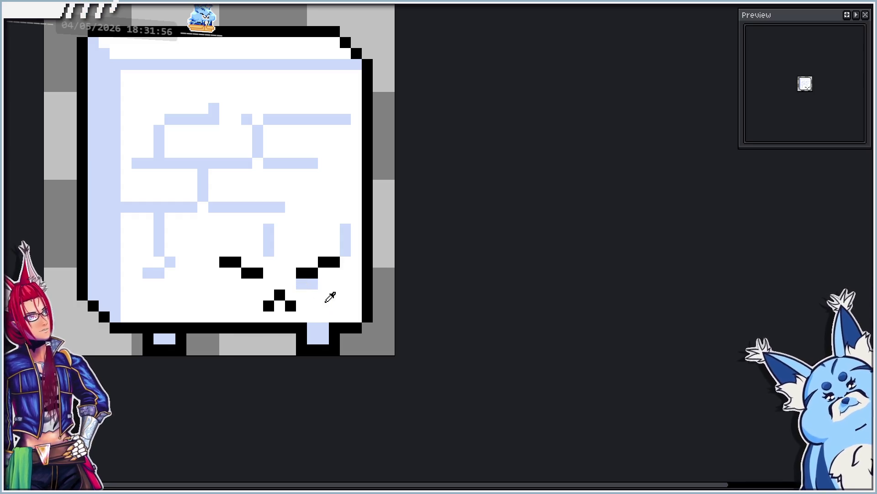
key(ctrl+z)
key(ctrl+z)
key(ctrl+y)
key(ctrl+y)
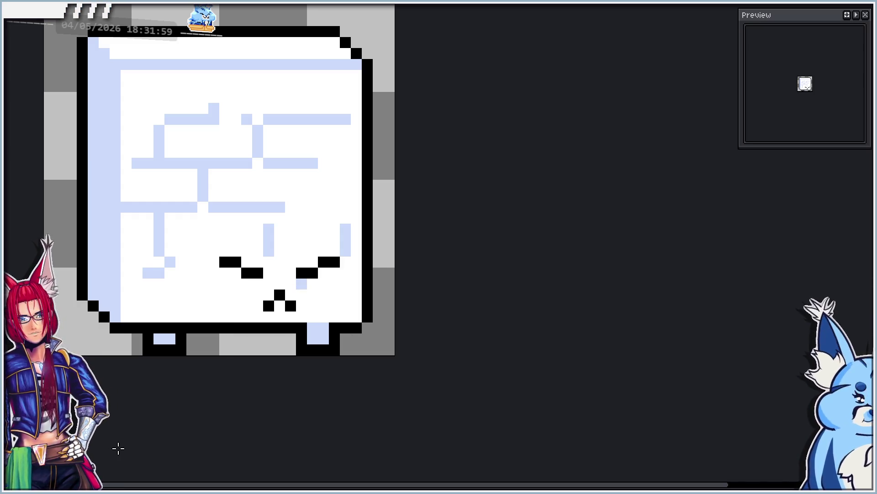
key(p)
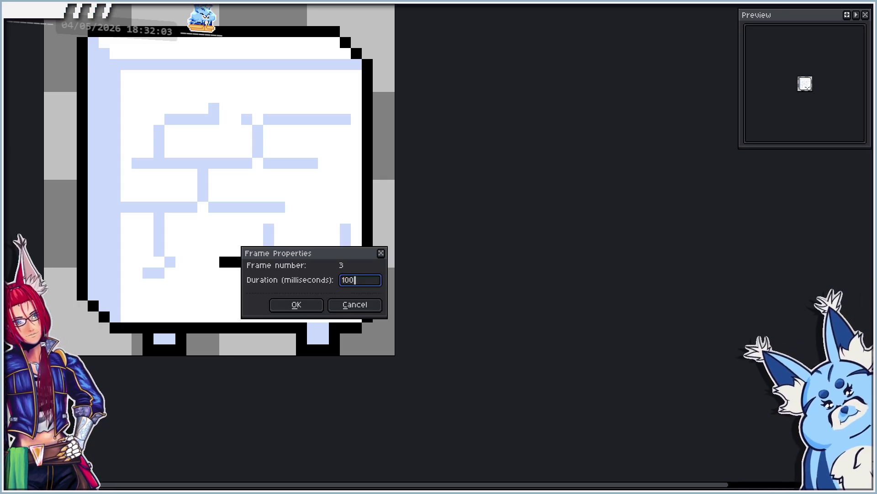
Check frames 3, 1 and 5 in Frame Properties, keeping frames 1 and 3 at 100 ms.
key(Return)
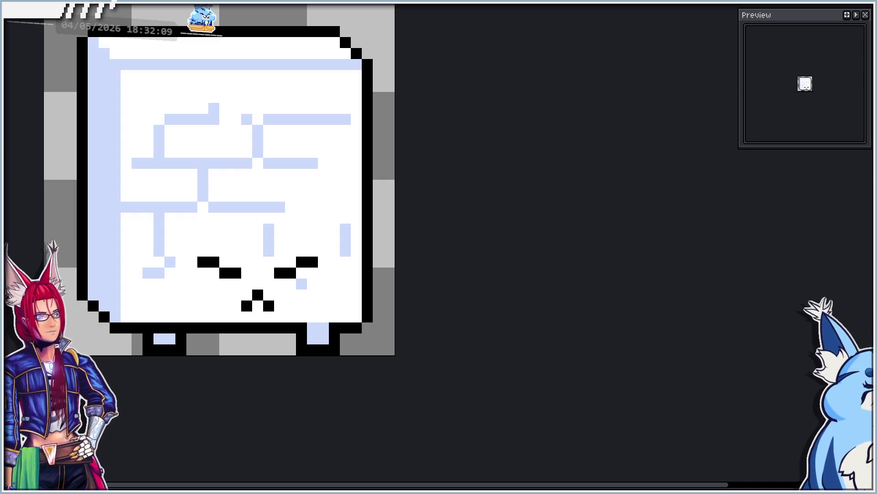
key(p)
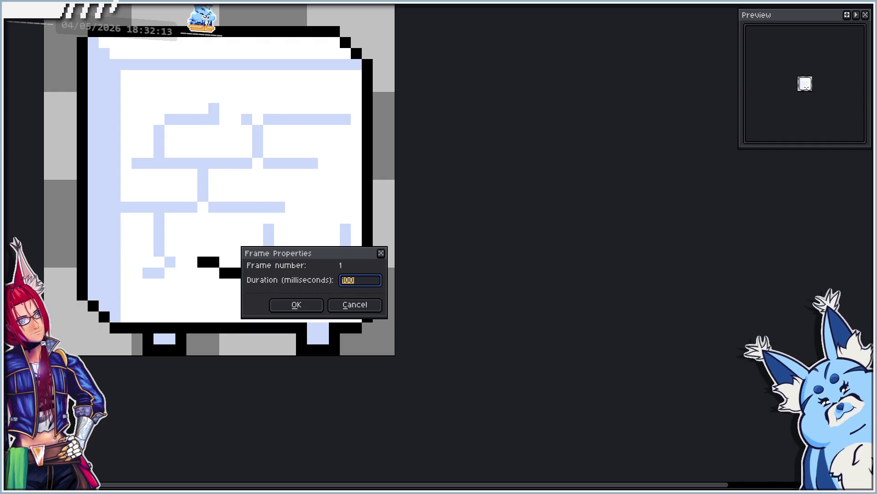
key(End)
key(Return)
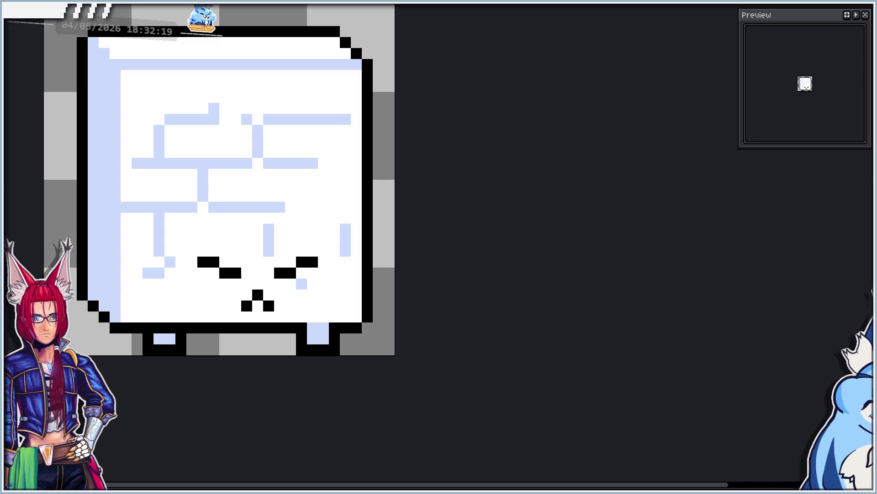
key(p)
key(Return)
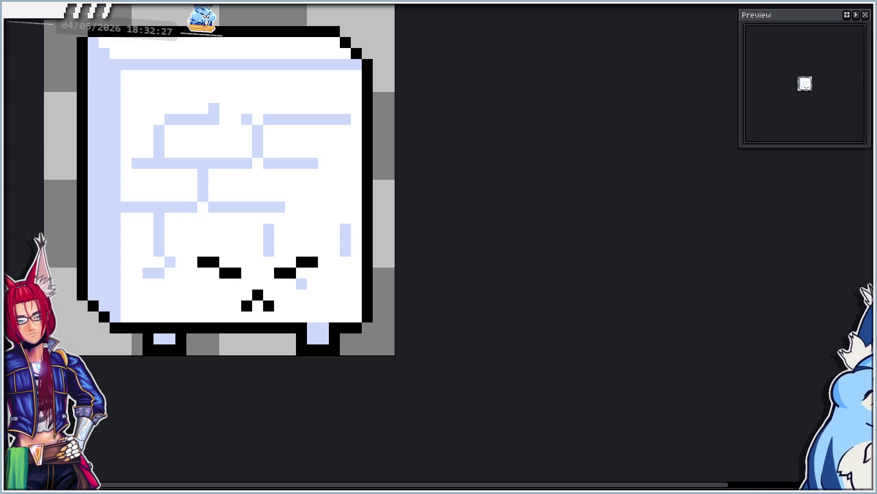
Set frame 5's duration to 1000 ms.
key(Return)
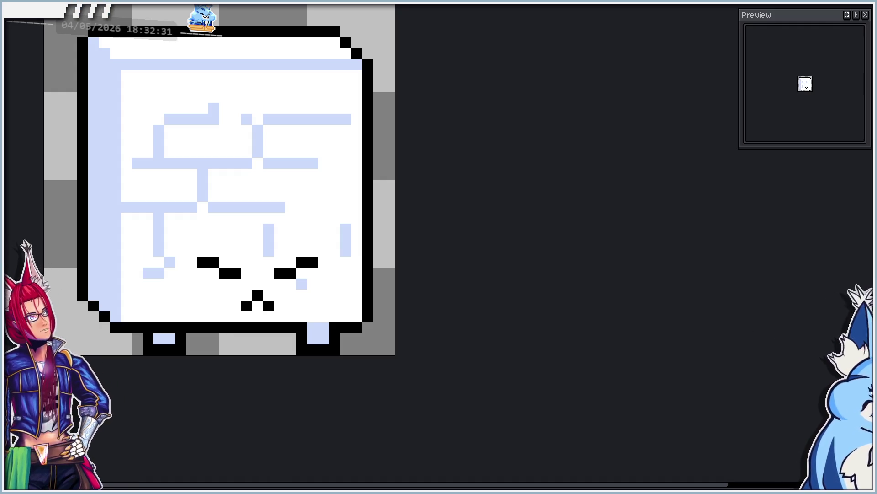
key(p)
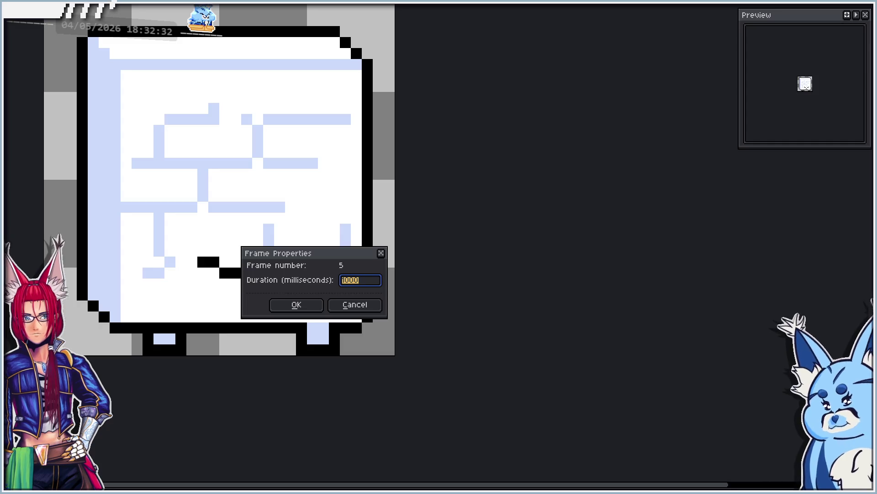
text(10)
key(Return)
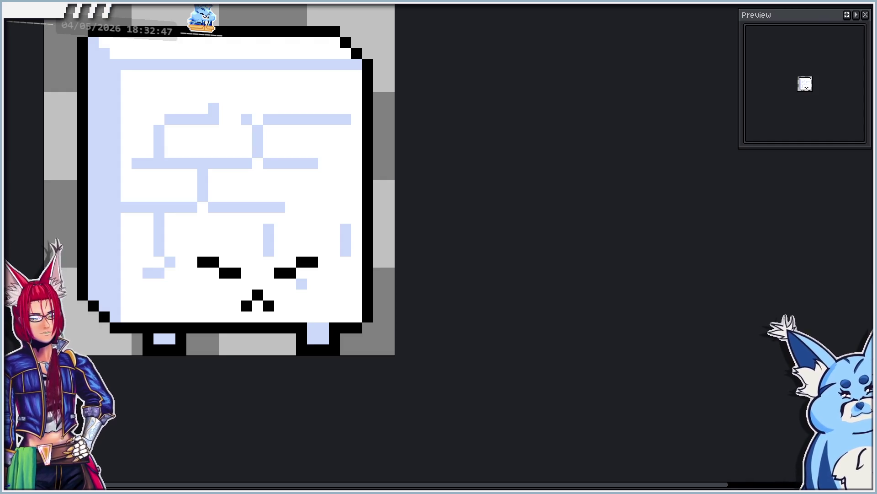
Select the eyes and mouth and shift them one pixel left.
scroll(255, 220, up, 1)
mouse_move(169, 271)
mouse_down()
mouse_move(329, 344)
mouse_move(303, 333)
mouse_up()
click(381, 319)
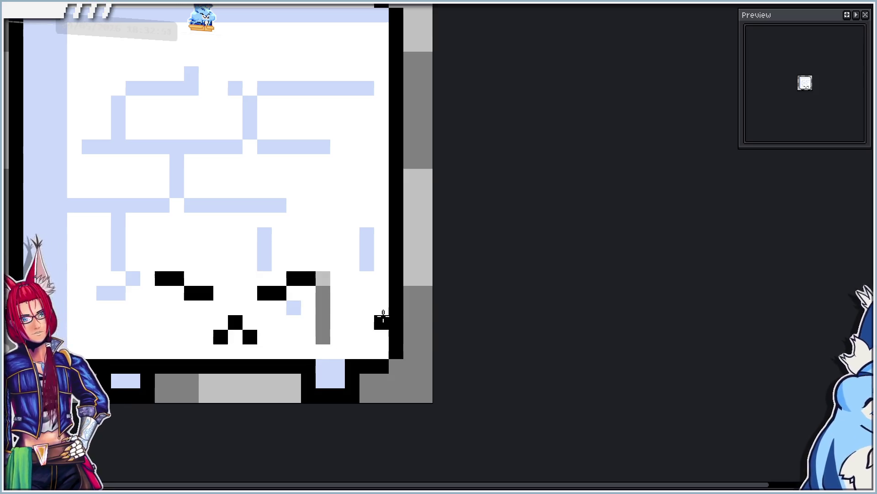
Redraw the light-blue cheek pixel under the right eye and paint the leftover gap white.
click(307, 307)
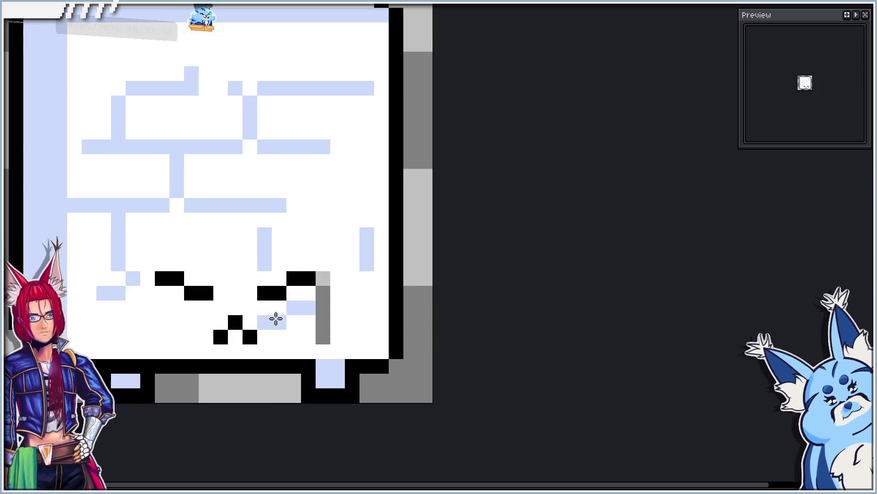
alt+click(289, 323)
click(294, 307)
drag(323, 275, 325, 339)
scroll(302, 318, down, 1)
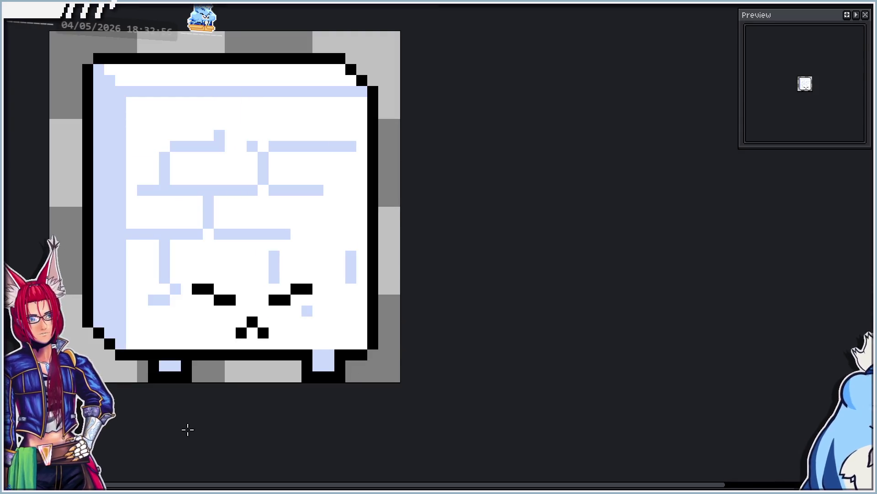
scroll(302, 378, down, 1)
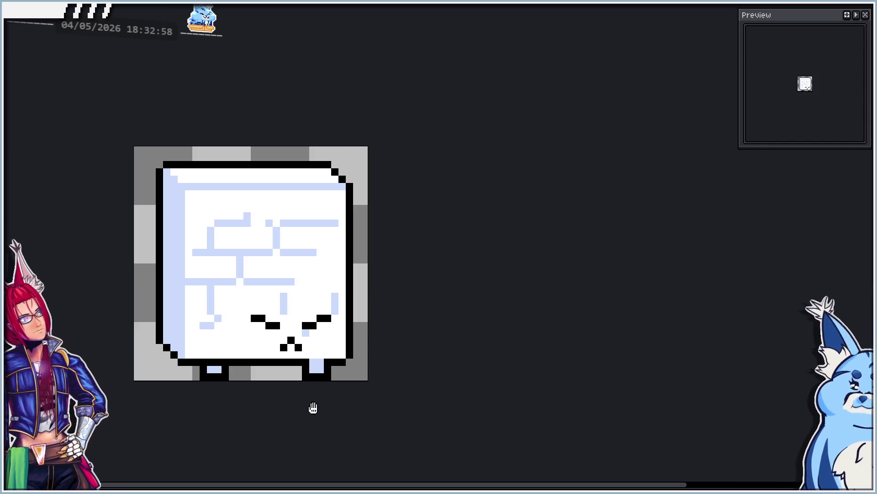
key(Right)
key(Right)
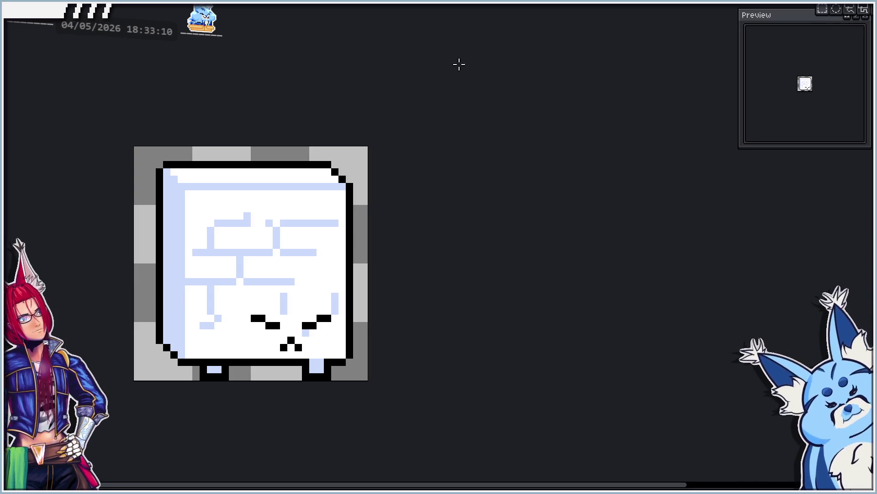
Marquee-select the box body, shift it one pixel right, deselect, and play the animation.
key(m)
mouse_move(152, 164)
mouse_down()
mouse_move(246, 236)
mouse_move(354, 366)
mouse_move(295, 376)
mouse_up()
scroll(310, 355, up, 2)
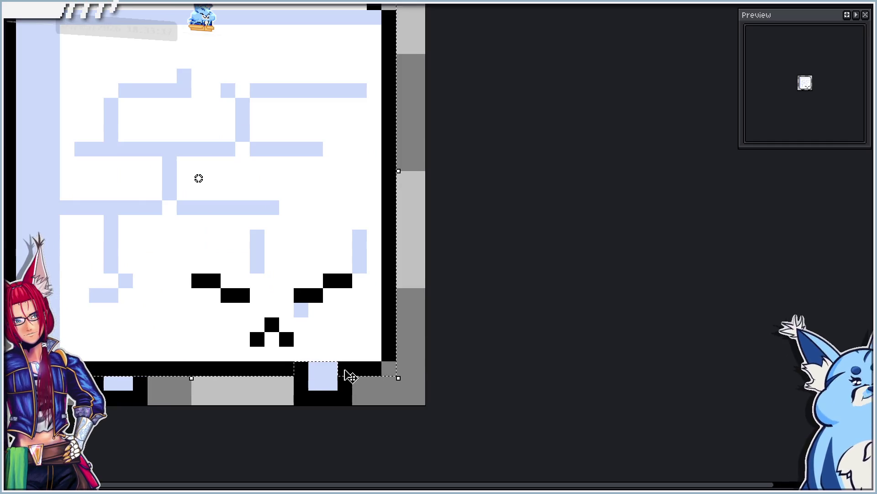
drag(349, 372, 343, 366)
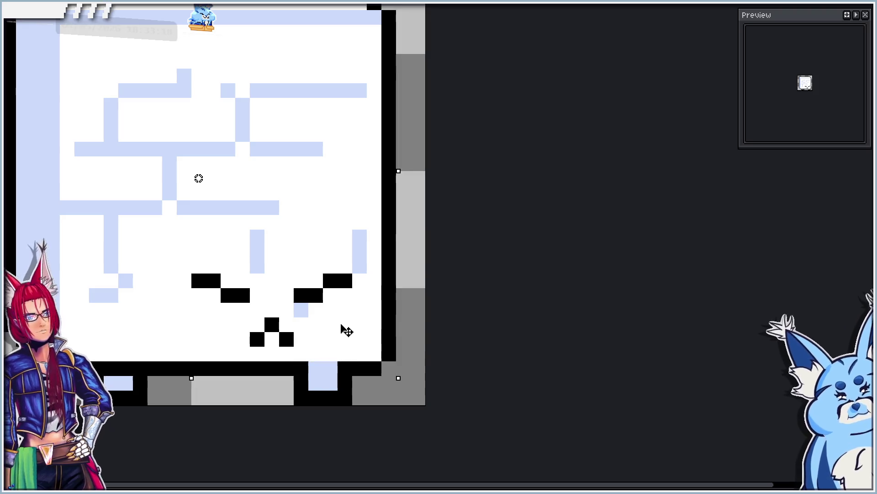
drag(346, 329, 362, 328)
key(ctrl+d)
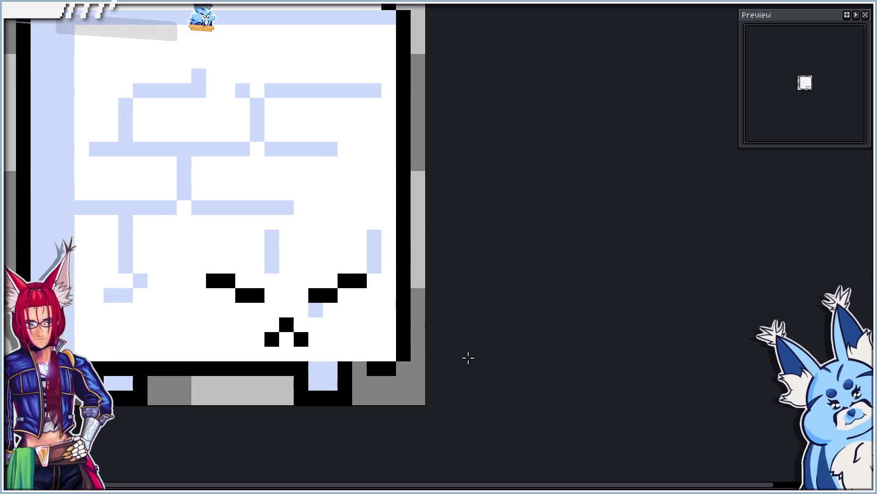
scroll(357, 347, down, 5)
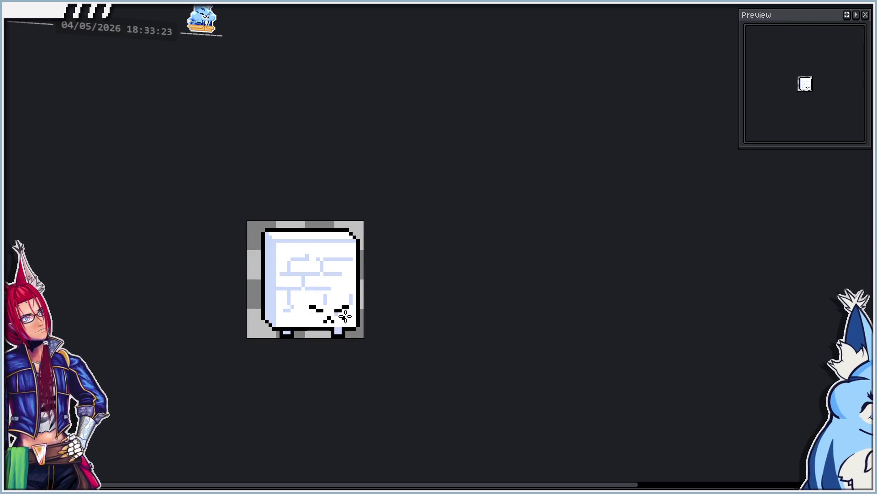
key(Return)
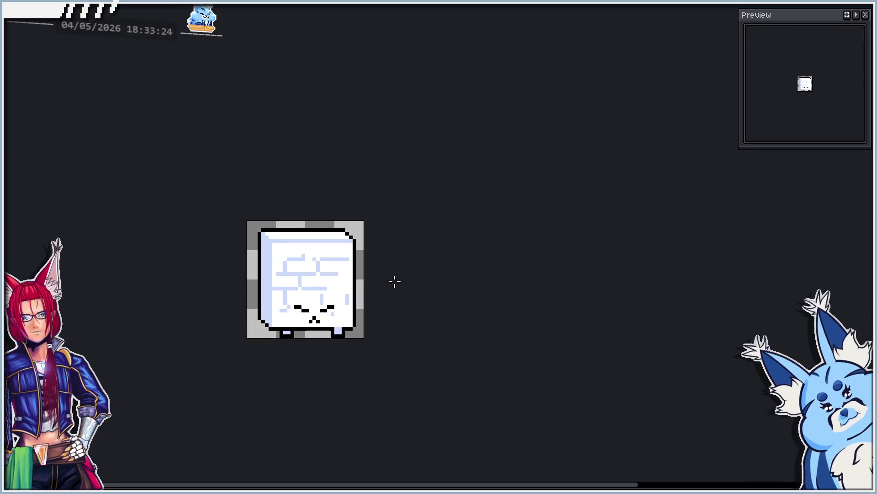
Reselect the body, move it one pixel right, and fill the bottom outline gap black.
scroll(380, 290, up, 1)
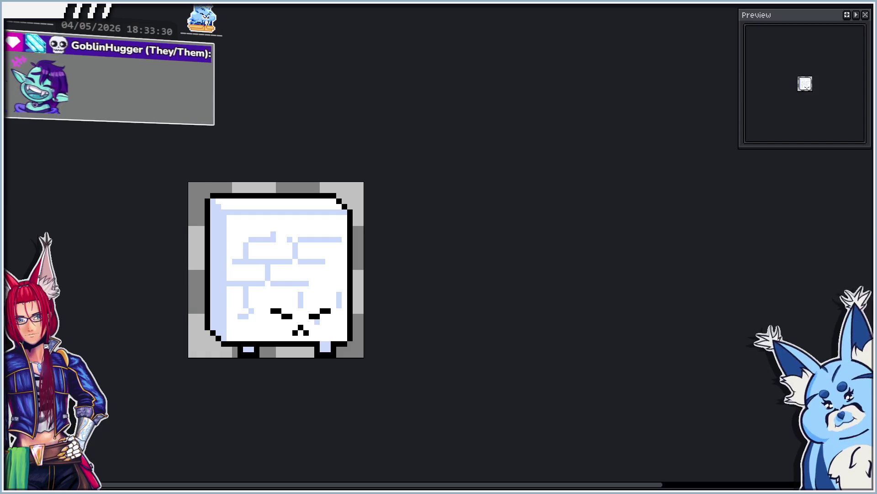
scroll(312, 330, up, 1)
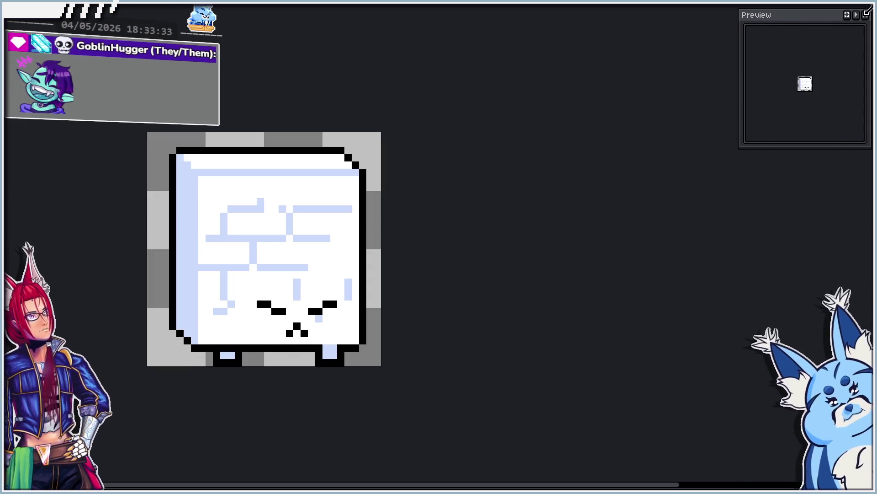
click(864, 10)
mouse_move(172, 145)
mouse_down()
mouse_move(255, 201)
mouse_move(392, 338)
mouse_move(387, 357)
mouse_up()
scroll(327, 350, up, 2)
scroll(332, 353, up, 1)
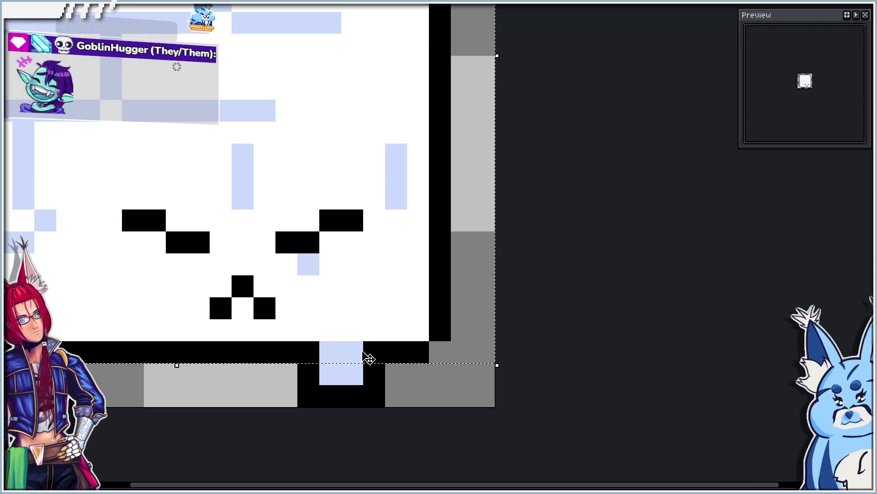
drag(172, 317, 198, 319)
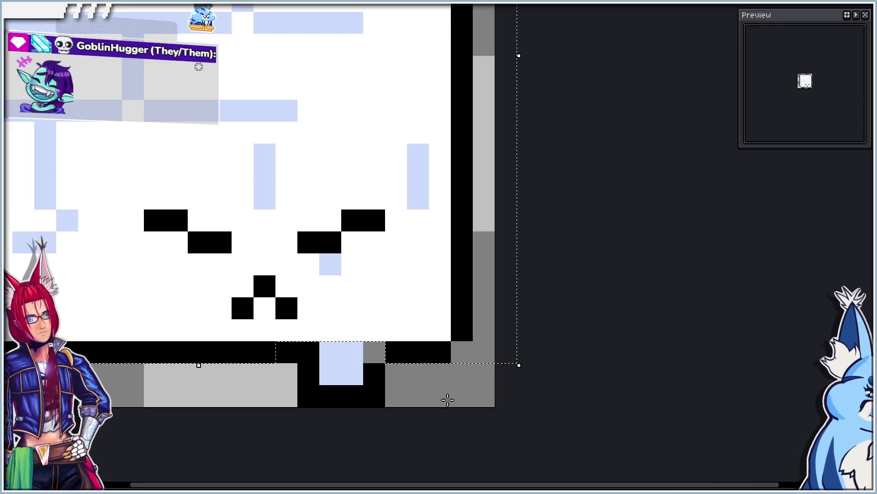
click(433, 376)
click(382, 354)
scroll(373, 351, down, 3)
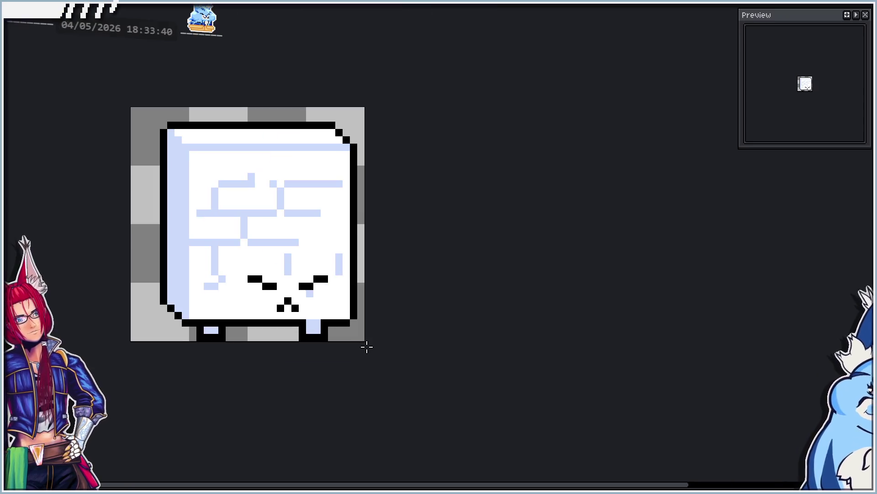
key(Left)
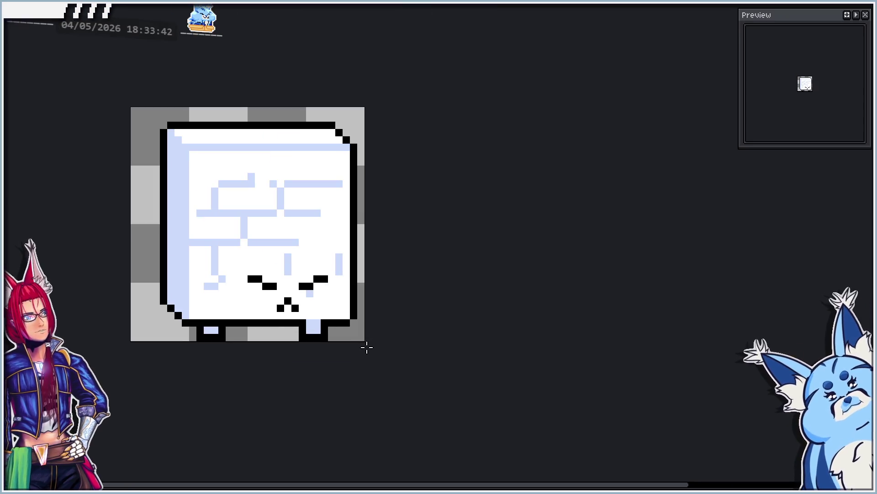
key(Left)
key(Left)
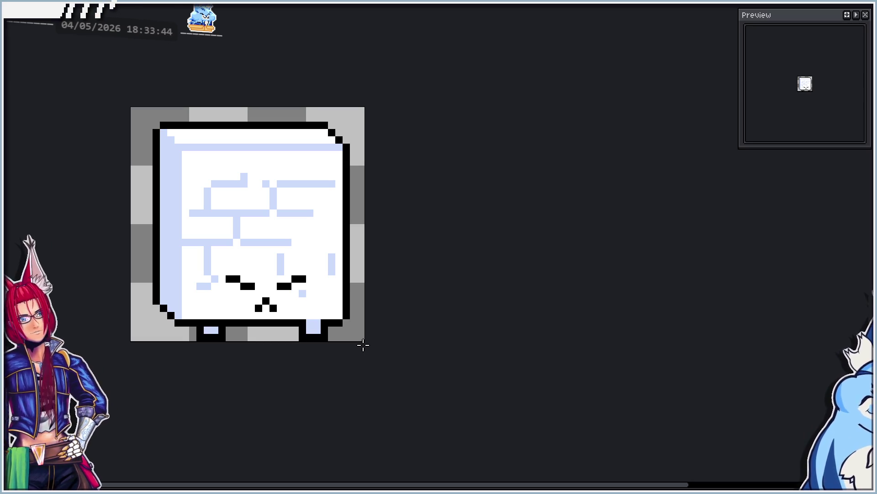
Two frames ahead, thicken the box's left outline black and paint the inner left column light blue.
key(m)
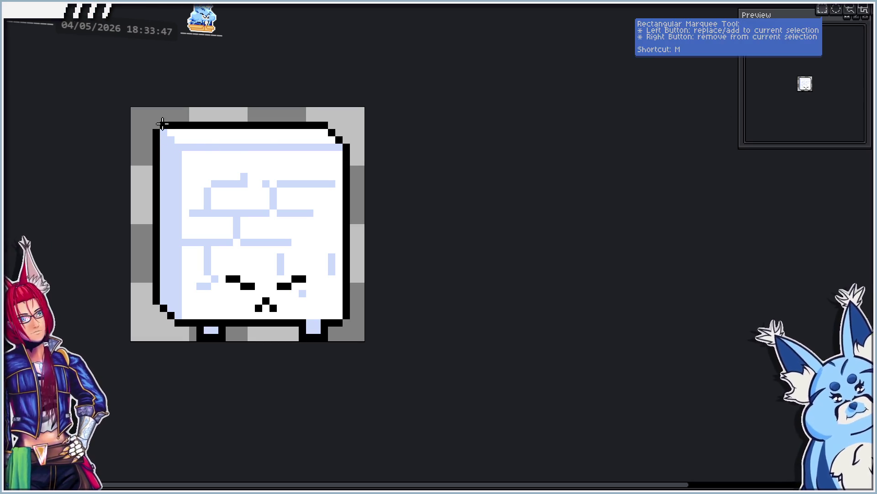
mouse_move(157, 122)
mouse_down()
mouse_move(303, 210)
mouse_move(358, 324)
mouse_up()
click(409, 241)
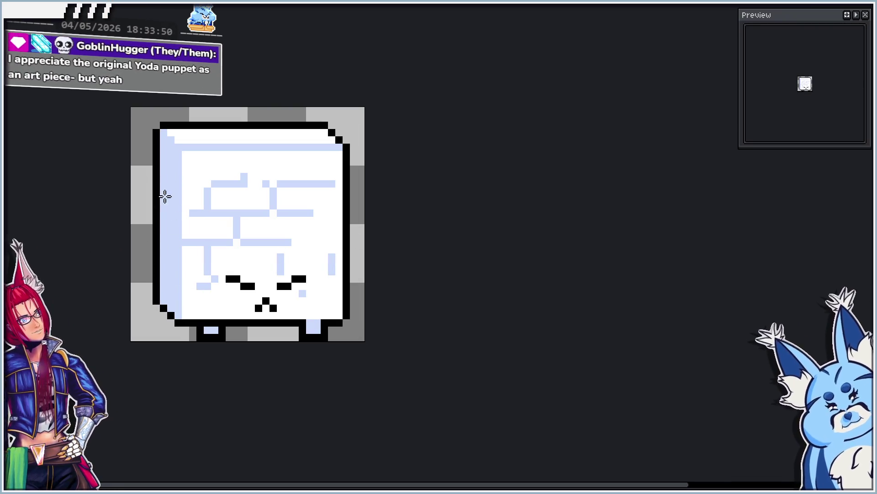
key(Right)
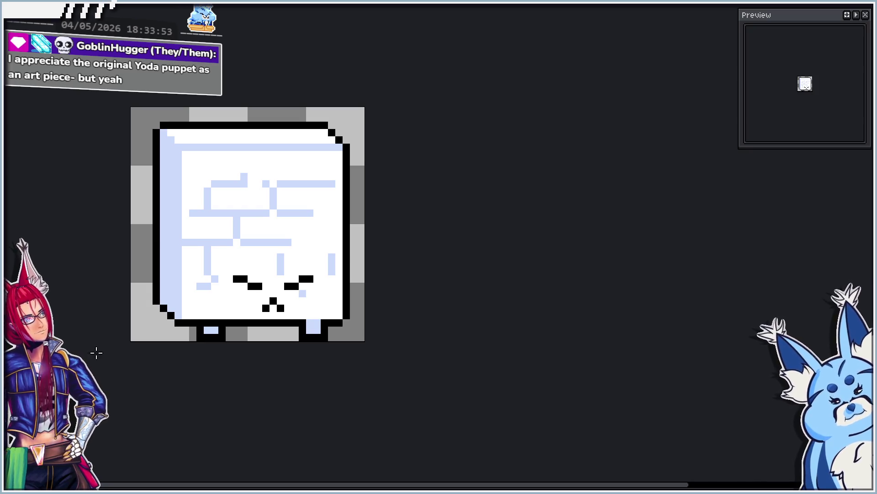
key(Right)
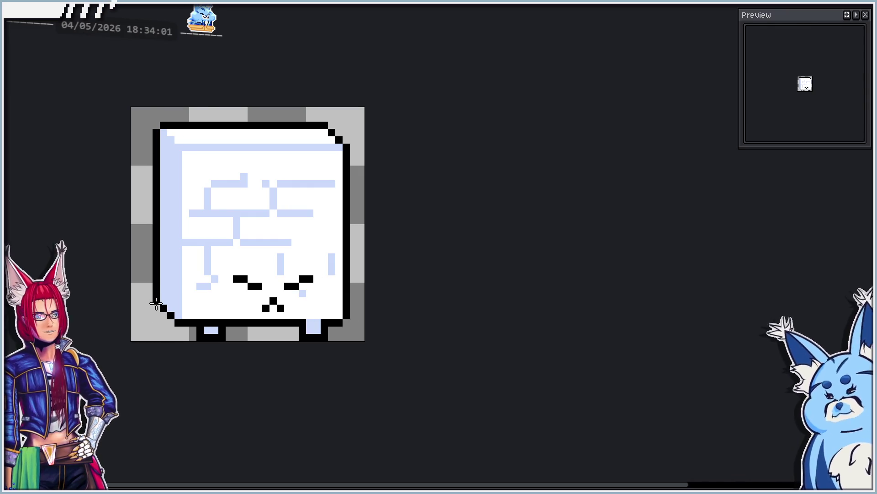
shift+click(156, 132)
click(164, 125)
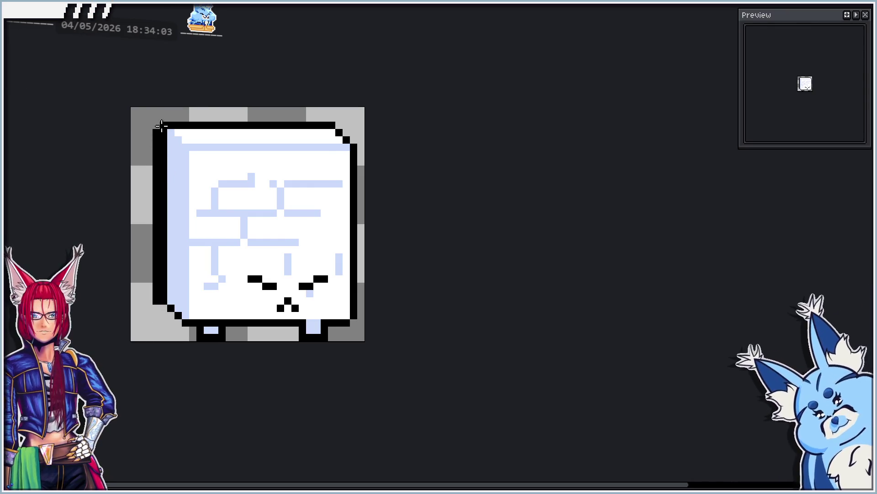
mouse_move(164, 132)
mouse_down()
mouse_move(163, 297)
mouse_move(198, 337)
mouse_move(196, 317)
mouse_move(171, 297)
mouse_up()
scroll(164, 297, up, 2)
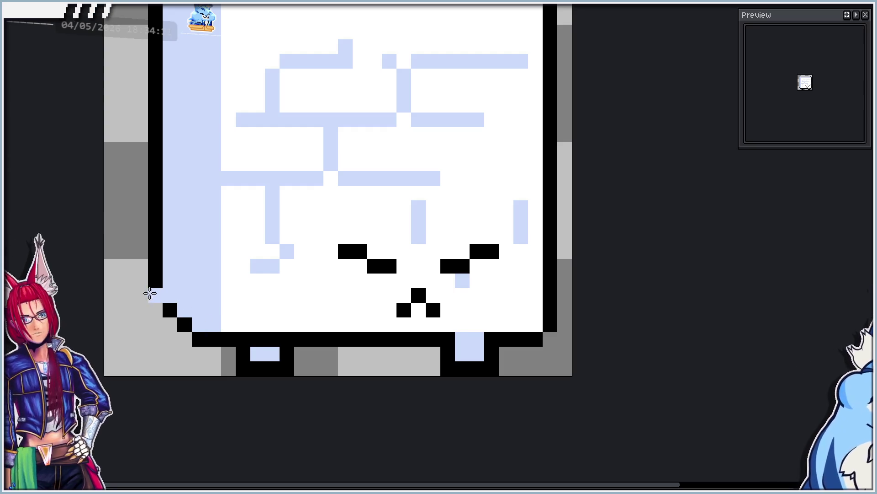
Try a black pixel at the inner lower-left corner, then remove it.
key(ctrl+z)
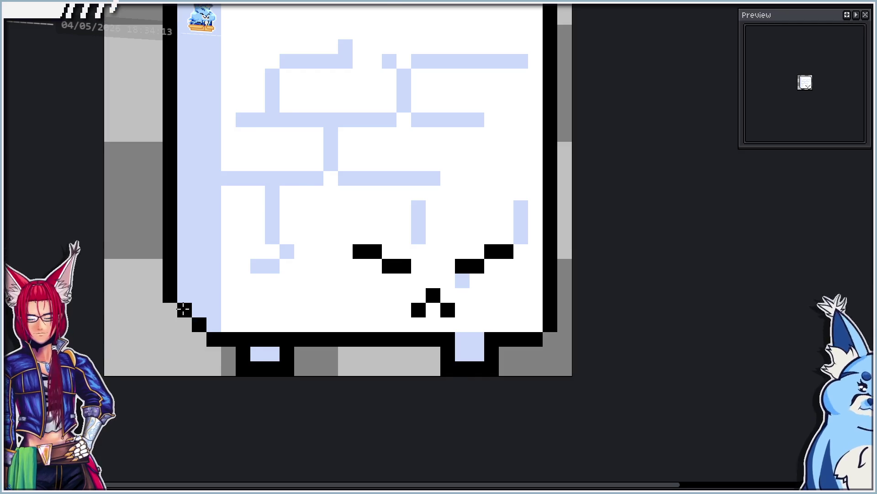
scroll(184, 311, down, 1)
click(208, 311)
scroll(184, 270, down, 1)
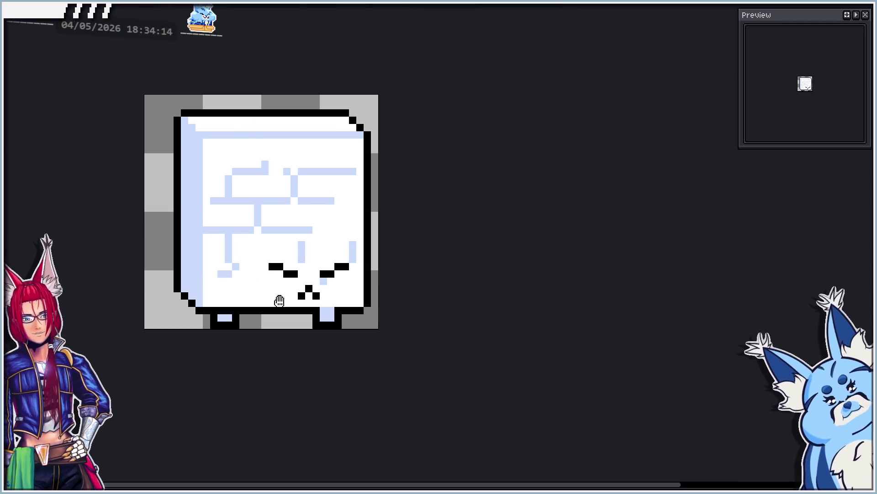
key(ctrl+z)
Toggle undo and redo repeatedly to compare the box and face before and after the edit.
key(ctrl+y)
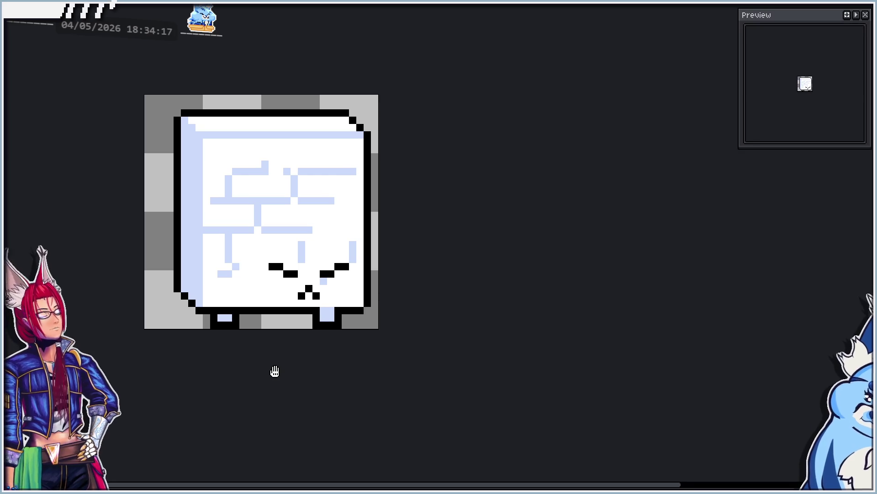
key(ctrl+z)
key(ctrl+z)
key(ctrl+z)
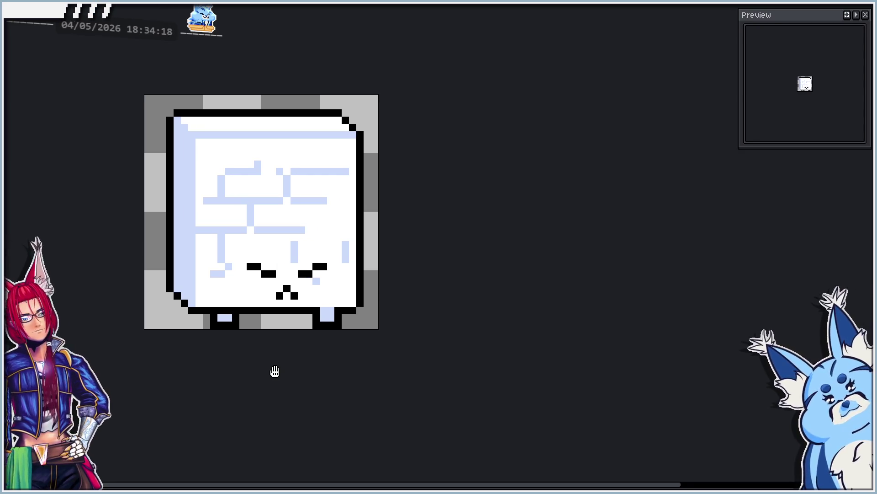
key(ctrl+y)
key(ctrl+y)
key(ctrl+y)
key(ctrl+z)
key(ctrl+z)
key(ctrl+z)
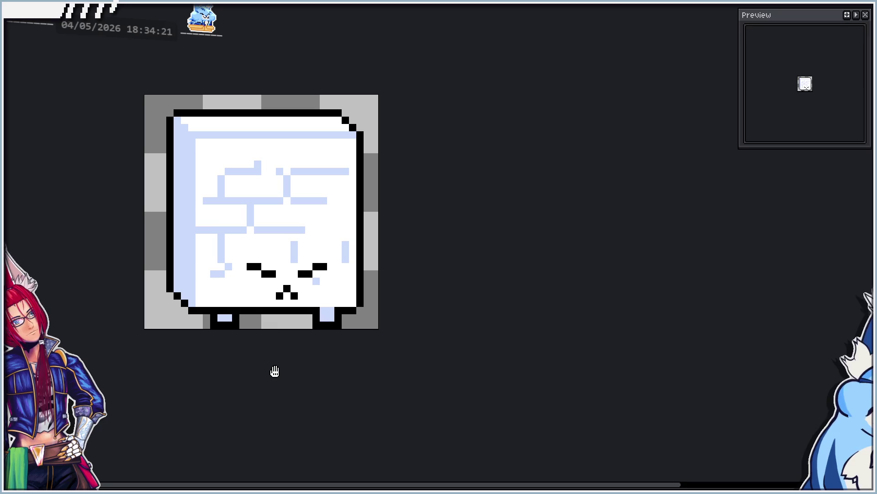
key(ctrl+y)
key(ctrl+y)
key(ctrl+y)
key(ctrl+z)
key(ctrl+z)
key(ctrl+z)
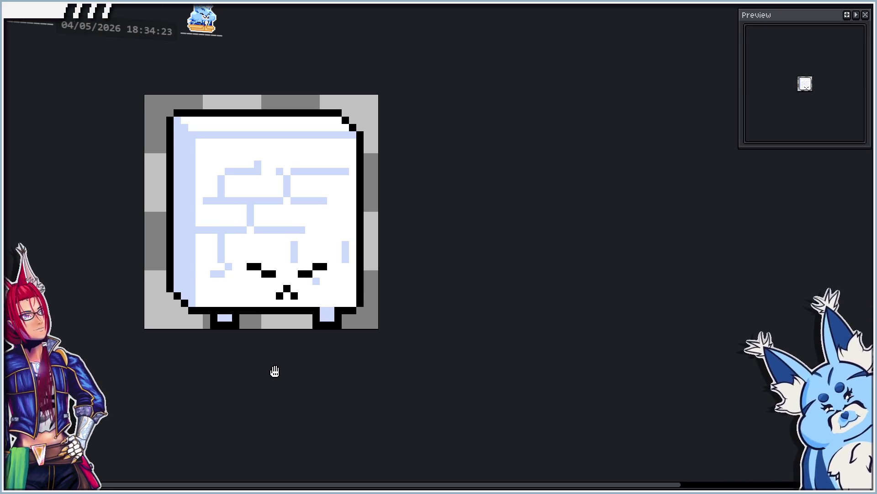
key(ctrl+y)
key(ctrl+y)
key(ctrl+y)
key(ctrl+z)
key(ctrl+z)
key(ctrl+z)
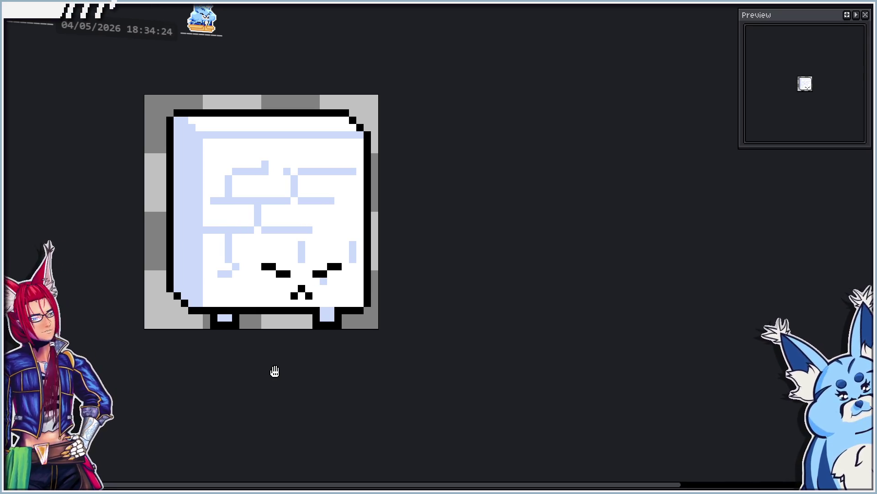
key(ctrl+y)
key(ctrl+y)
key(ctrl+y)
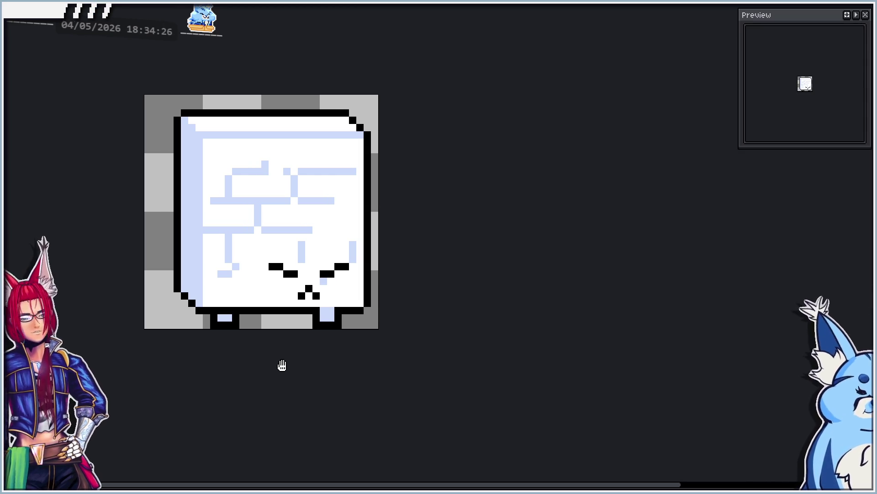
key(ctrl+z)
key(ctrl+z)
key(ctrl+z)
key(ctrl+y)
key(ctrl+y)
key(ctrl+y)
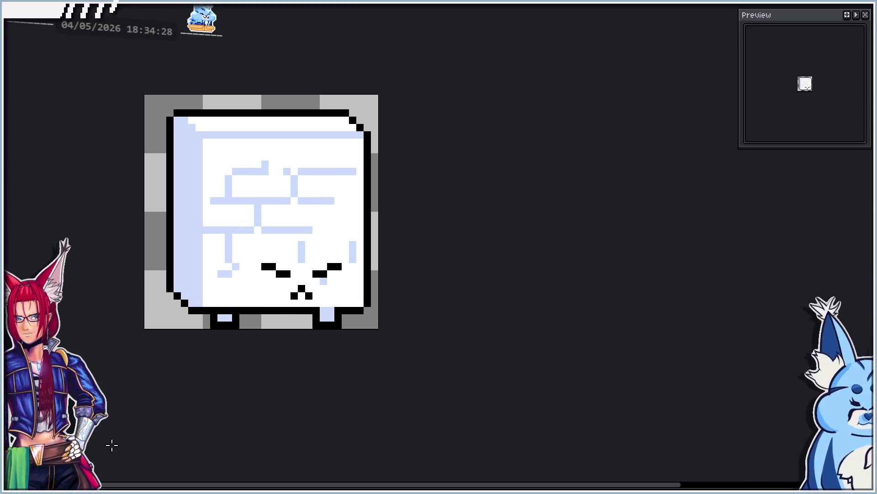
key(ctrl+z)
key(ctrl+z)
key(ctrl+z)
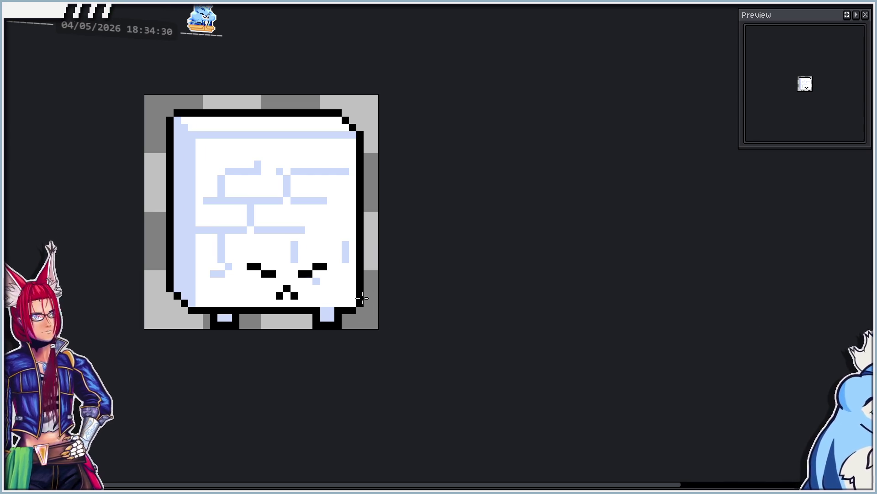
key(ctrl+z)
key(ctrl+y)
key(ctrl+z)
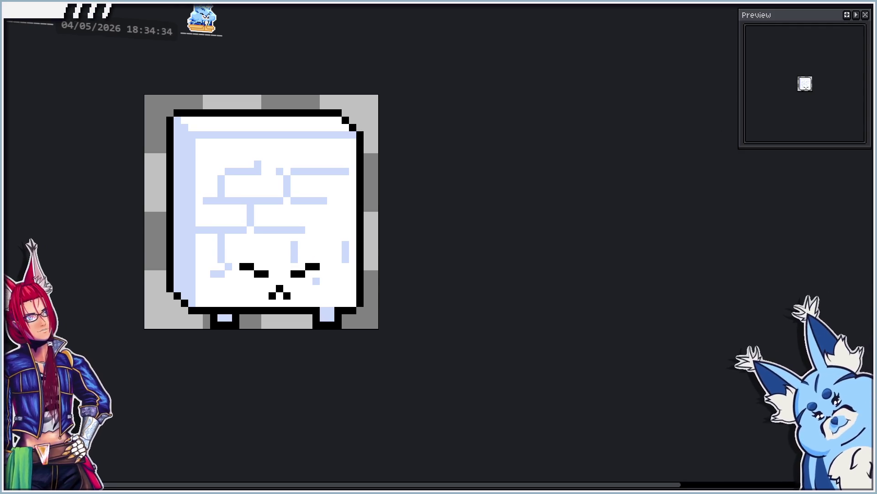
Select the box body, nudge it one pixel right and back left, then commit.
key(w)
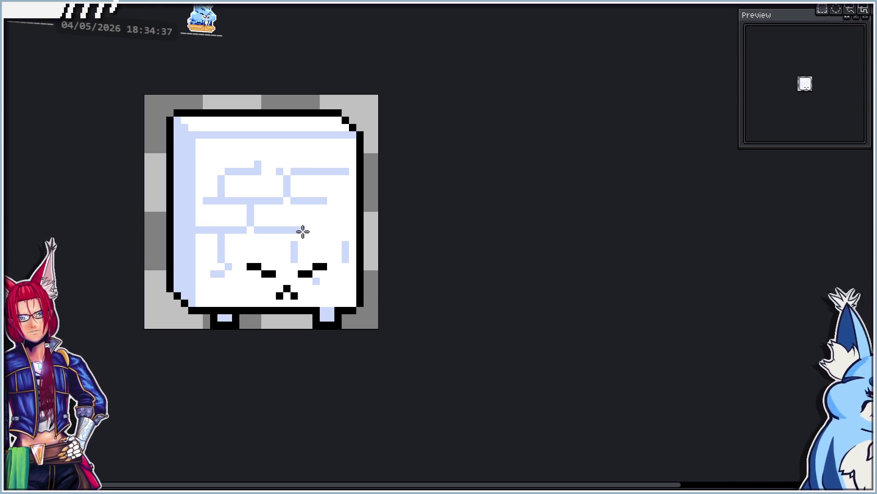
mouse_move(170, 113)
mouse_down()
mouse_move(342, 265)
mouse_move(368, 306)
mouse_move(361, 303)
mouse_up()
key(Right)
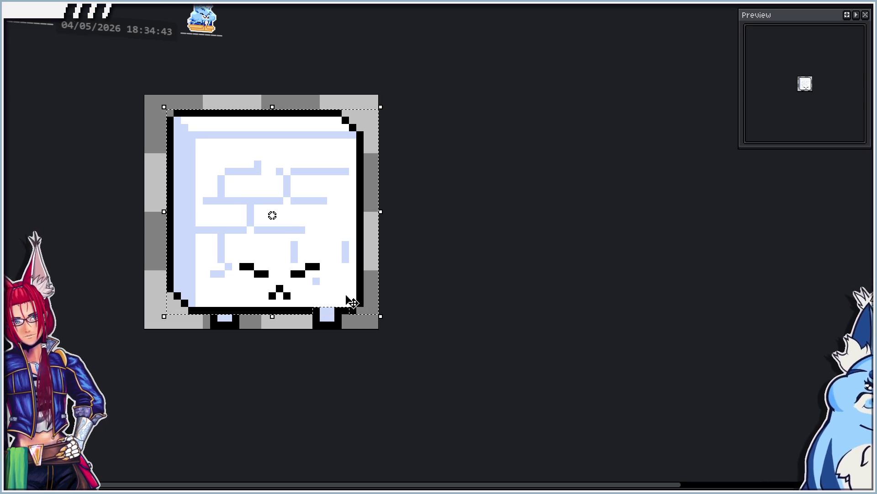
scroll(349, 293, up, 2)
key(Left)
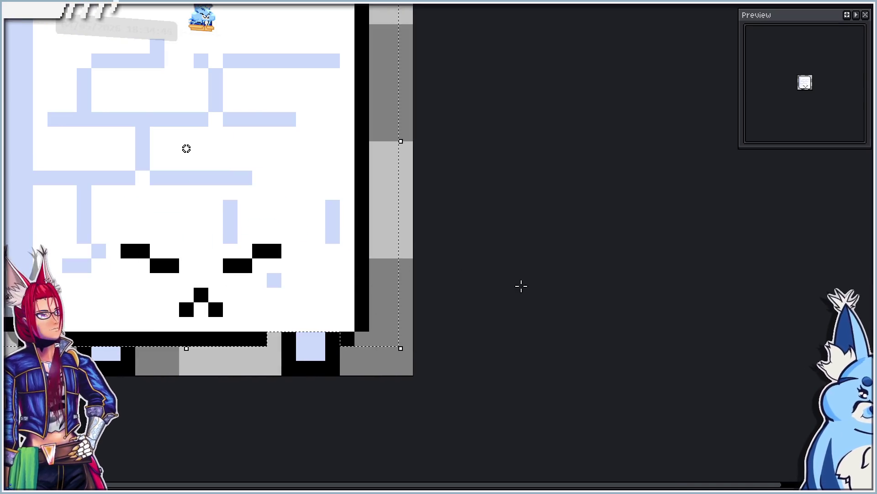
click(525, 287)
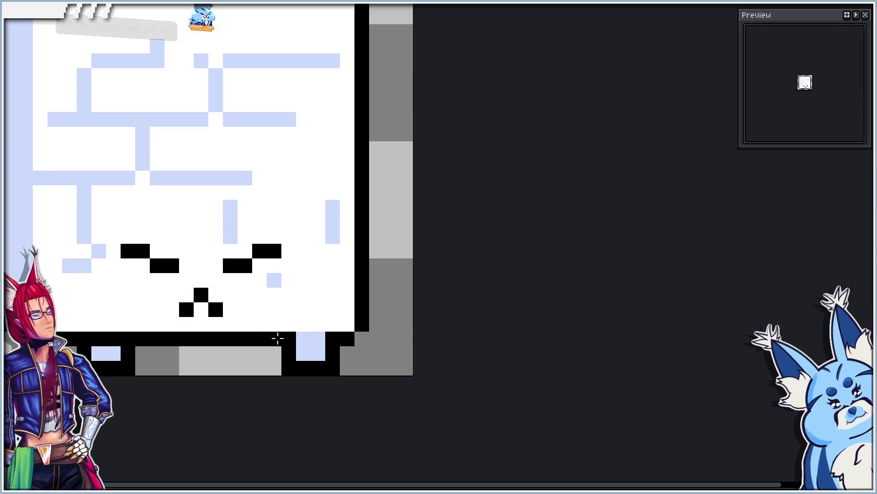
Redraw the top-right corner as a stepped black outline to round the edge.
scroll(278, 336, down, 2)
scroll(324, 274, up, 2)
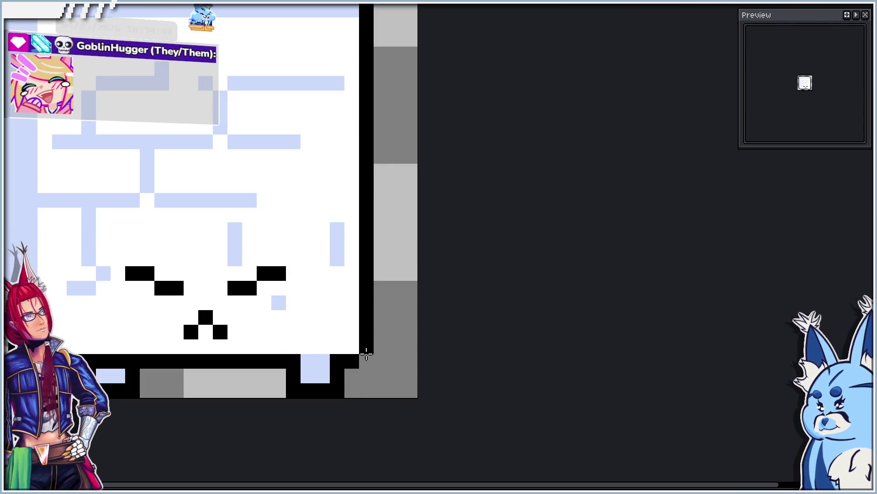
scroll(378, 346, down, 2)
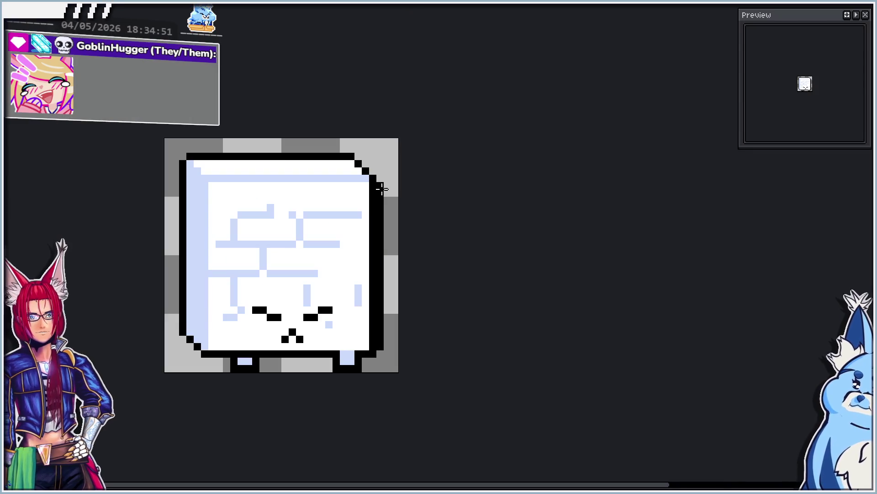
scroll(364, 162, up, 2)
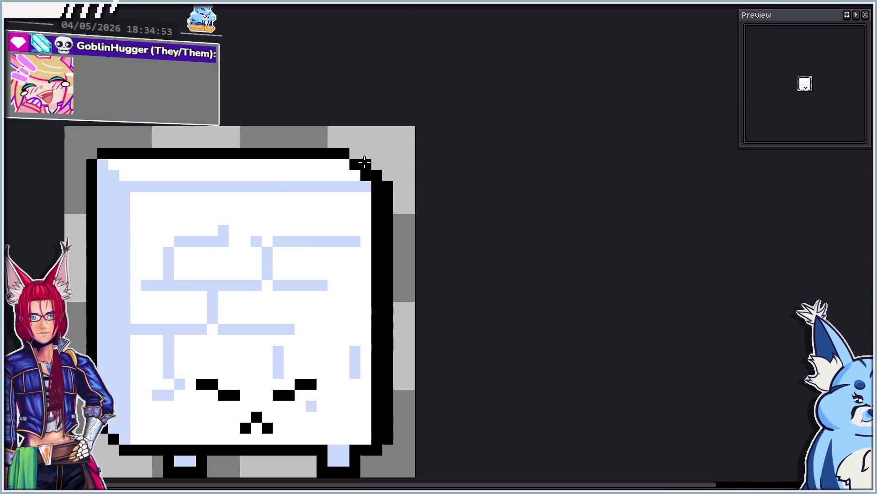
mouse_move(344, 162)
mouse_down()
mouse_move(360, 186)
mouse_move(375, 185)
mouse_move(377, 439)
mouse_up()
scroll(388, 314, down, 1)
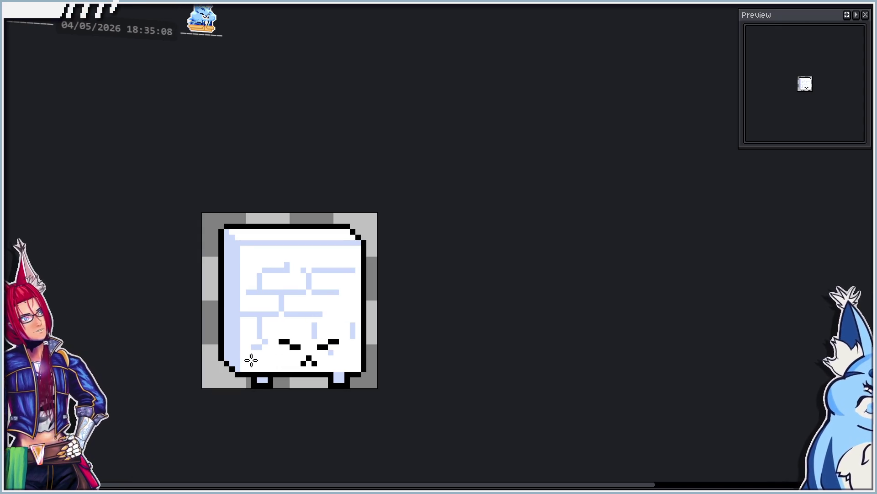
Try a new black left edge, undo it, and nudge the left strip one pixel right.
scroll(220, 378, up, 1)
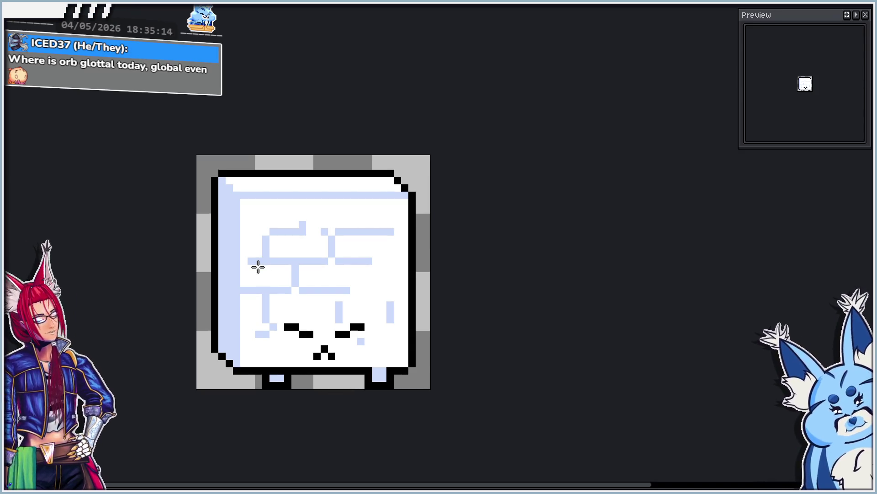
key(period)
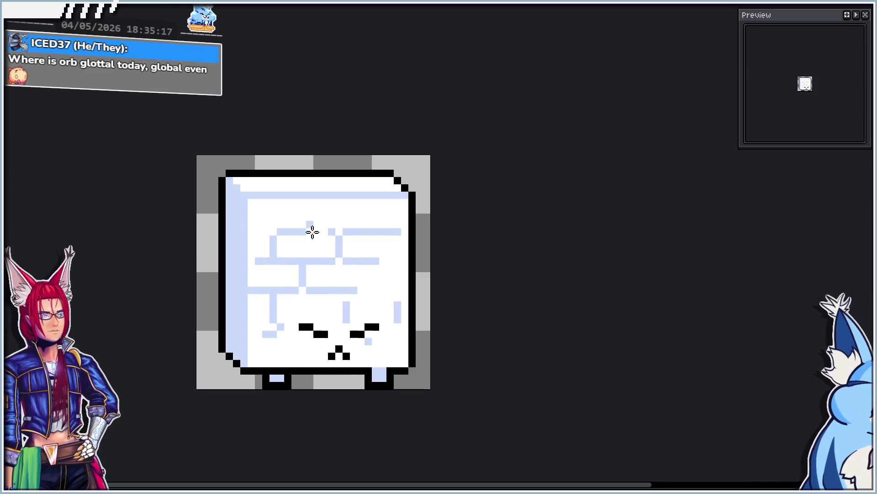
key(comma)
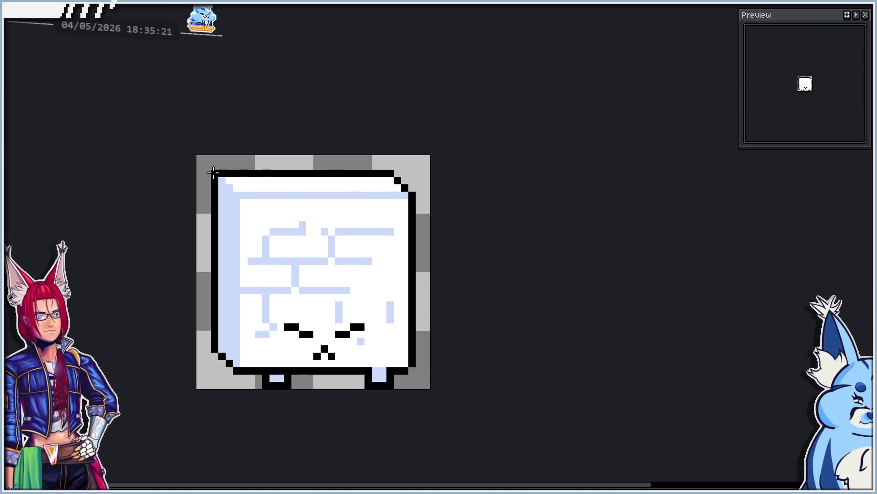
mouse_move(210, 172)
mouse_down()
mouse_move(229, 370)
mouse_move(251, 379)
mouse_up()
key(ctrl+z)
key(ctrl+z)
key(ctrl+z)
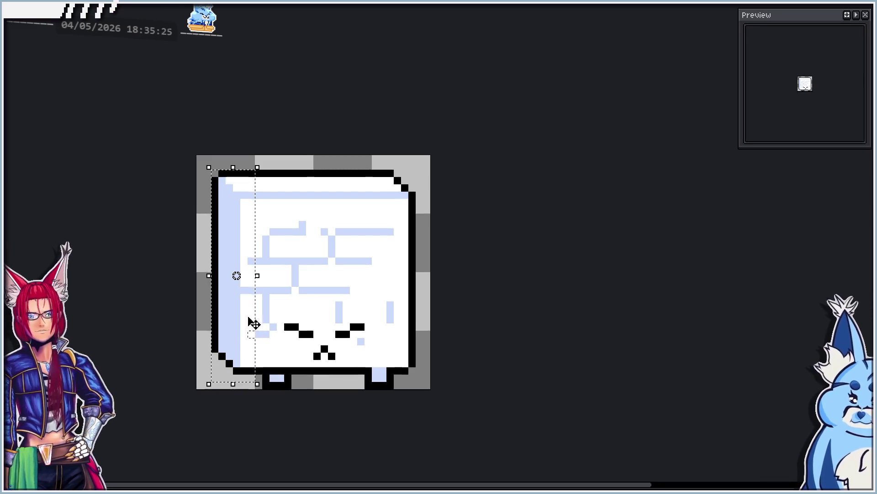
key(Right)
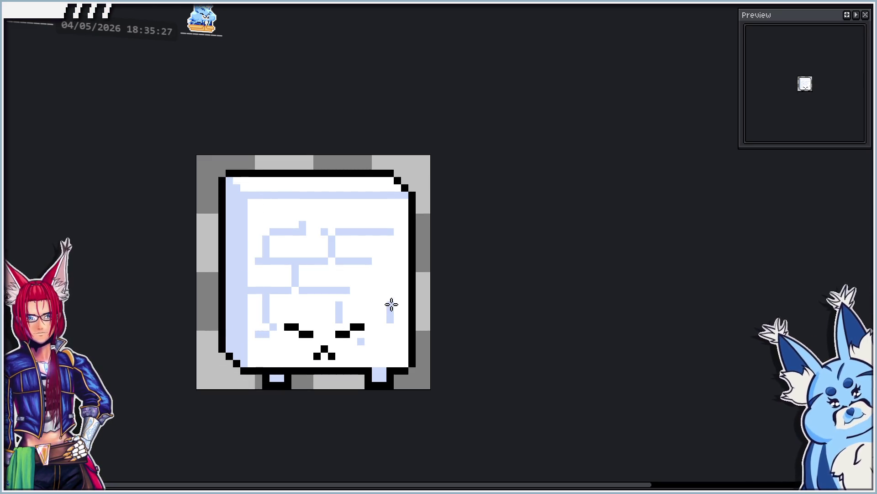
key(Right)
key(Right)
Compare frames via undo/redo, then open frame 6's properties and enter 100 ms.
key(ctrl+z)
key(ctrl+z)
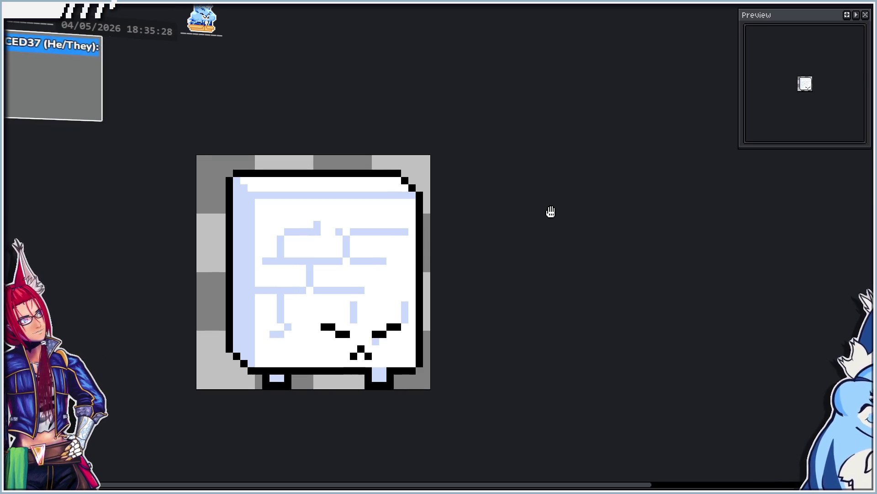
key(ctrl+y)
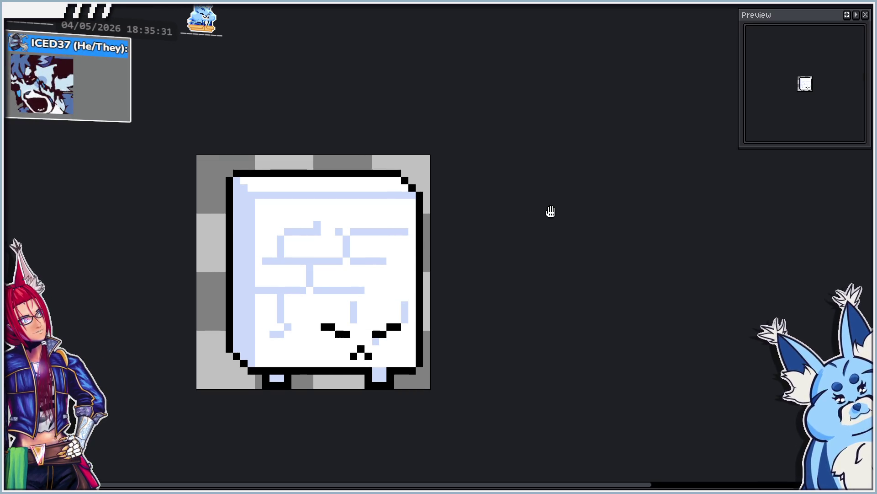
key(ctrl+z)
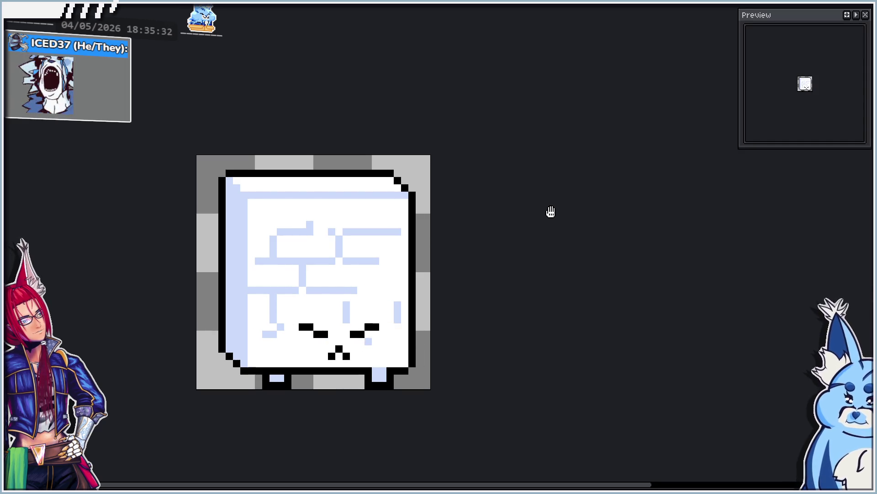
key(ctrl+y)
key(ctrl+z)
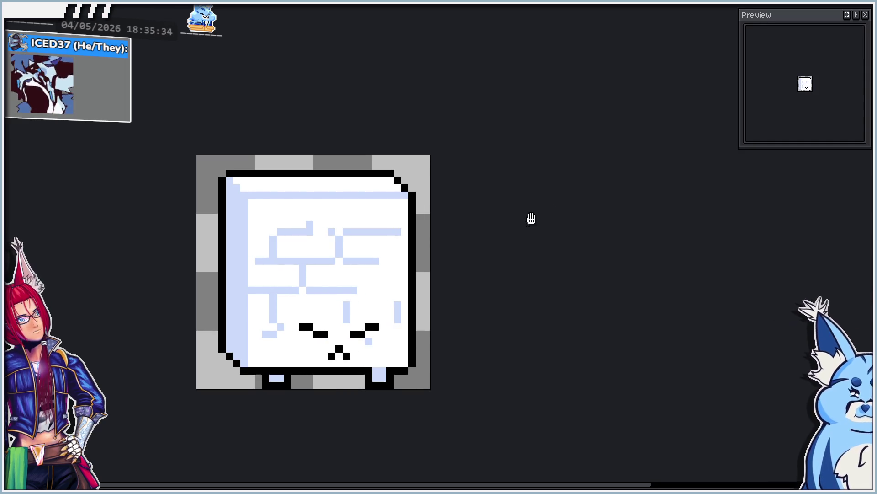
key(ctrl+z)
text(p)
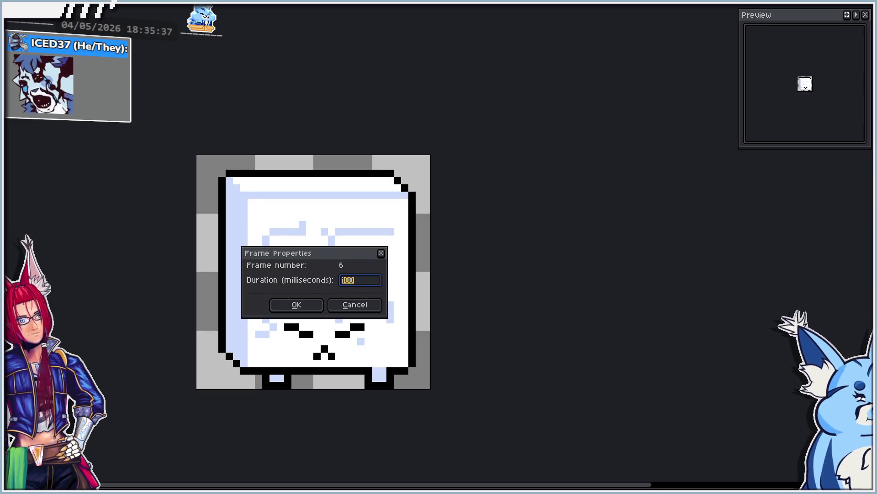
text(100)
Confirm frame 6 at 100 ms and add an Idle tag spanning frames 1–6.
key(Return)
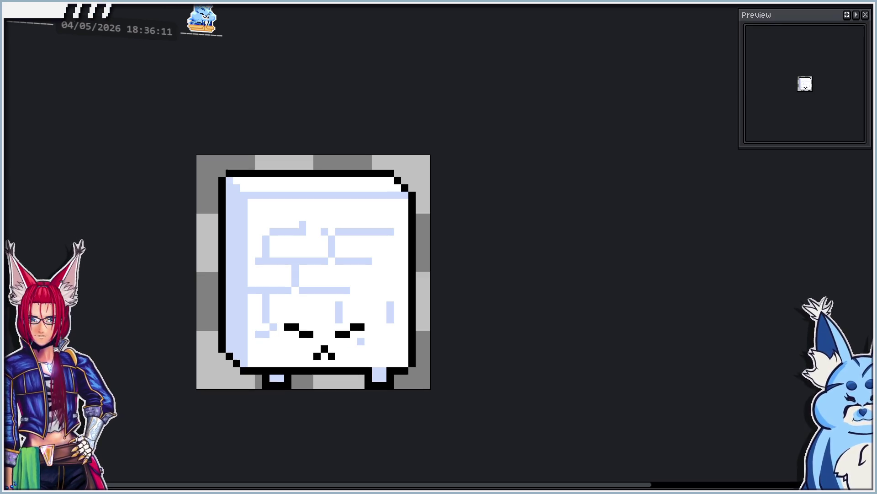
key(alt+F2)
text(Idle)
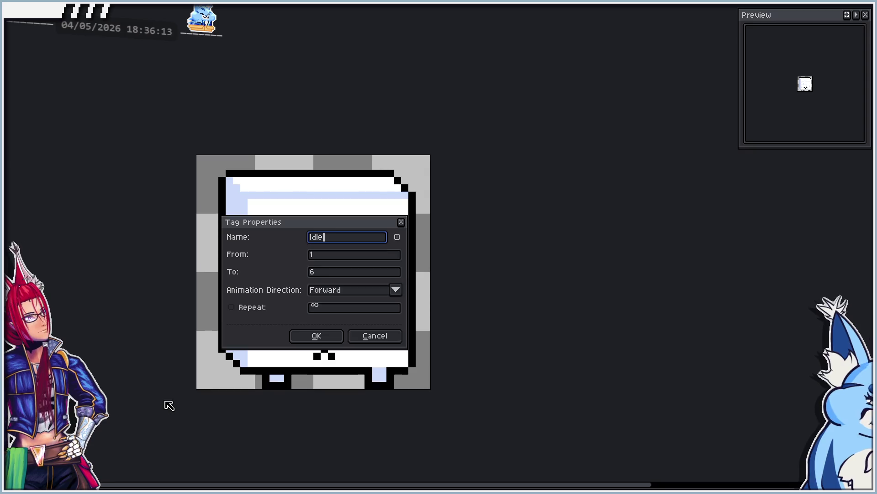
key(Return)
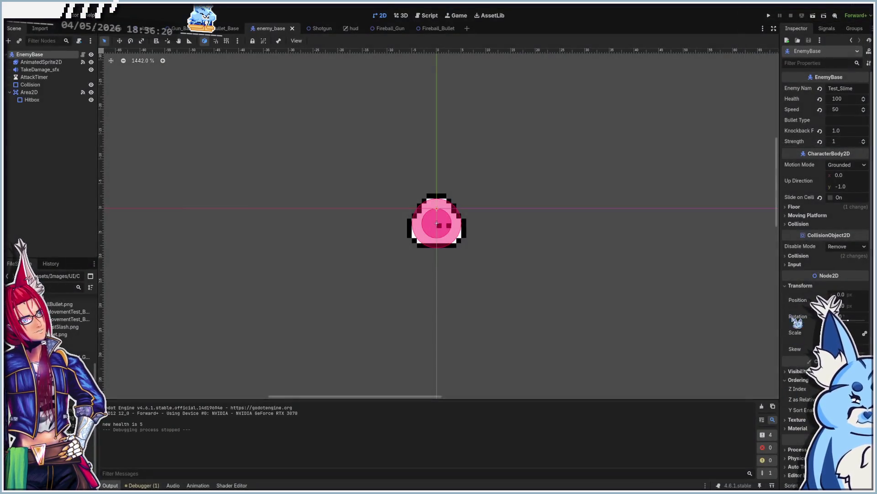
Run the game, shoot at the slimes a few times, stop it, and open the Player scene.
key(F5)
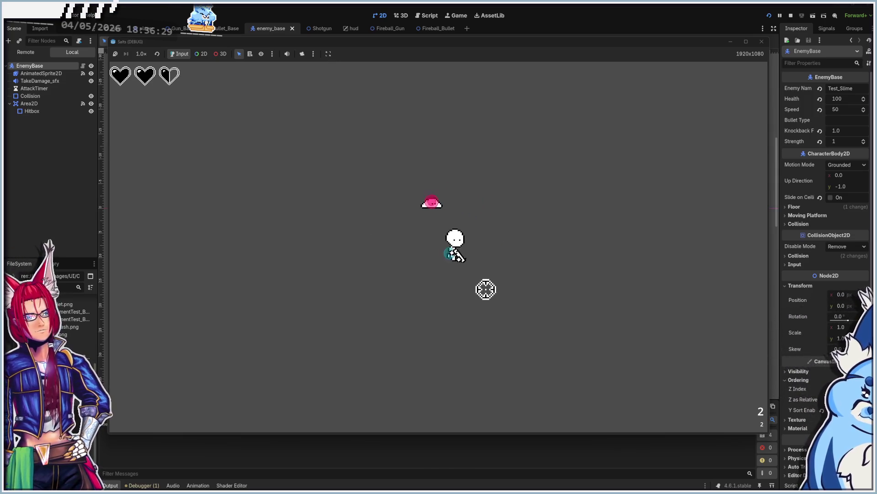
click(384, 267)
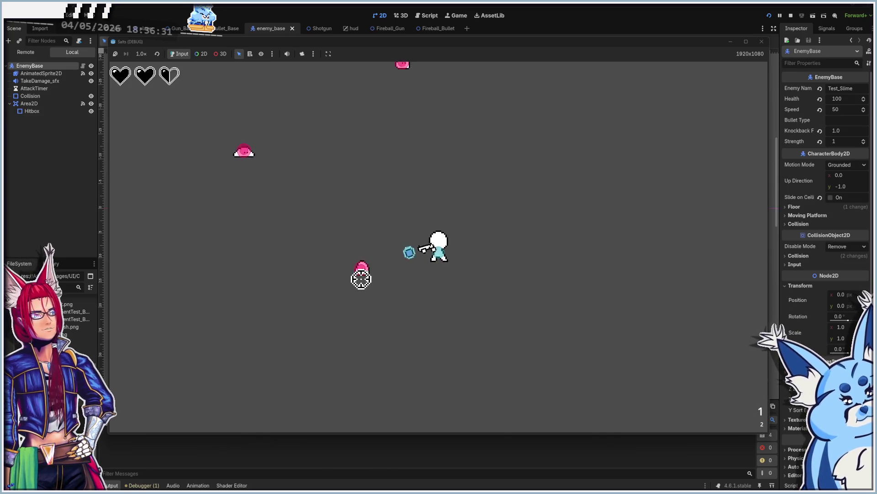
click(375, 272)
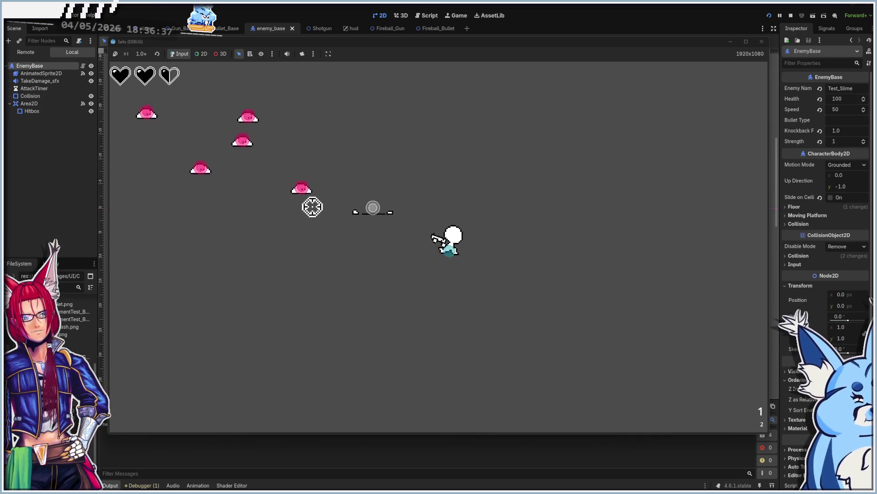
click(308, 211)
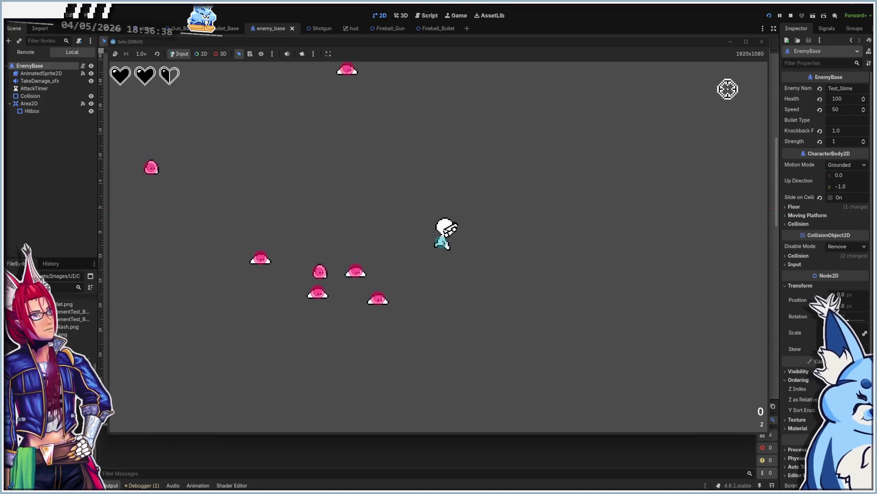
click(762, 42)
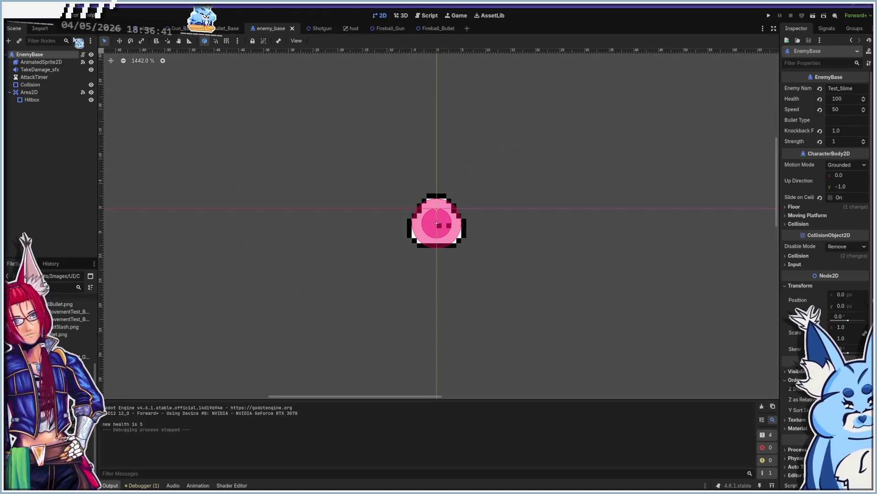
click(146, 29)
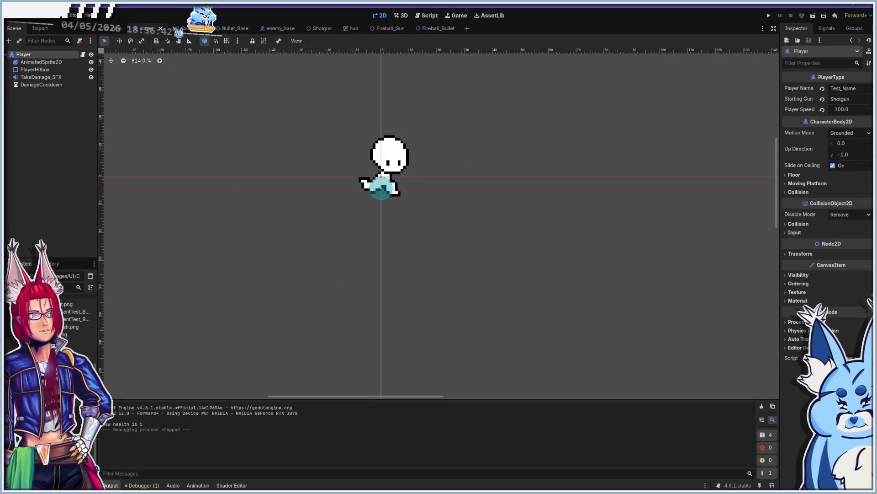
Set the Player's Starting Gun to Bow, launch the game, and walk right.
click(858, 101)
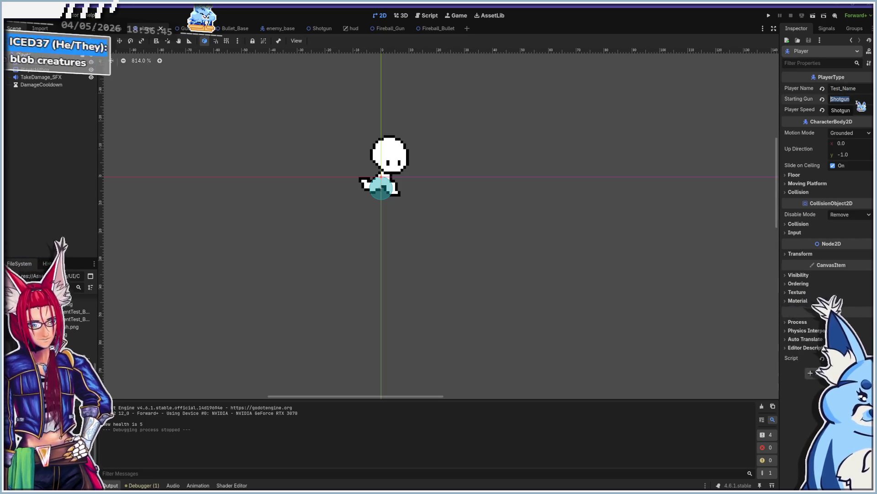
text(Fire)
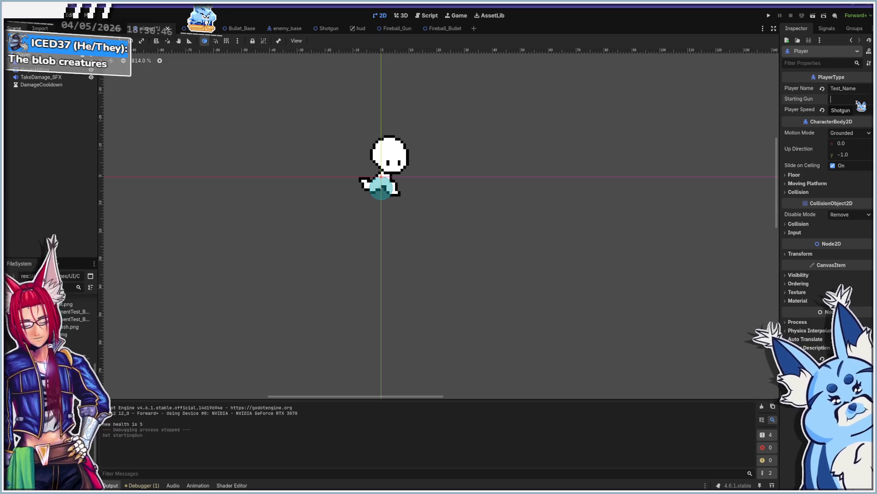
key(F6)
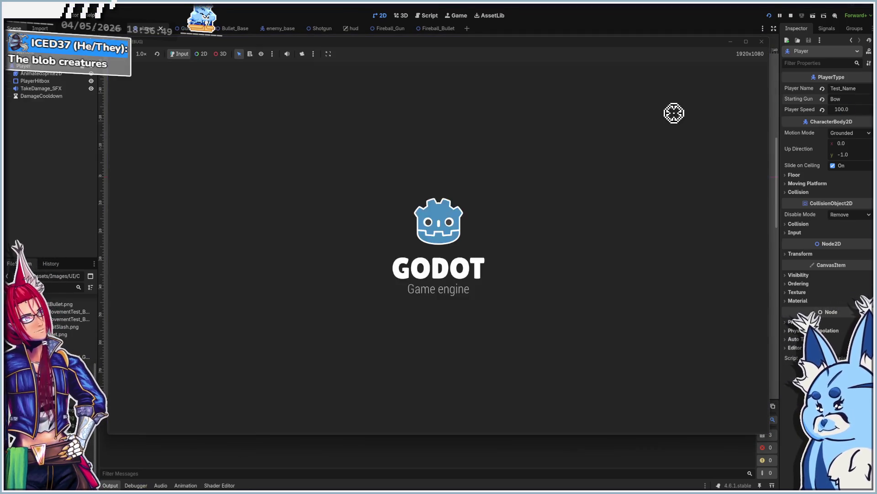
key(d)
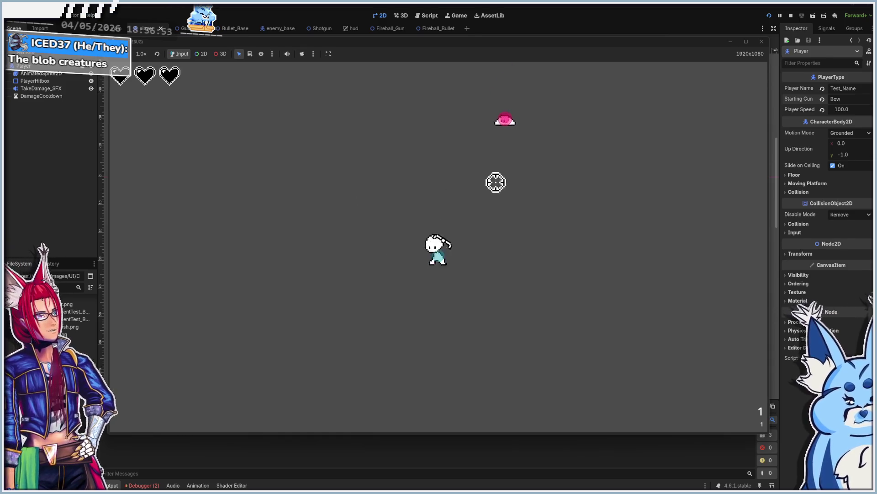
Fire a series of arrows at the pink blob enemies.
click(483, 167)
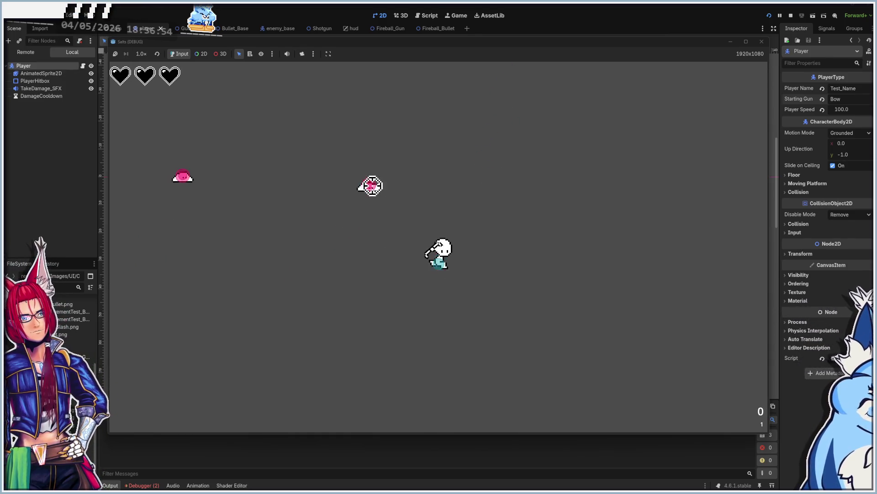
click(339, 215)
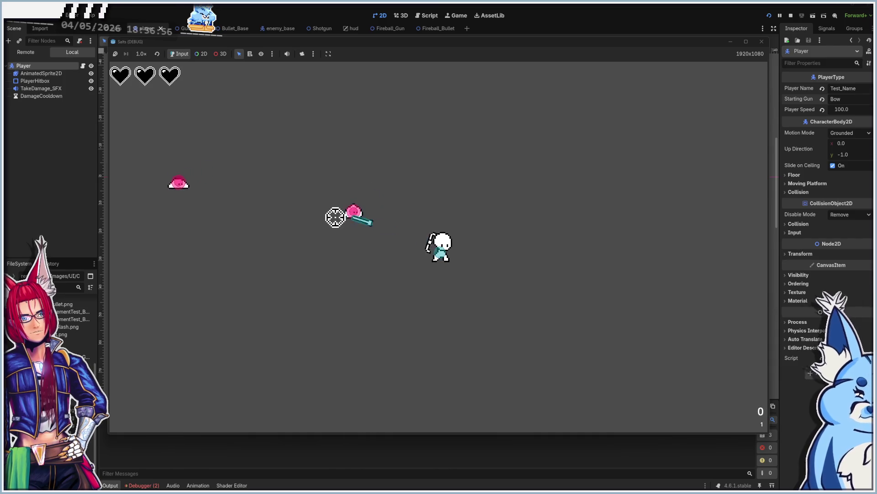
click(310, 174)
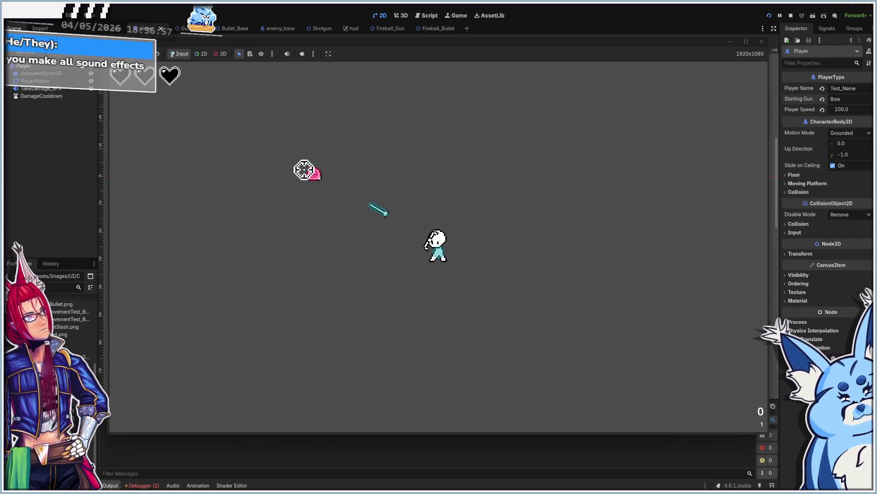
click(358, 144)
click(286, 186)
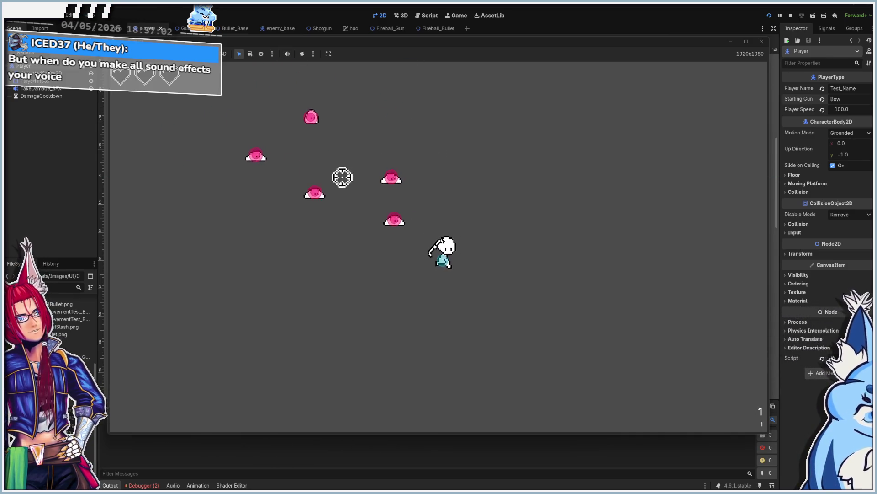
click(539, 197)
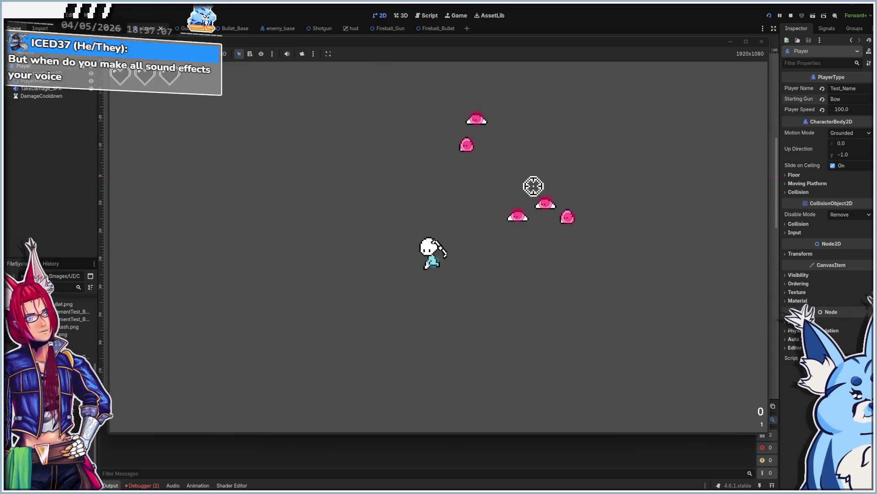
click(459, 137)
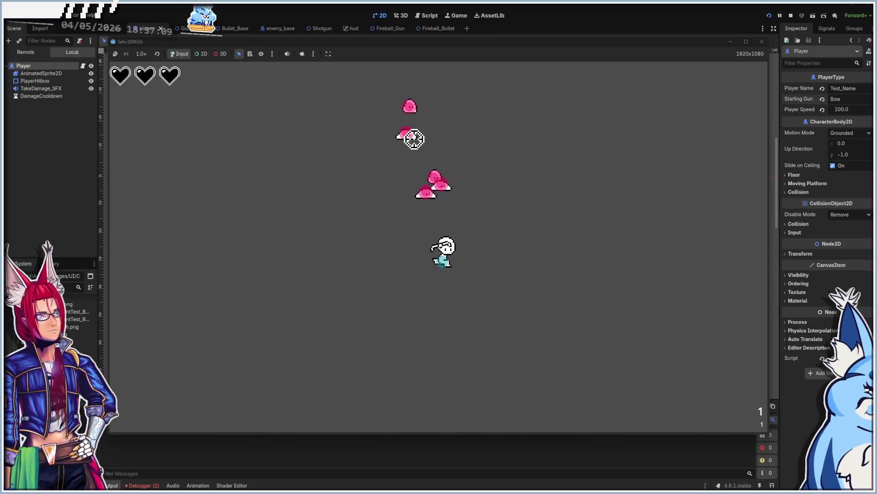
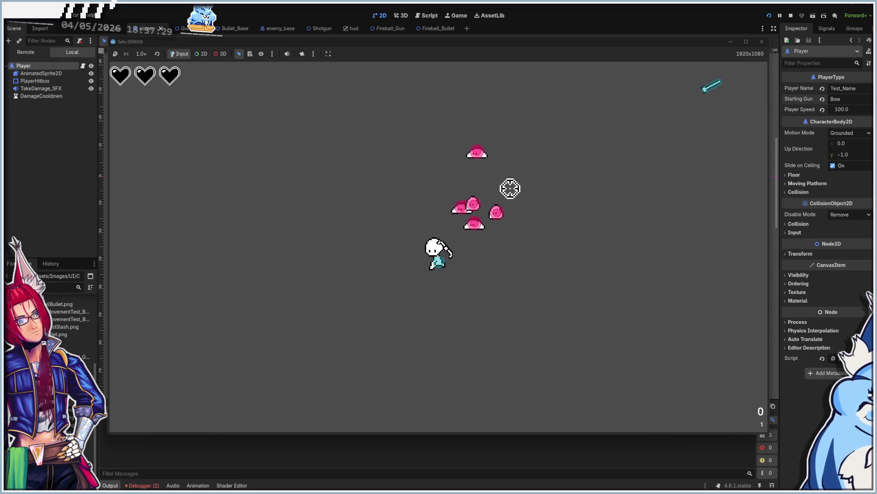
Stop the running Godot game test to return to the sugar-cube sprite in Aseprite.
click(762, 42)
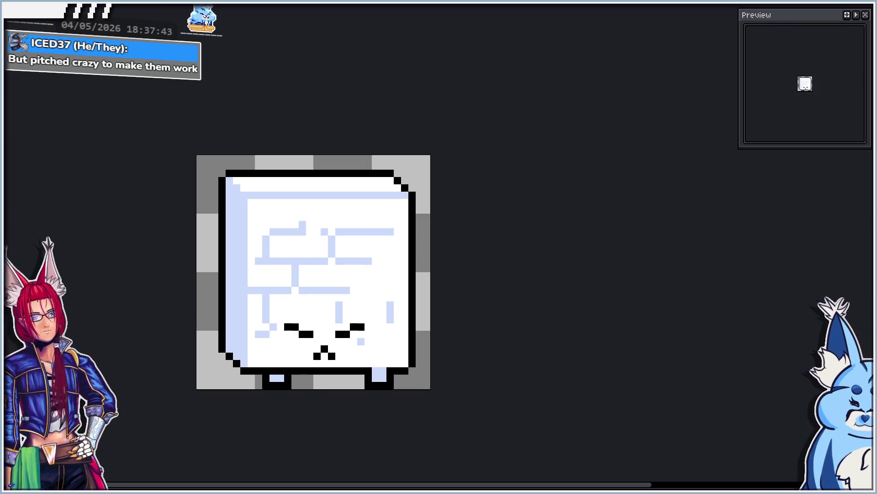
Frame the sprite, advance to frame 7 and open its Frame Properties showing 1000 ms.
scroll(294, 235, up, 1)
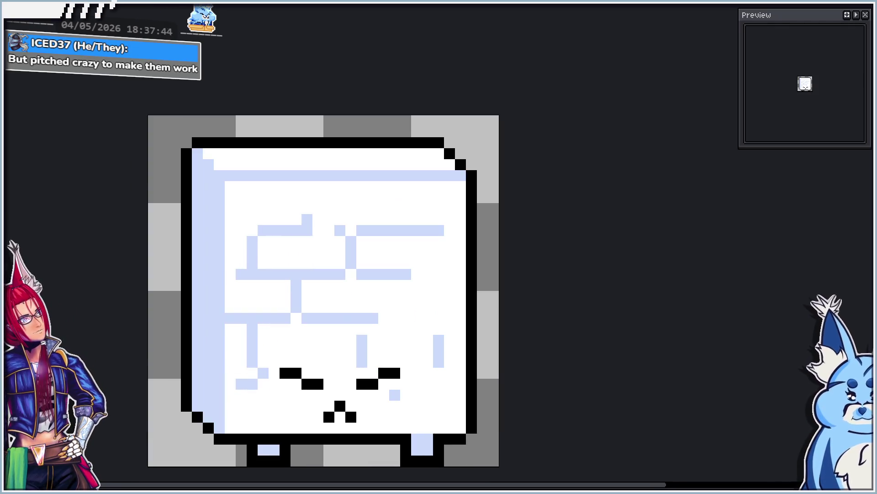
mouse_move(162, 328)
mouse_down()
mouse_move(116, 278)
mouse_move(145, 262)
mouse_move(229, 261)
mouse_up()
scroll(145, 262, down, 1)
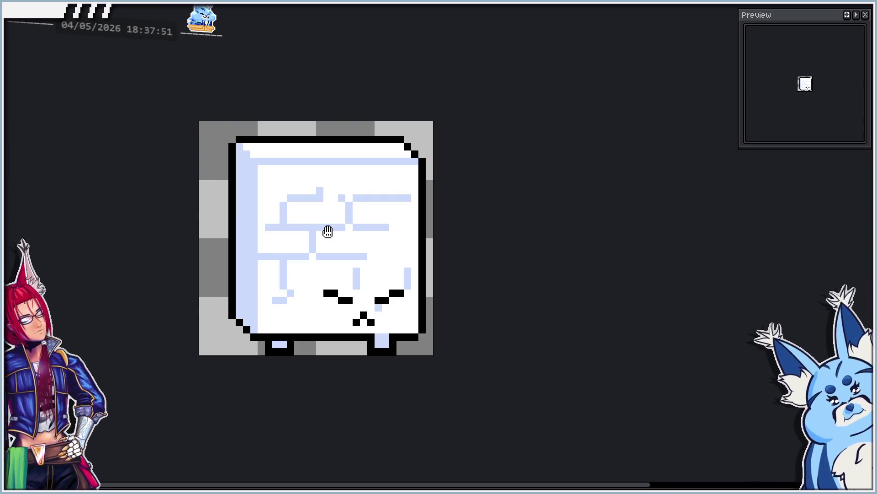
key(Return)
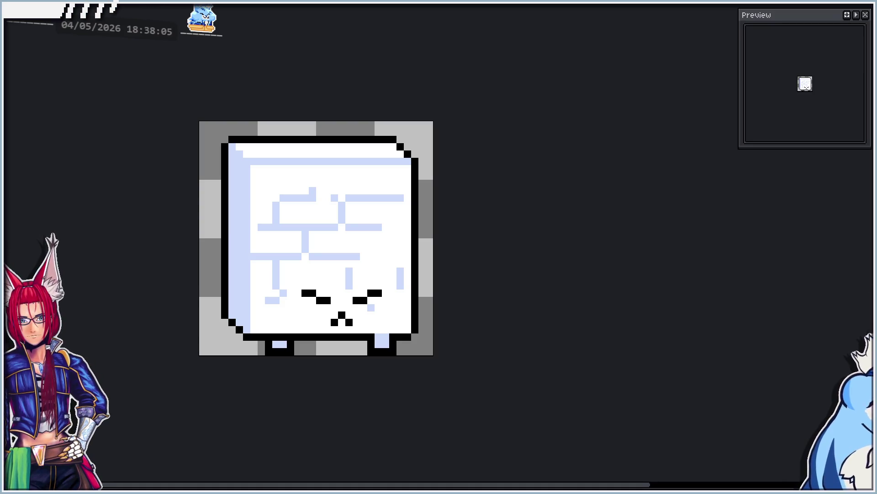
key(p)
text(100)
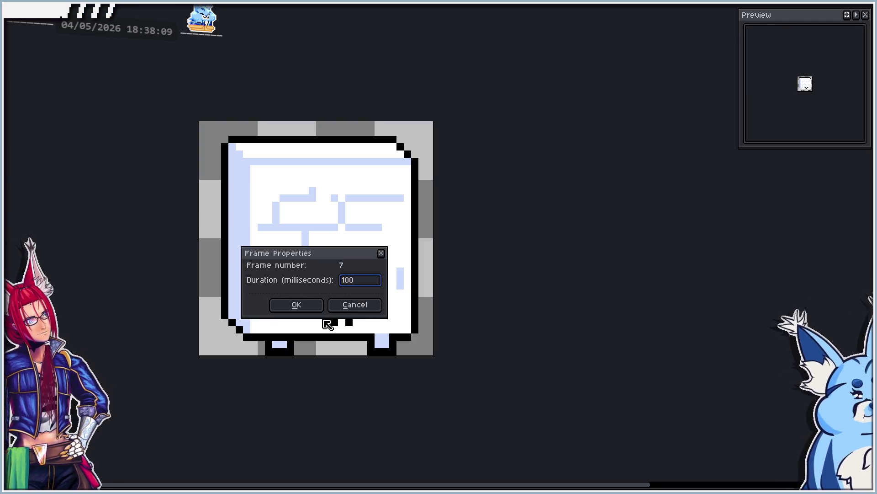
Set frame 7's duration to 100 ms and add a tag named Attack covering it.
key(Return)
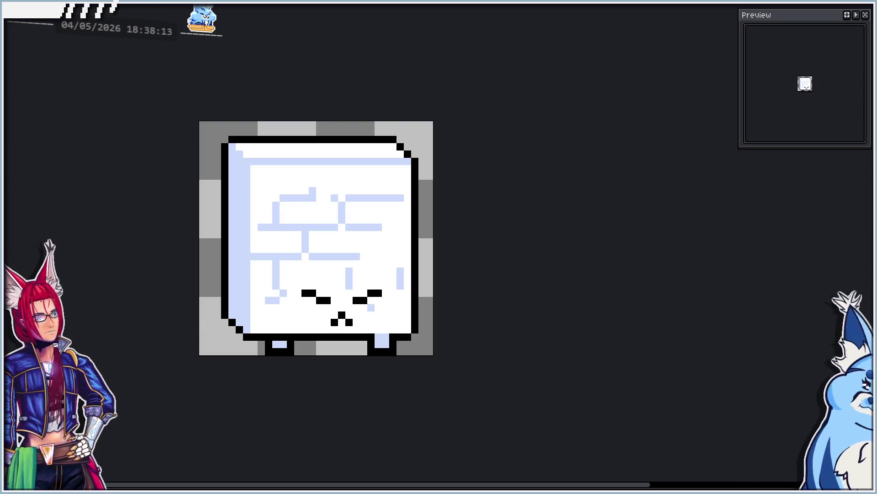
key(F2)
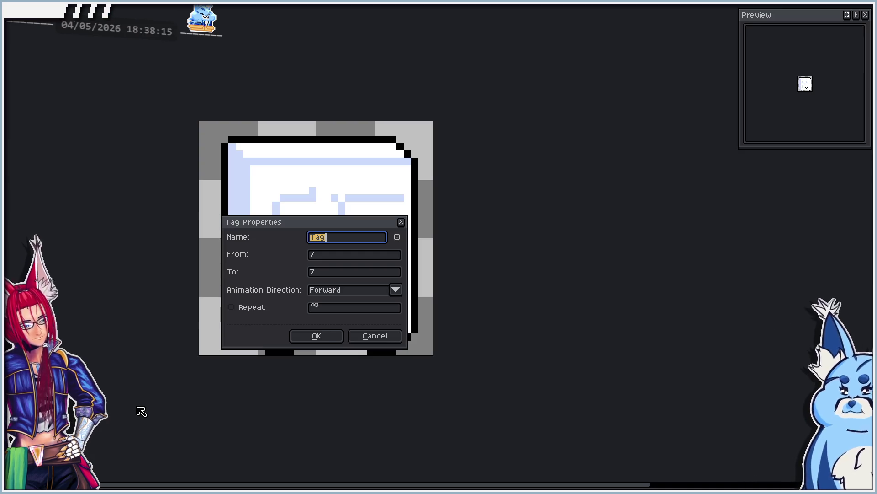
text(ack)
key(Return)
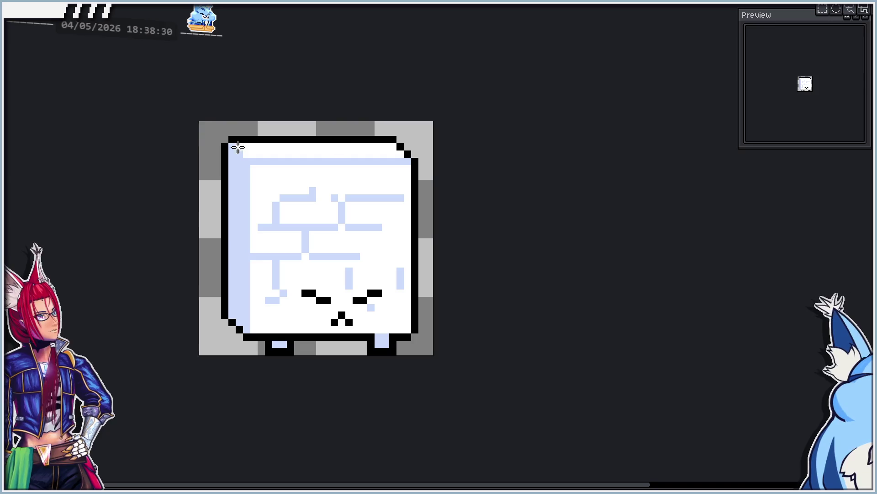
Rotate the whole sugar-cube sprite slightly counter-clockwise.
mouse_move(226, 138)
mouse_down()
mouse_move(400, 304)
mouse_move(414, 305)
mouse_move(419, 345)
mouse_up()
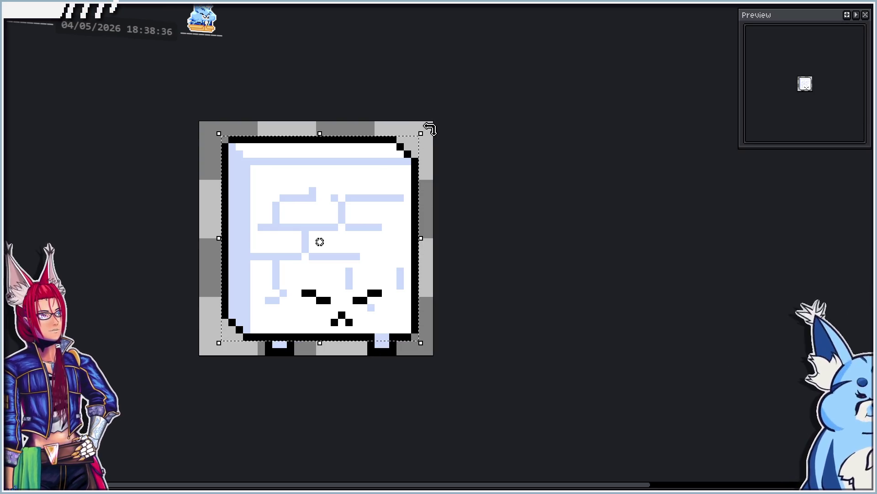
mouse_move(427, 129)
mouse_down()
mouse_move(434, 135)
mouse_move(428, 123)
mouse_up()
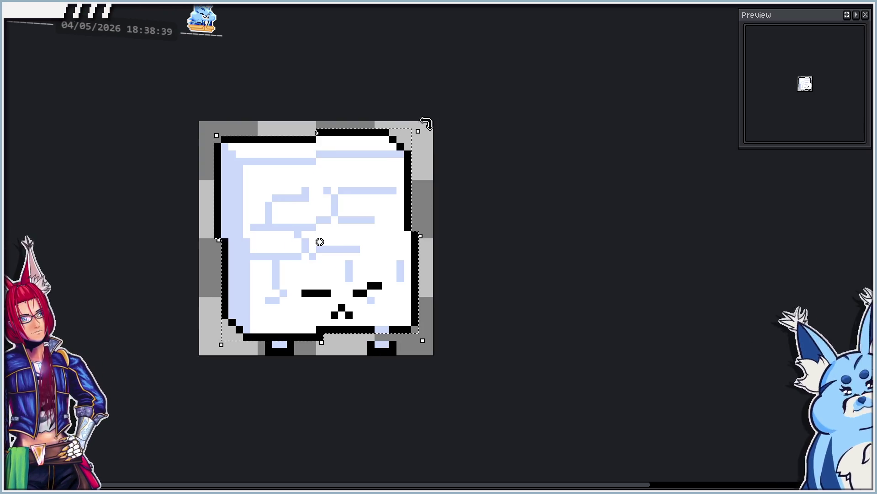
click(507, 233)
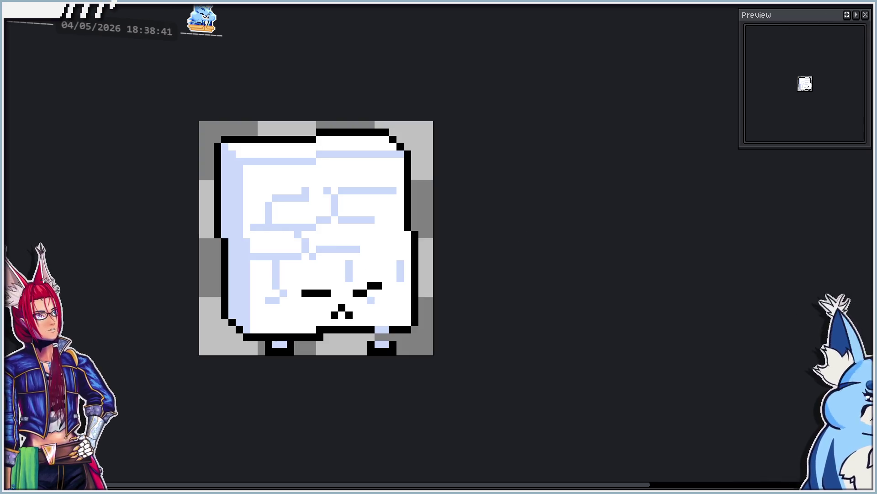
Raise the sprite's right foot one pixel and compare against the neighbouring frames.
drag(365, 333, 405, 356)
scroll(397, 356, up, 3)
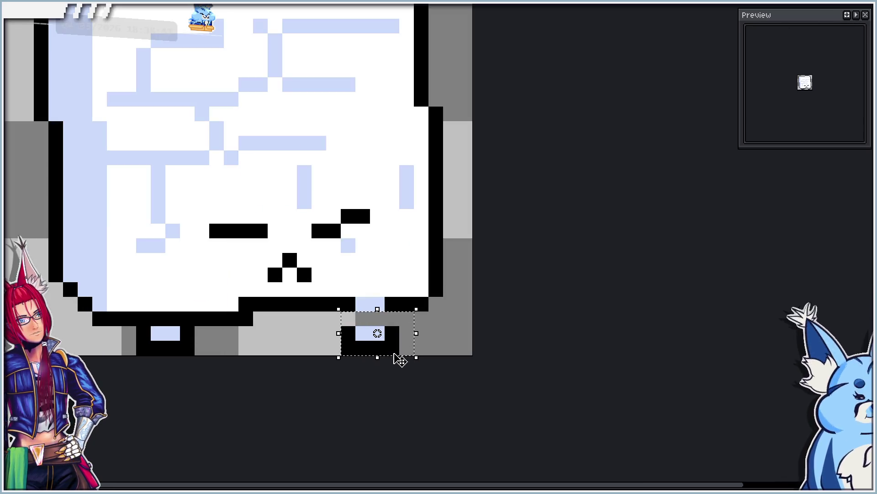
key(Up)
click(442, 327)
scroll(316, 270, down, 3)
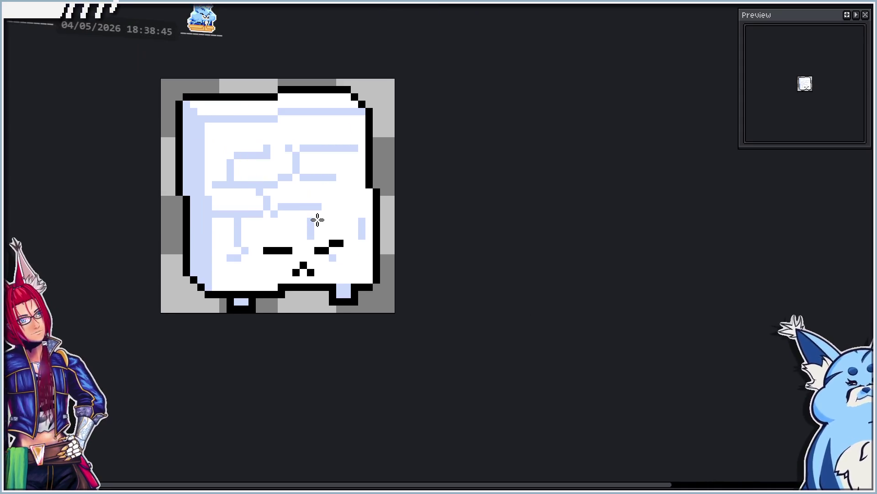
scroll(317, 214, down, 1)
scroll(306, 199, up, 1)
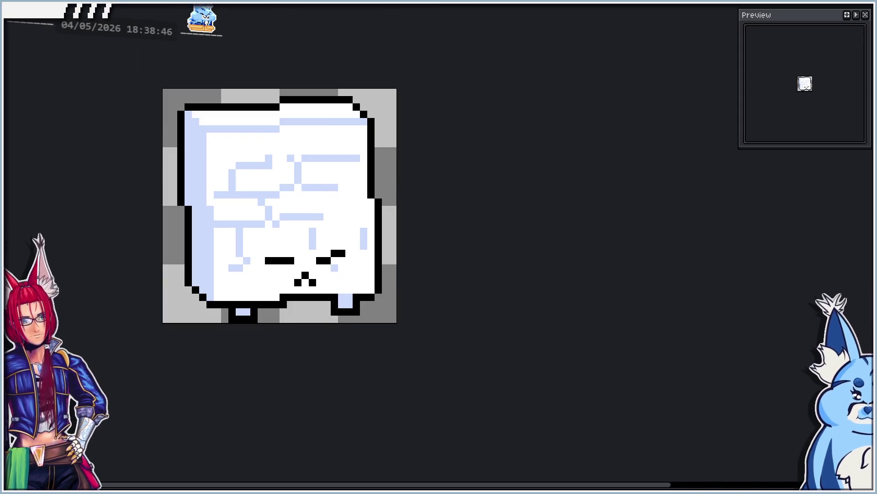
key(Right)
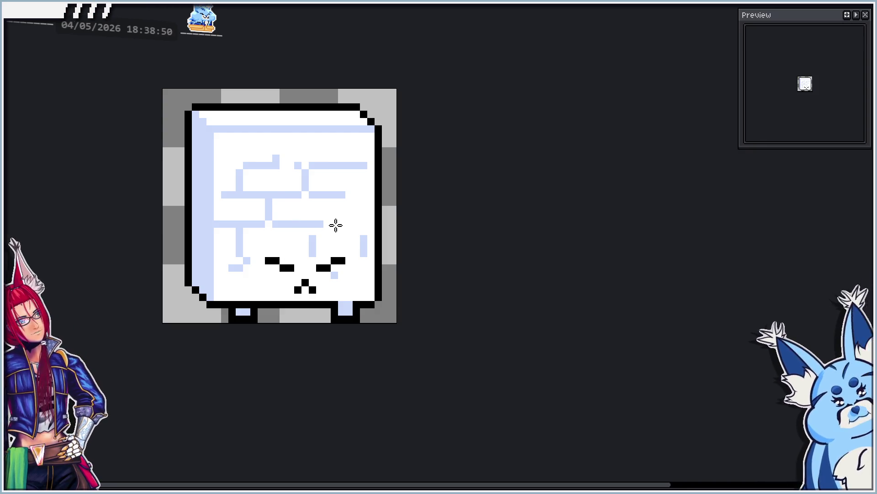
key(Left)
key(Right)
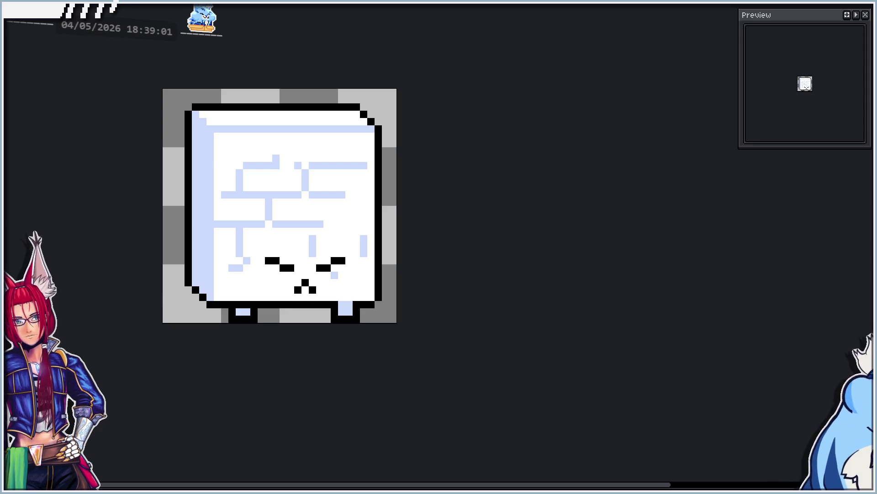
Lower the sprite's upper part with freehand selections, comparing positions via undo and redo.
key(q)
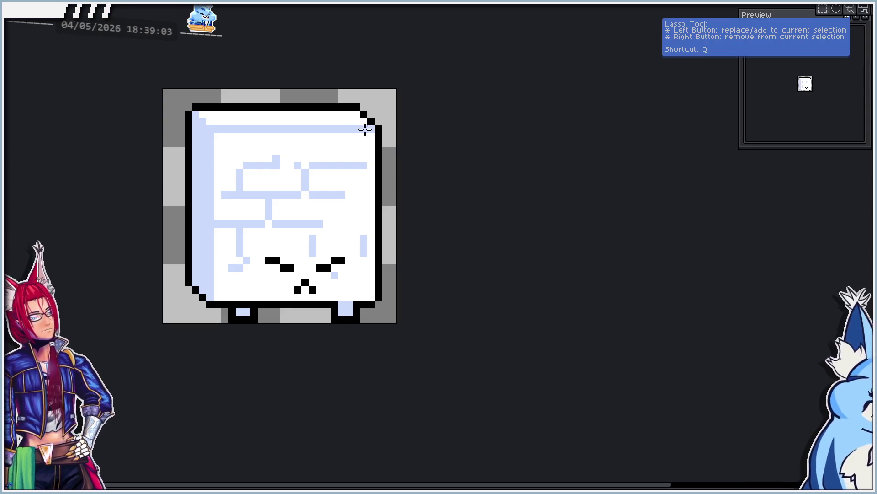
mouse_move(164, 86)
mouse_down()
mouse_move(402, 201)
mouse_move(420, 251)
mouse_up()
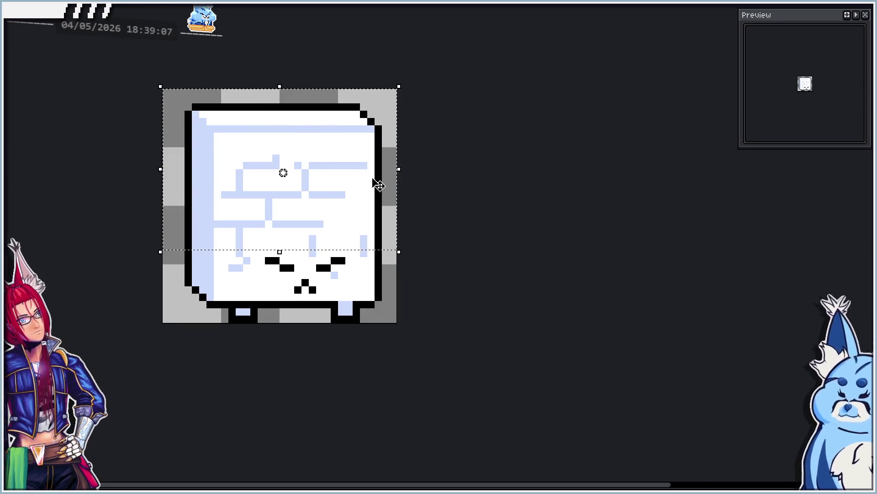
key(Down)
click(511, 204)
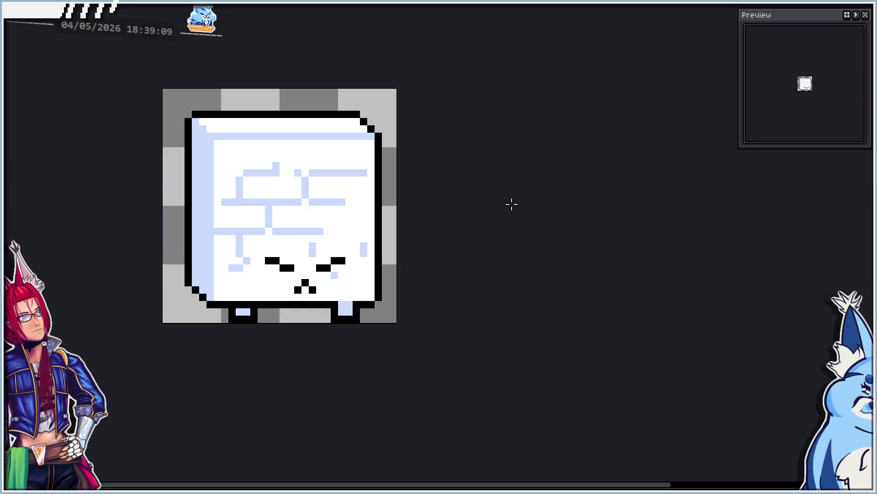
drag(160, 102, 430, 189)
key(Down)
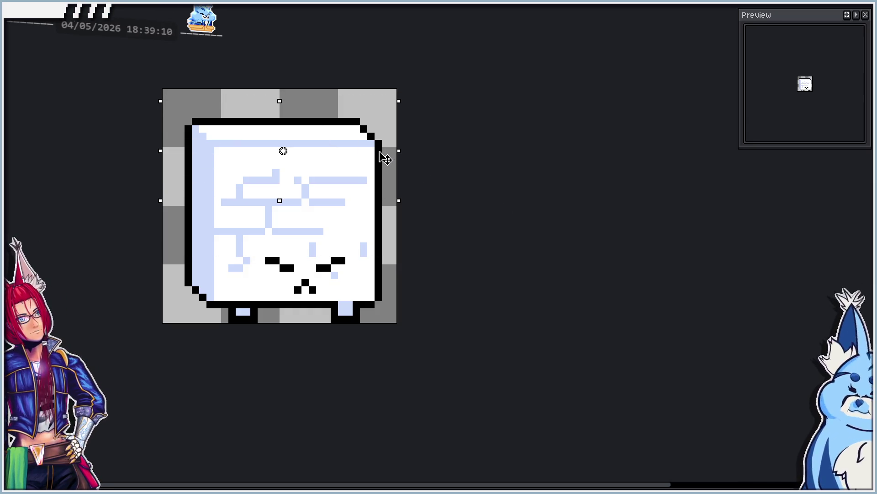
click(524, 192)
key(ctrl+z)
key(ctrl+z)
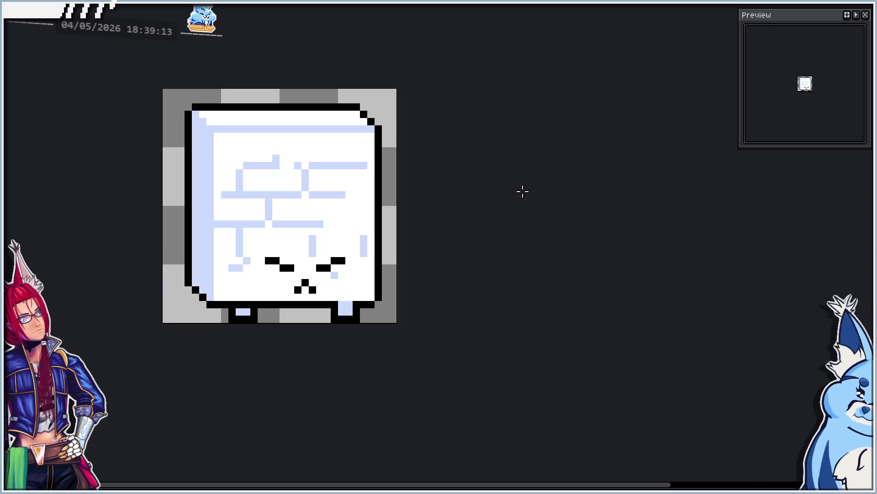
key(ctrl+y)
key(ctrl+y)
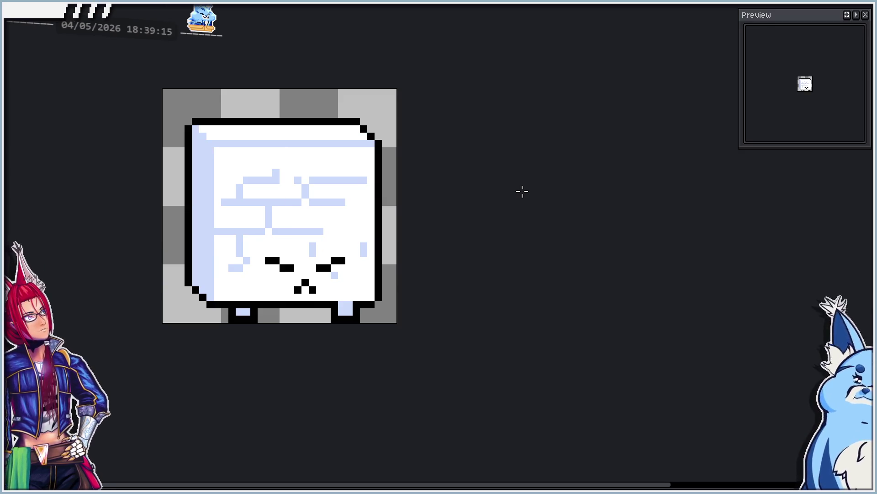
key(ctrl+z)
key(ctrl+z)
key(ctrl+y)
key(ctrl+y)
key(ctrl+z)
key(ctrl+y)
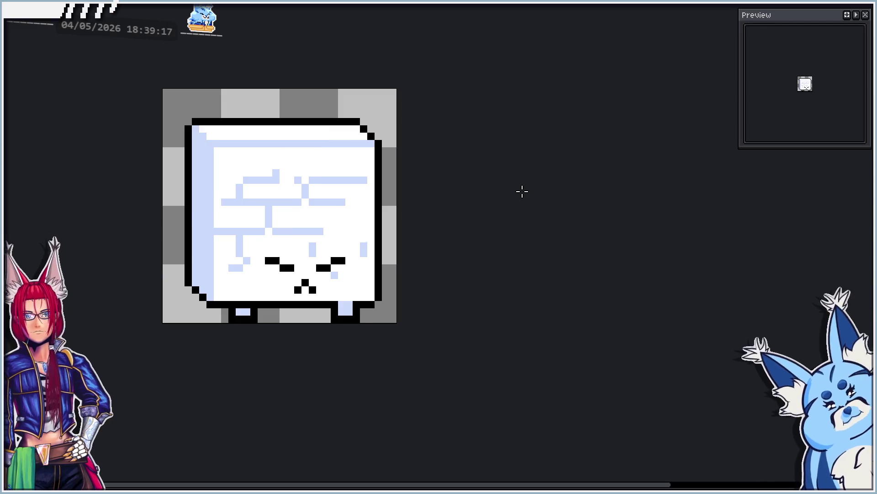
key(ctrl+z)
key(ctrl+y)
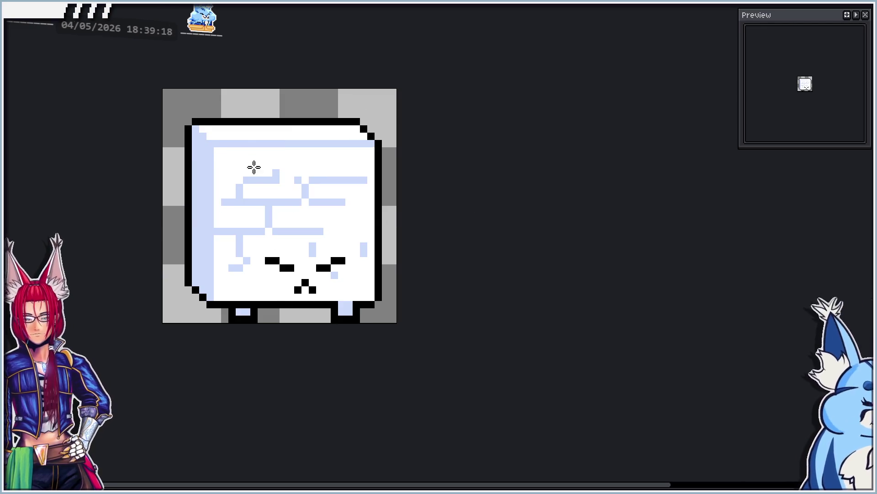
Shift the left edge strip one pixel left and the right edge strip one pixel right.
mouse_move(163, 95)
mouse_down()
mouse_move(213, 186)
mouse_move(231, 317)
mouse_up()
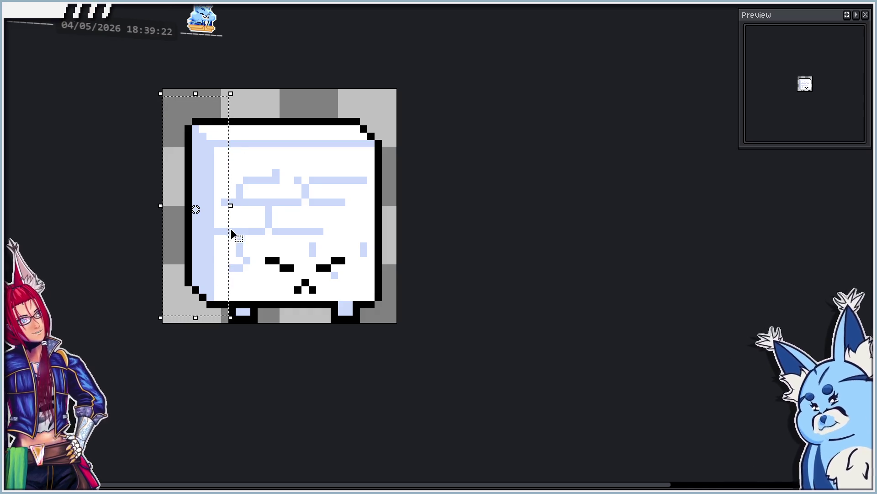
key(Left)
click(324, 232)
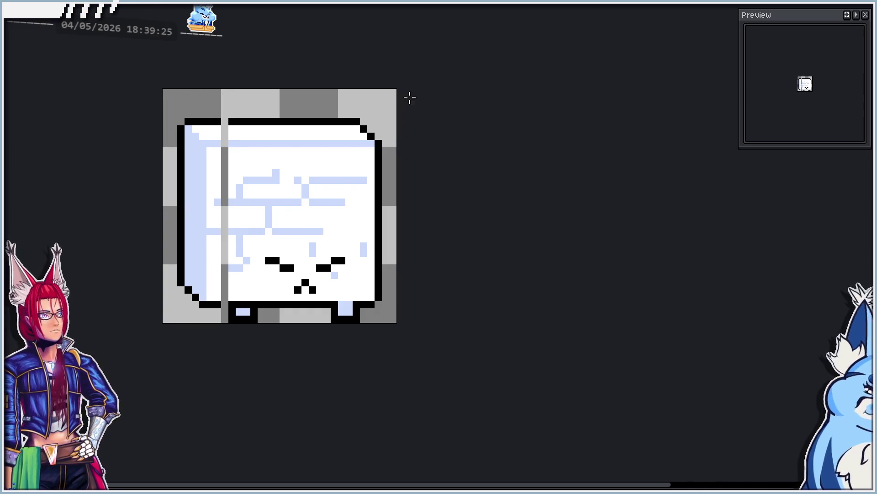
drag(399, 87, 358, 324)
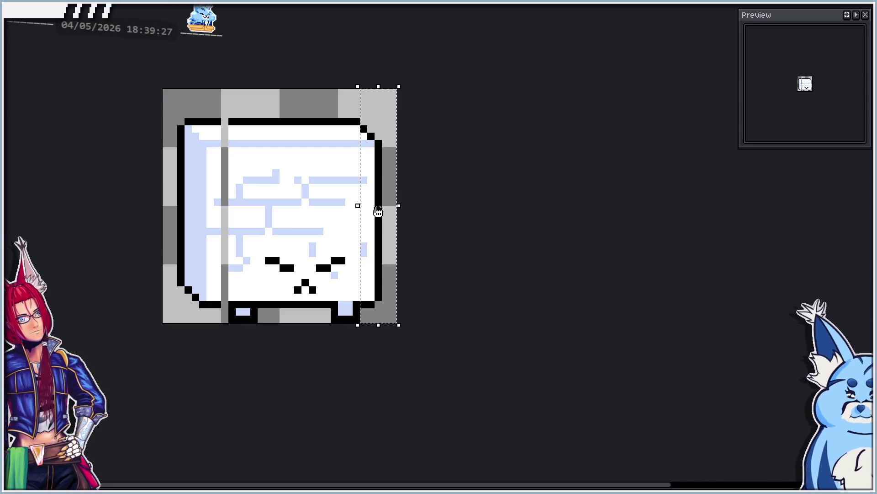
key(Right)
key(Up)
key(Down)
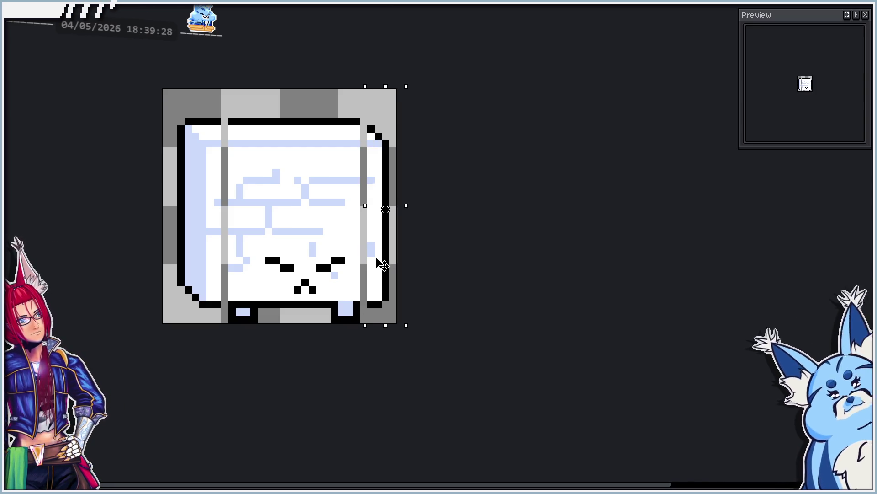
click(509, 267)
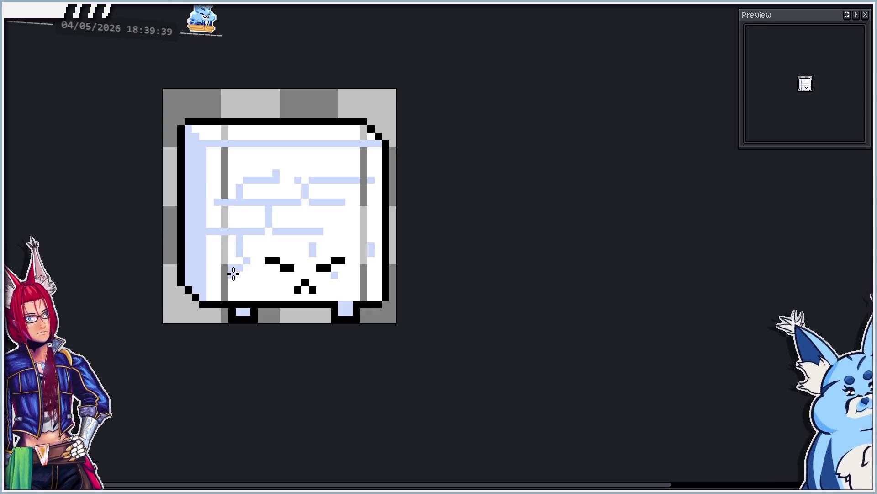
Paint the resulting side gaps white and play the animation to review it.
click(364, 267)
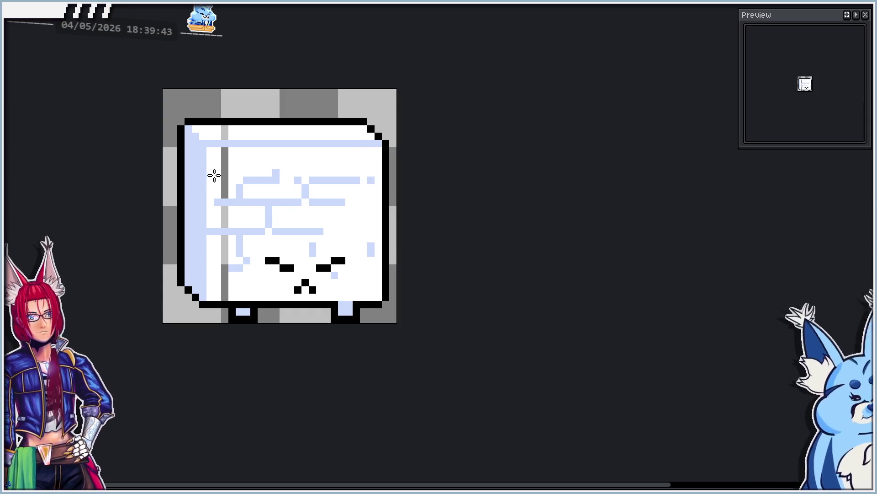
drag(224, 196, 225, 135)
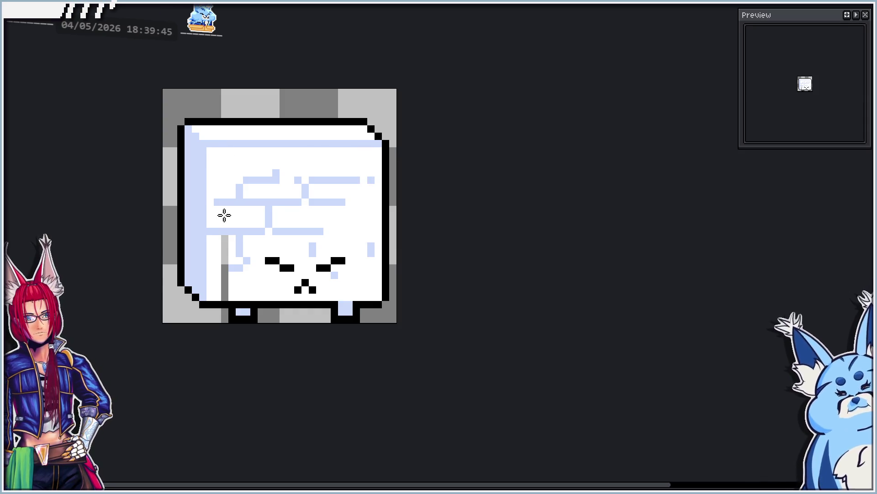
click(226, 249)
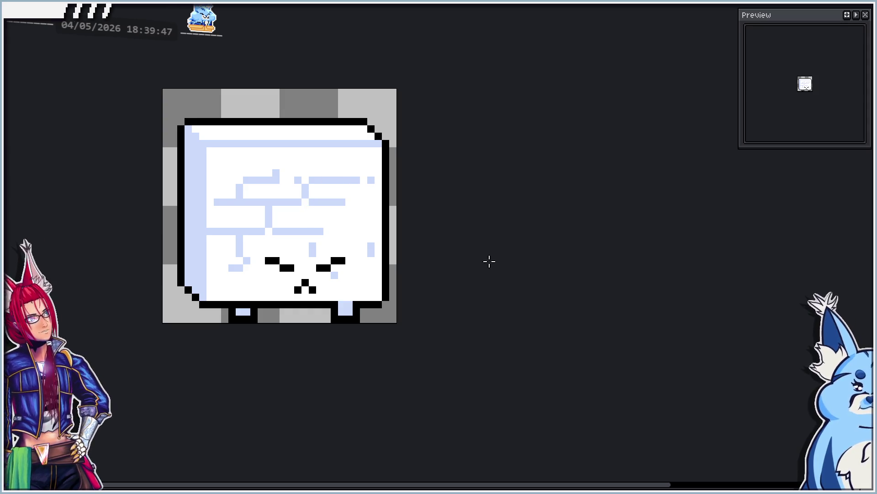
key(Return)
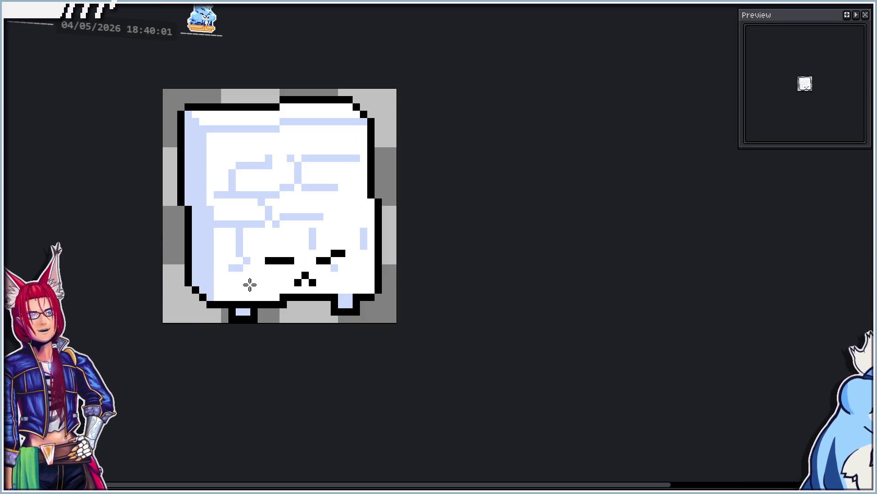
Move the first frame's whole cube down one pixel and preview the animation.
scroll(250, 284, up, 2)
scroll(289, 294, down, 5)
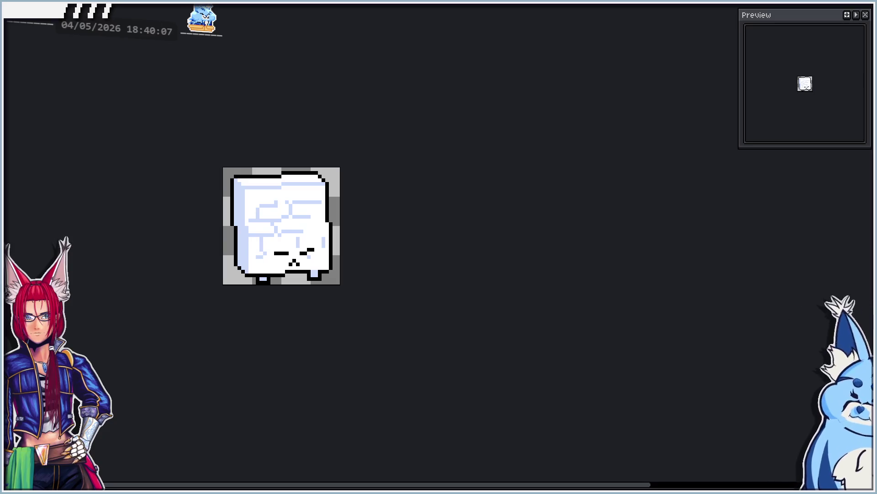
scroll(297, 253, up, 2)
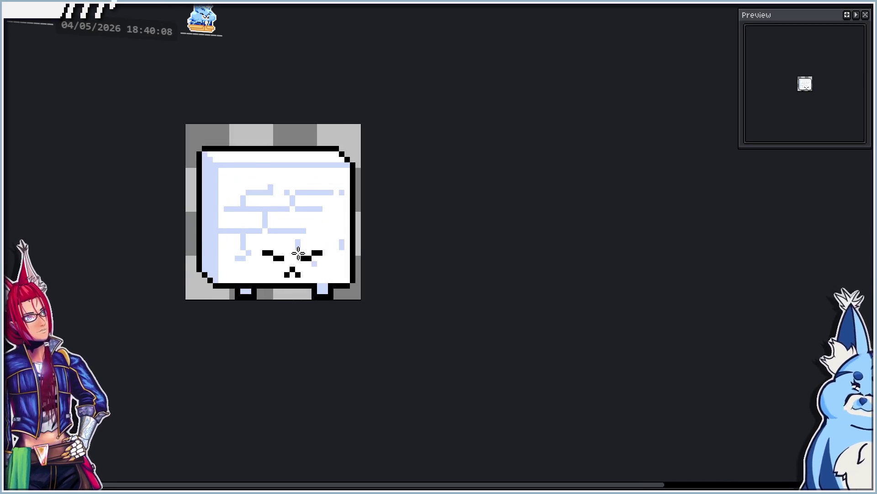
scroll(238, 252, up, 1)
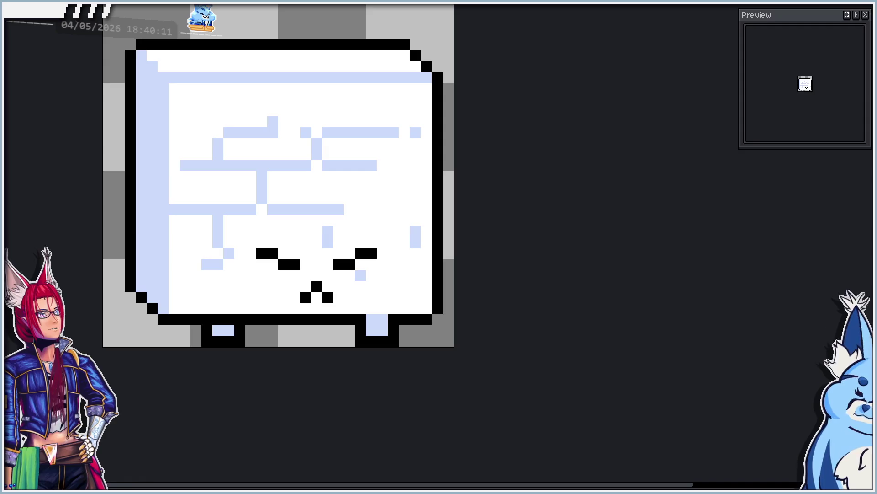
mouse_move(122, 37)
mouse_down()
mouse_move(172, 56)
mouse_move(447, 298)
mouse_move(443, 318)
mouse_move(456, 327)
mouse_up()
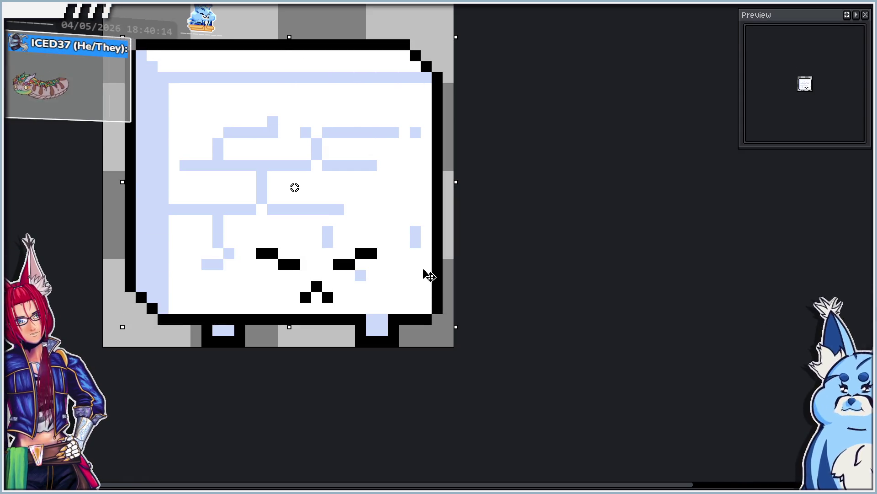
drag(426, 266, 427, 277)
key(ctrl+d)
scroll(411, 228, down, 2)
key(Return)
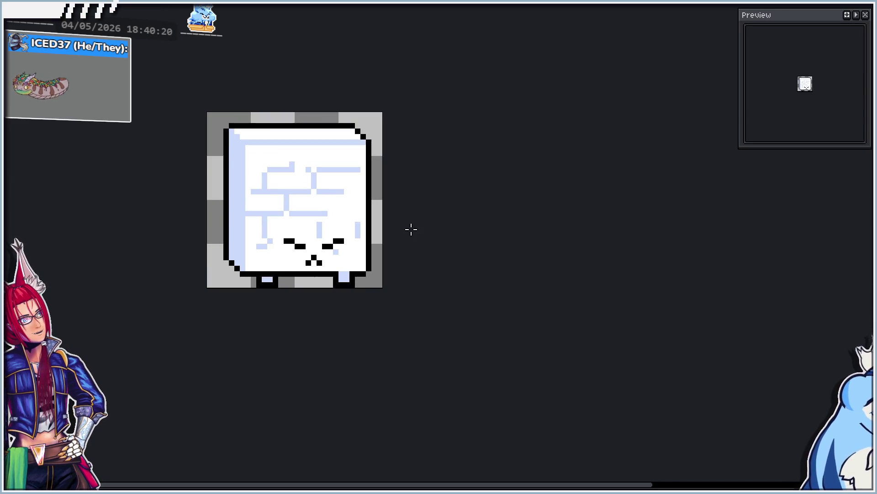
key(Return)
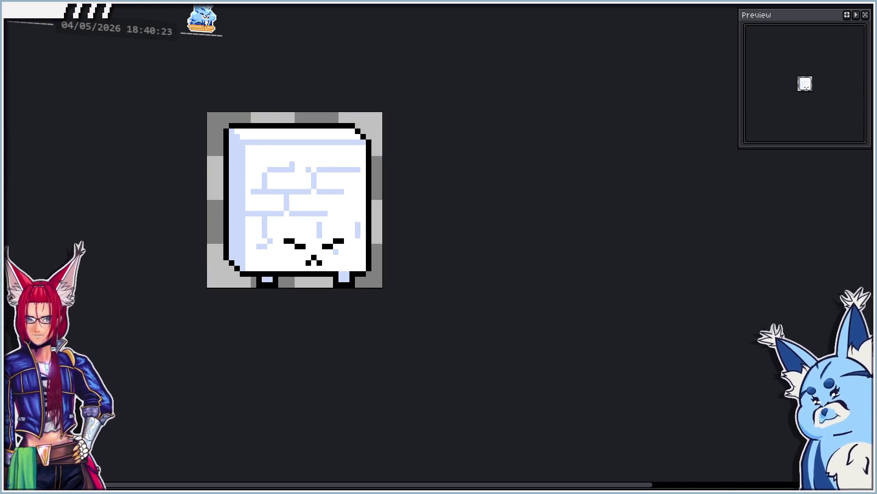
On the squashed frame, rotate and skew the cube clockwise with its right side raised.
key(Return)
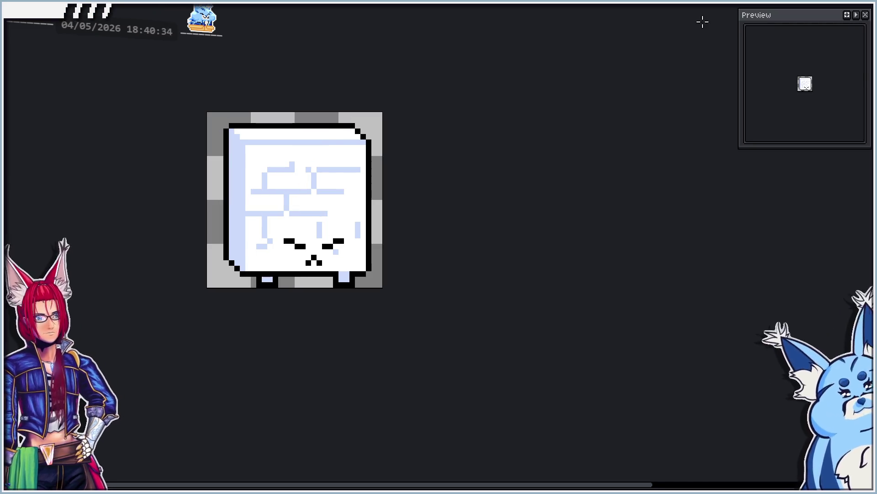
click(866, 9)
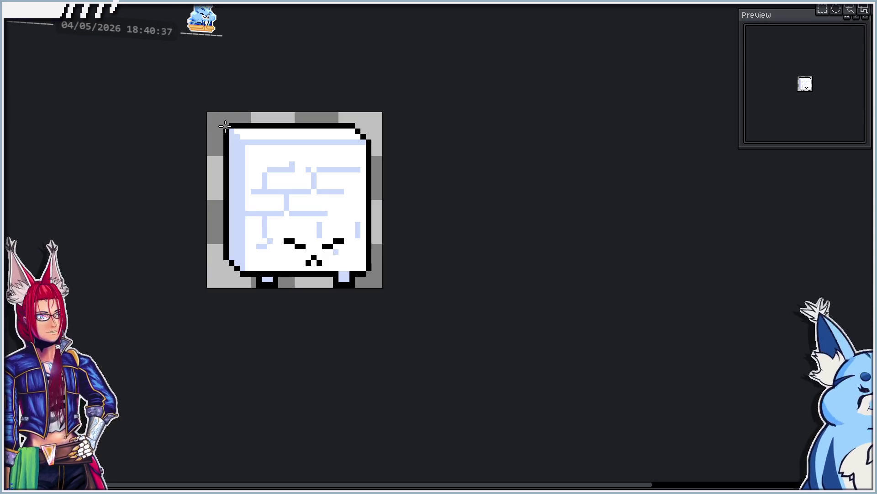
drag(226, 125, 370, 281)
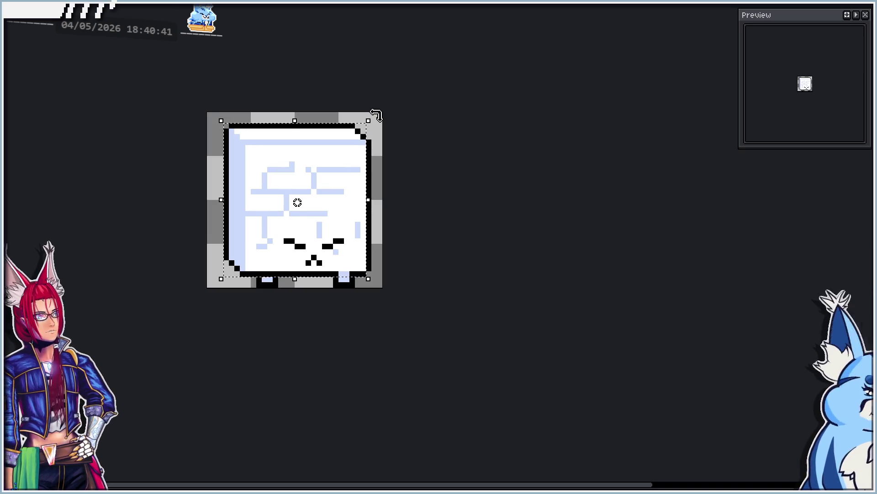
mouse_move(376, 115)
mouse_down()
mouse_move(386, 123)
mouse_move(376, 115)
mouse_up()
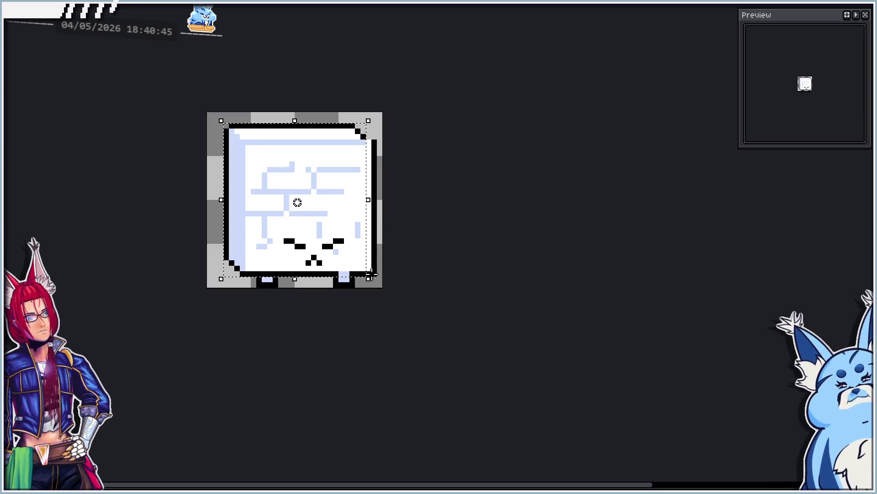
mouse_move(371, 275)
mouse_down()
mouse_move(382, 196)
mouse_move(377, 143)
mouse_move(378, 393)
mouse_move(364, 384)
mouse_move(371, 208)
mouse_up()
scroll(378, 170, up, 2)
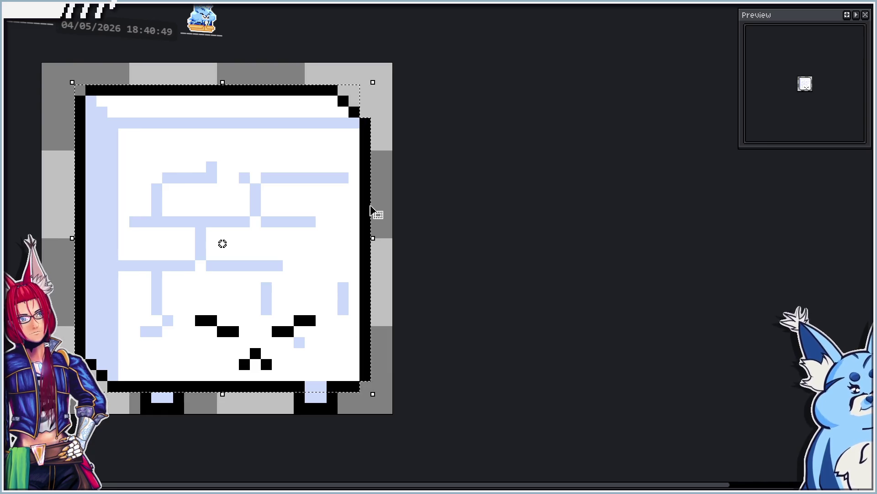
drag(384, 84, 388, 90)
key(Return)
scroll(444, 232, down, 1)
scroll(345, 330, up, 1)
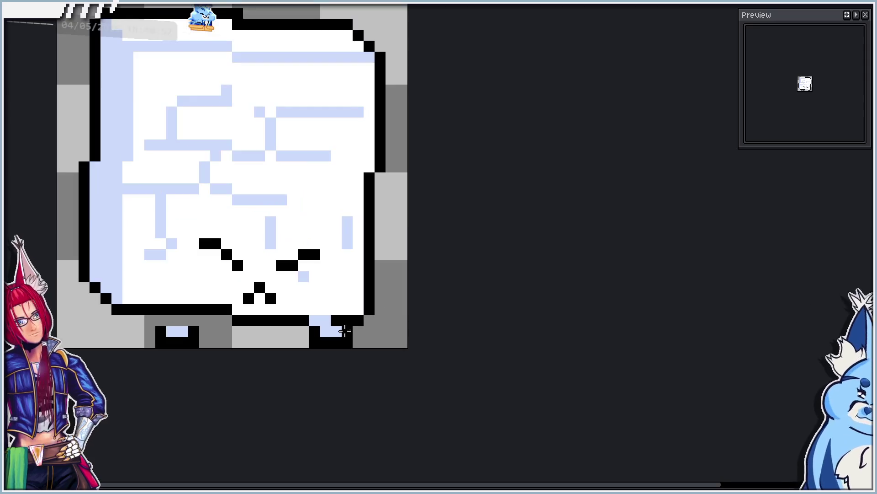
scroll(294, 356, up, 1)
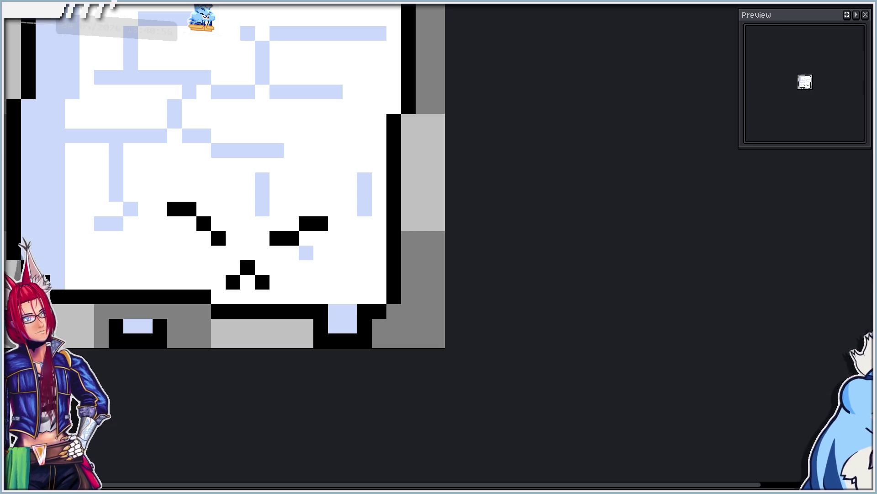
Raise the squashed cube's left foot one pixel and deselect.
drag(110, 320, 159, 347)
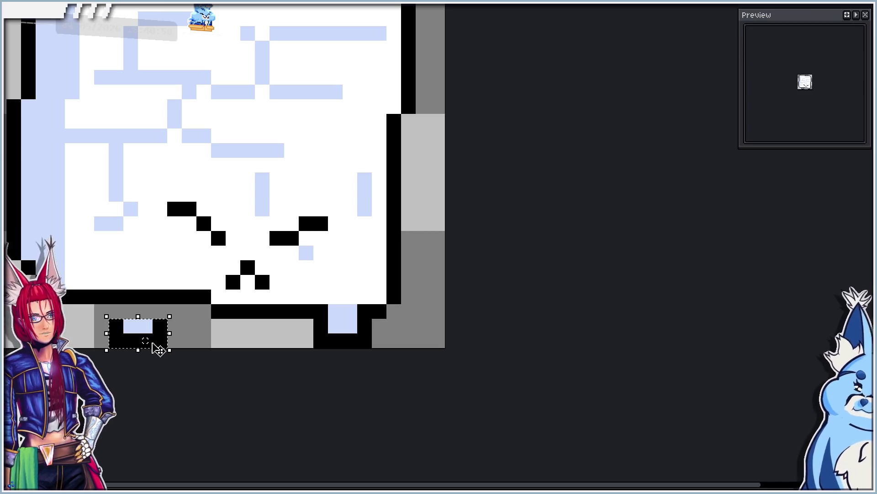
key(Up)
key(ctrl+d)
scroll(203, 288, down, 1)
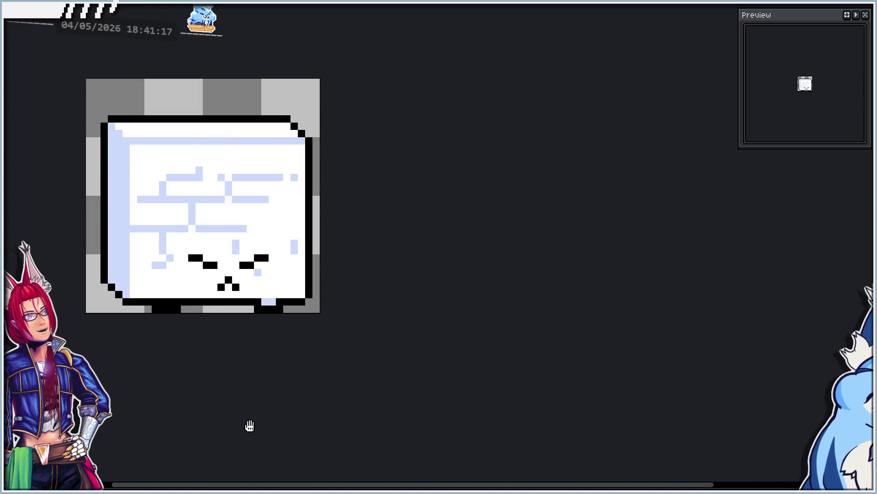
Stop playback and step to the upright sugar-cube frame with both feet visible.
drag(257, 384, 296, 379)
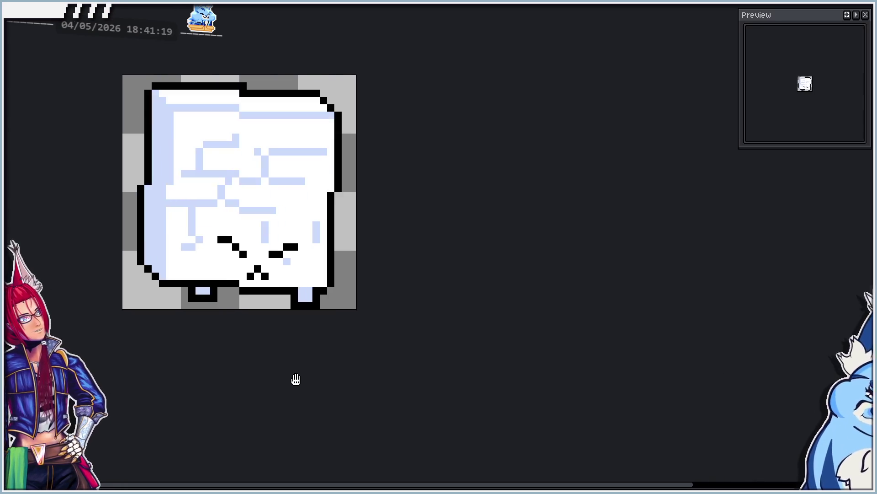
scroll(296, 376, down, 1)
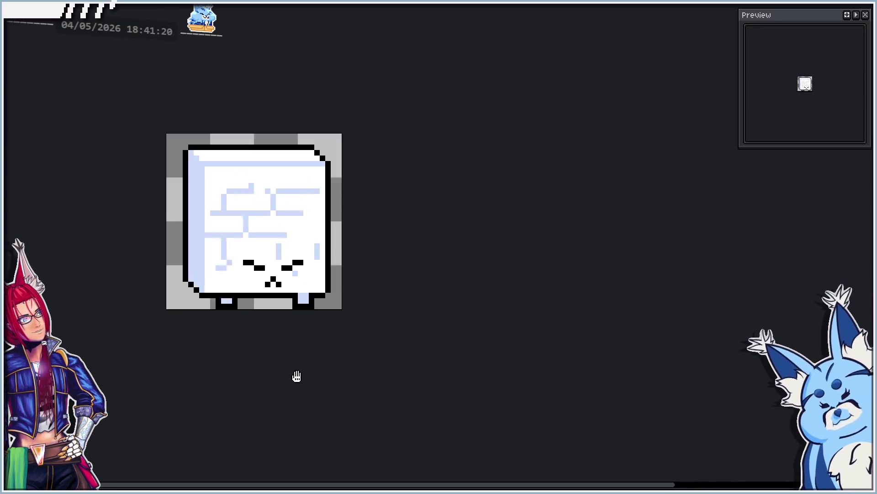
scroll(295, 380, down, 1)
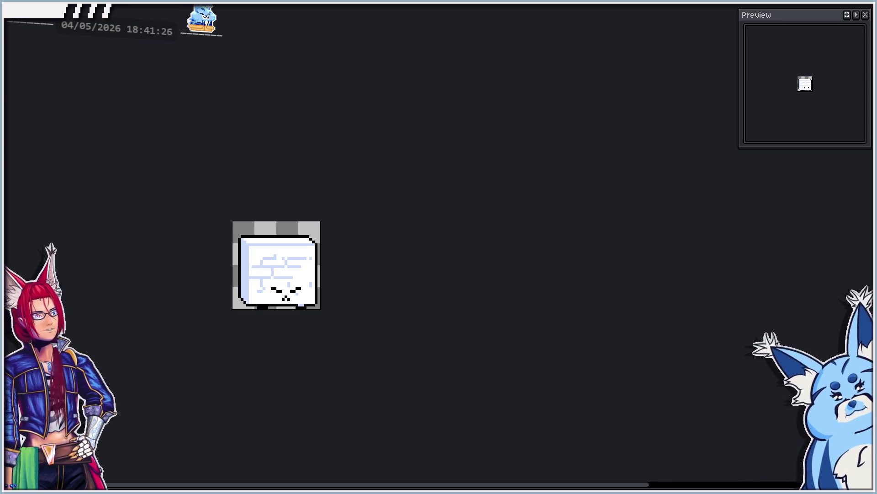
scroll(280, 274, up, 1)
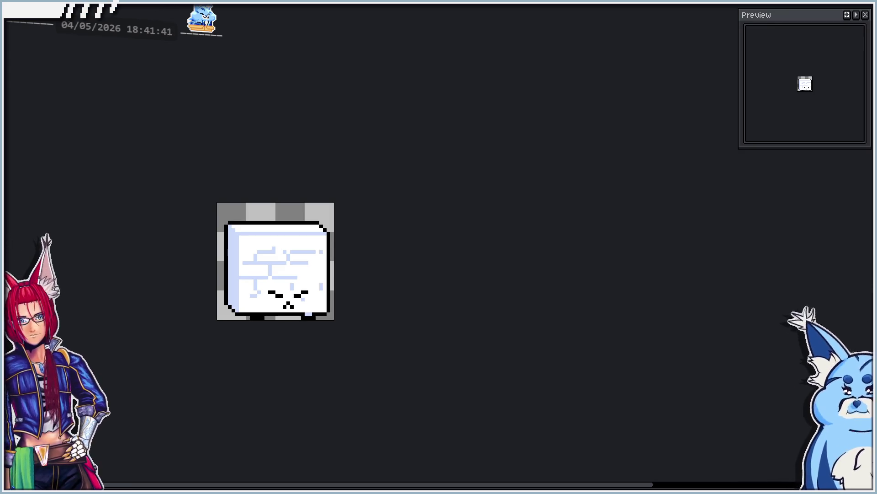
key(Right)
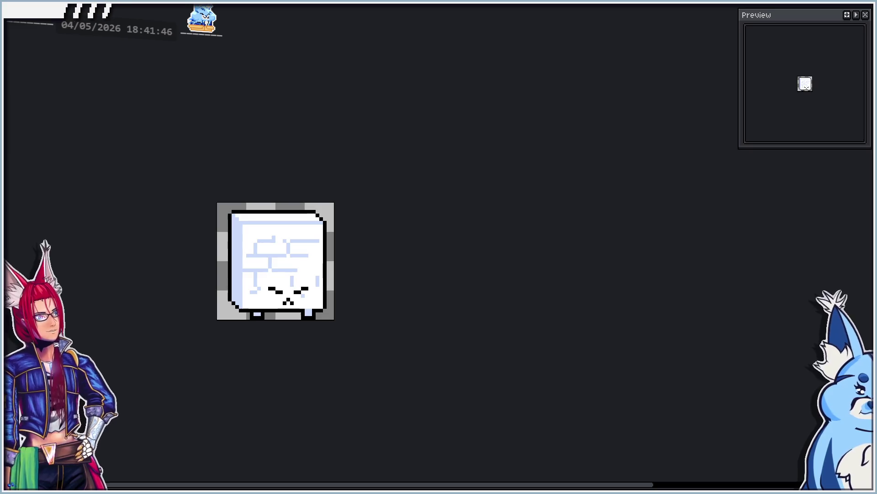
scroll(260, 265, up, 2)
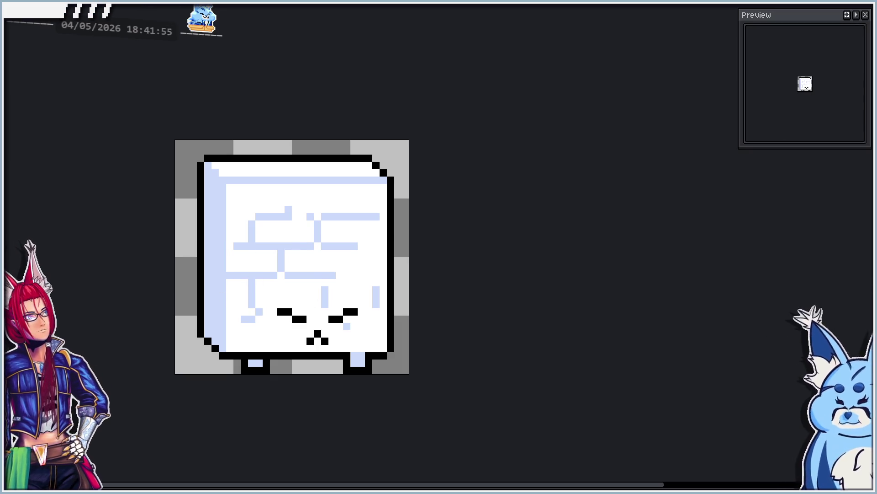
Redraw both closed eyes as upward happy arcs with the Pencil, erasing the old pixels.
key(shift+b)
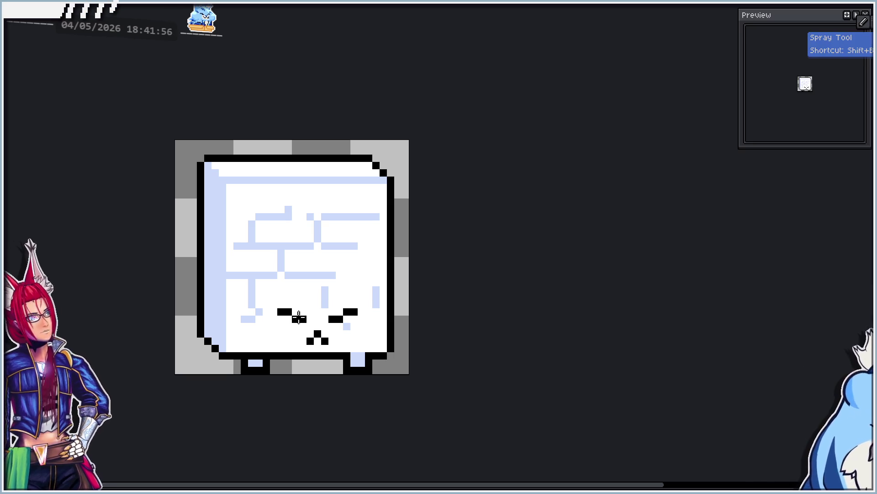
click(289, 327)
scroll(289, 326, up, 2)
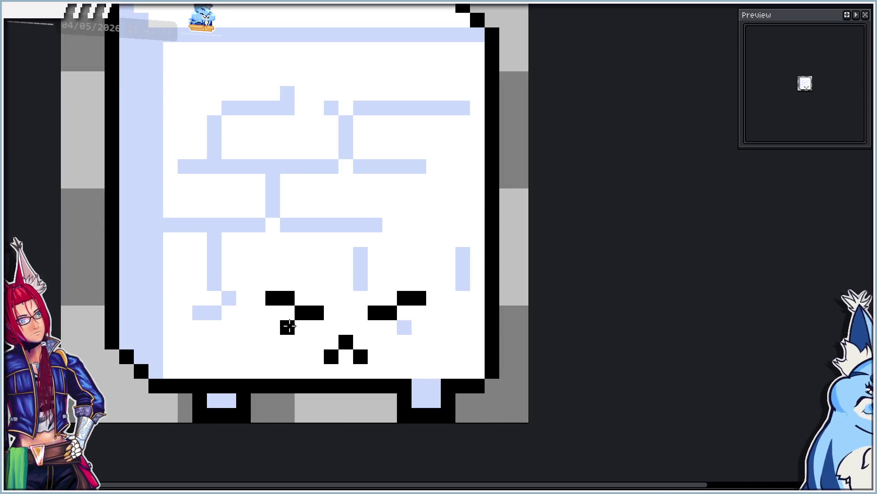
click(273, 327)
click(404, 327)
click(420, 327)
right_click(405, 298)
right_click(419, 298)
right_click(288, 298)
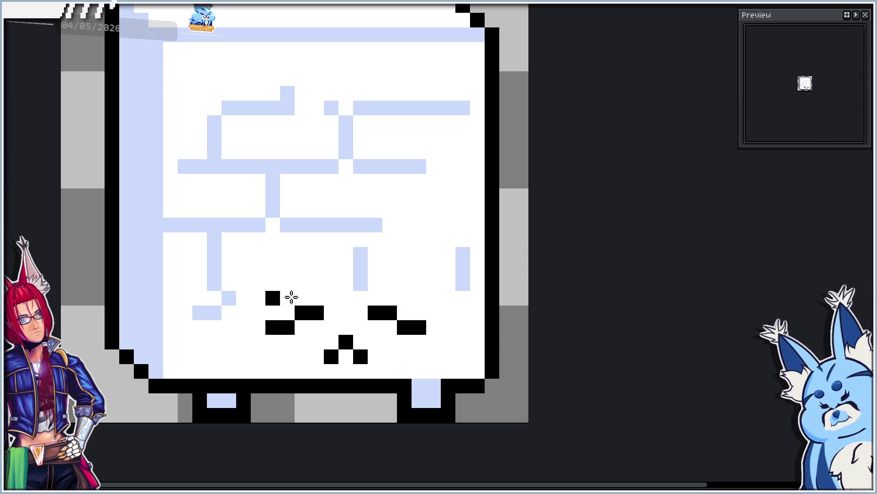
right_click(273, 298)
Fill the mouth gap into a solid black triangle and select the cube's upper part.
right_click(351, 344)
drag(340, 340, 342, 351)
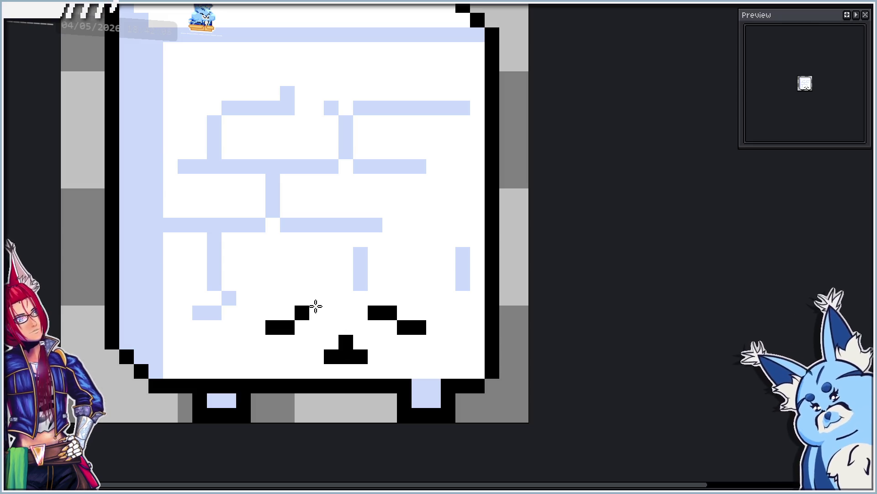
scroll(267, 336, down, 1)
drag(438, 77, 440, 284)
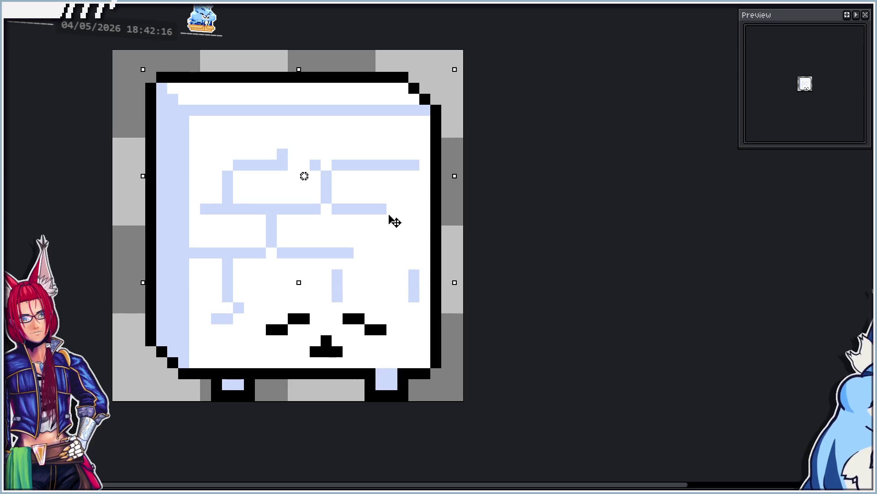
Lower the cube's upper part three pixels in one-pixel nudges.
key(Down)
mouse_move(138, 62)
mouse_down()
mouse_move(434, 219)
mouse_move(441, 249)
mouse_up()
key(Down)
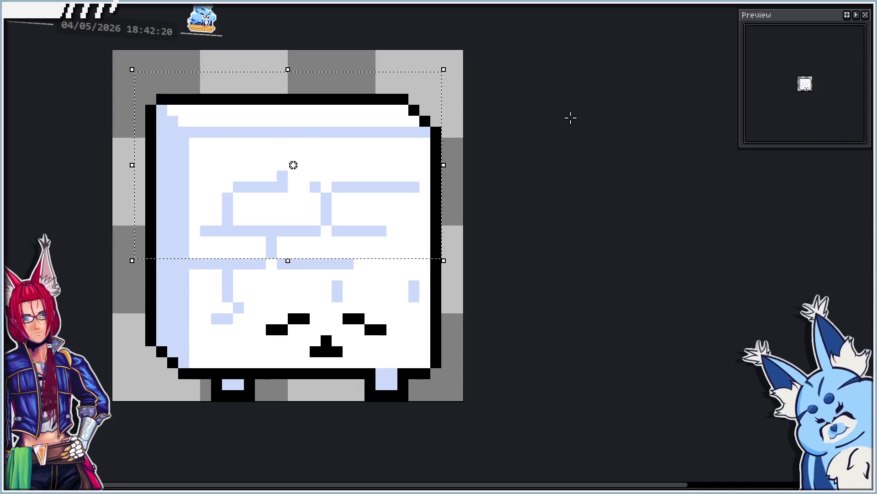
mouse_move(123, 83)
mouse_down()
mouse_move(435, 173)
mouse_move(456, 207)
mouse_up()
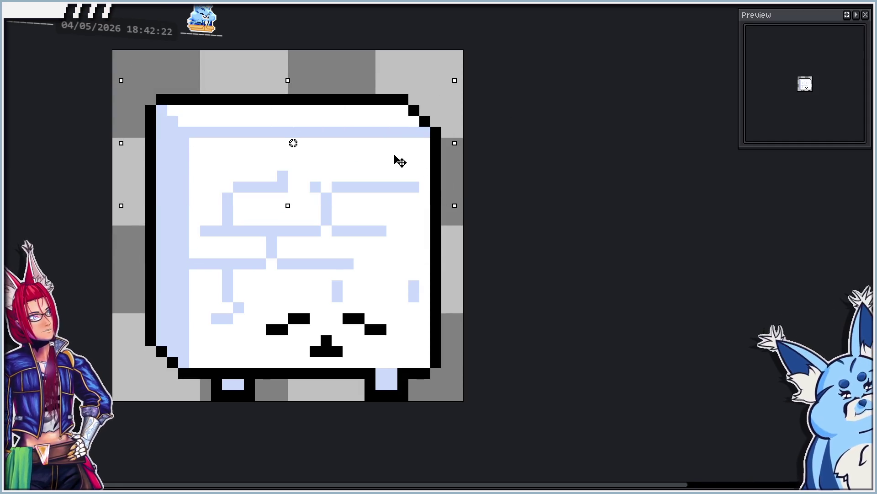
key(Down)
key(ctrl+d)
Push the cube's left and right side columns outward one pixel each.
mouse_move(144, 81)
mouse_down()
mouse_move(211, 336)
mouse_move(212, 391)
mouse_up()
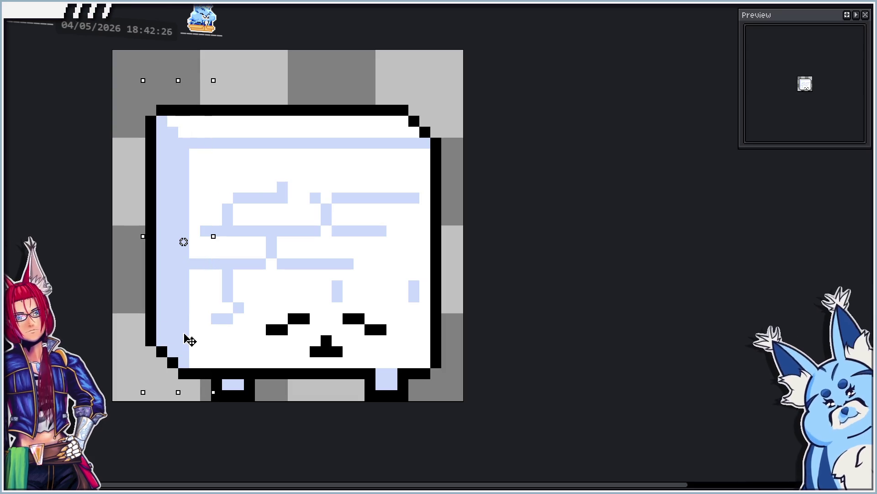
drag(186, 336, 178, 339)
key(ctrl+d)
mouse_move(477, 58)
mouse_down()
mouse_move(406, 362)
mouse_move(414, 390)
mouse_up()
drag(433, 304, 439, 306)
key(ctrl+d)
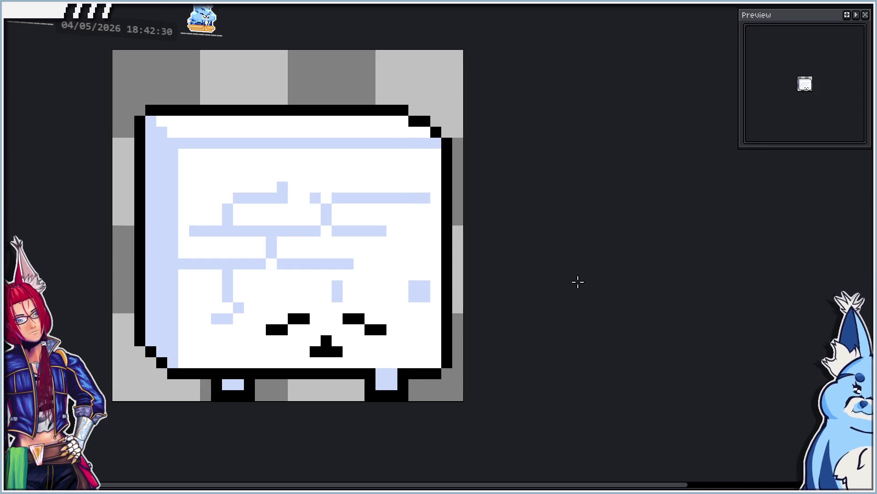
Rename the frames 13–14 tag to Dozy and undo a stray outline edit.
key(Right)
key(Right)
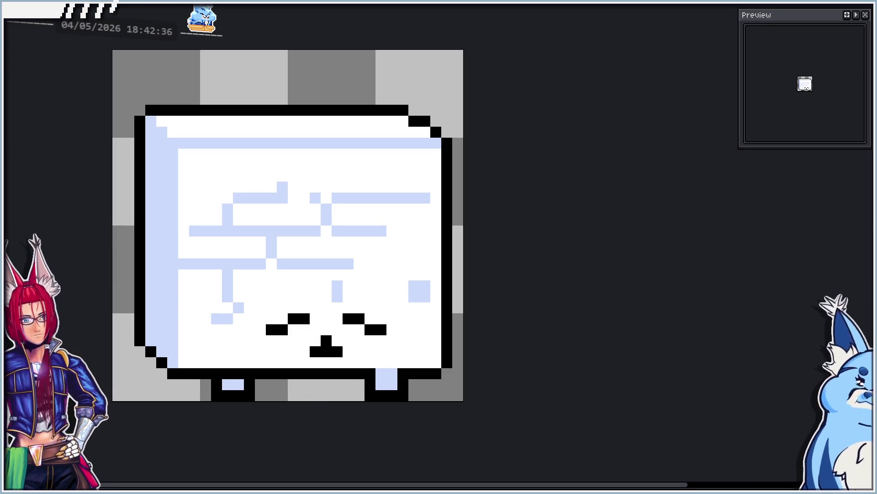
key(alt+F2)
text(Dozy)
key(Return)
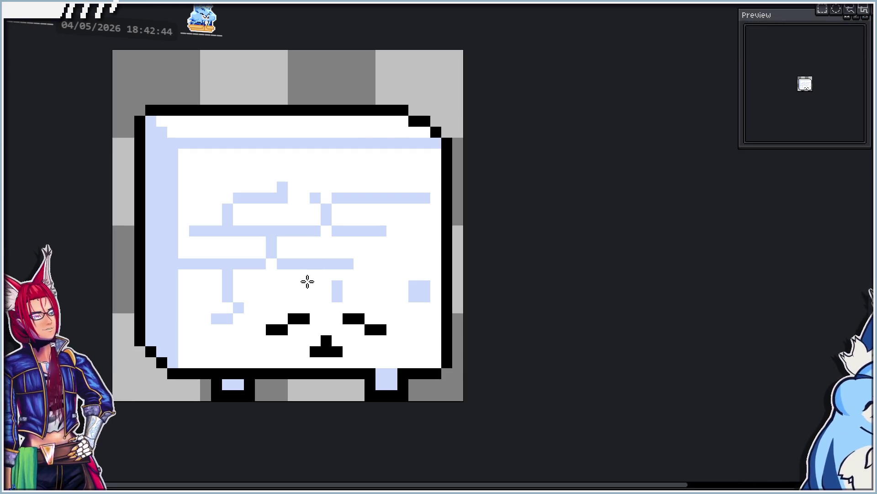
mouse_move(143, 109)
mouse_down()
mouse_move(257, 168)
mouse_move(446, 372)
mouse_move(439, 376)
mouse_up()
key(ctrl+z)
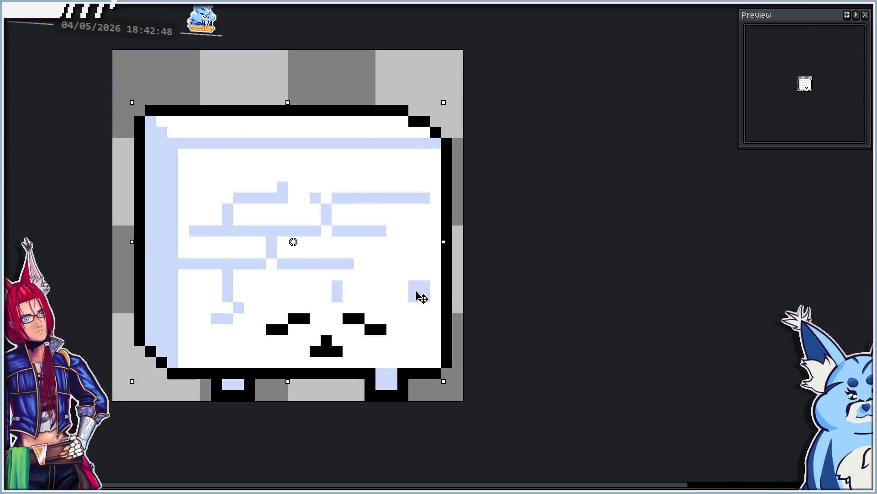
Move the cube down one pixel and push its left and right sides outward.
drag(417, 294, 418, 300)
click(588, 288)
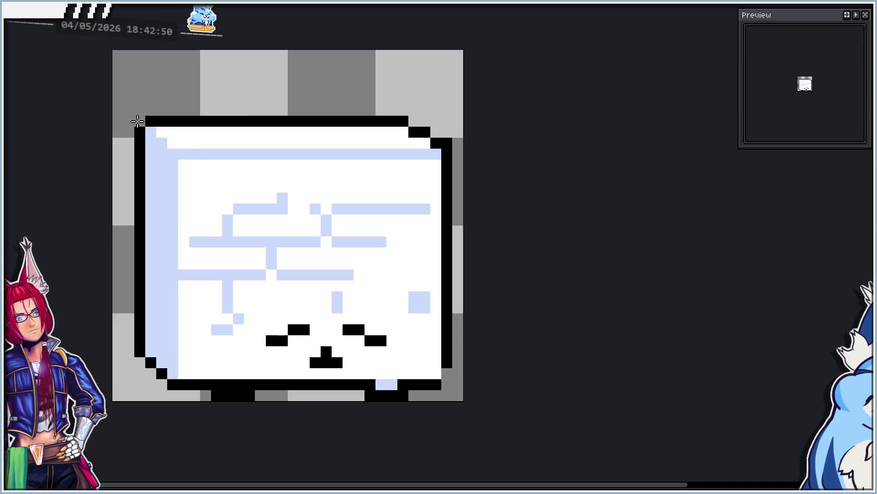
mouse_move(138, 121)
mouse_down()
mouse_move(223, 390)
mouse_move(204, 363)
mouse_up()
click(391, 241)
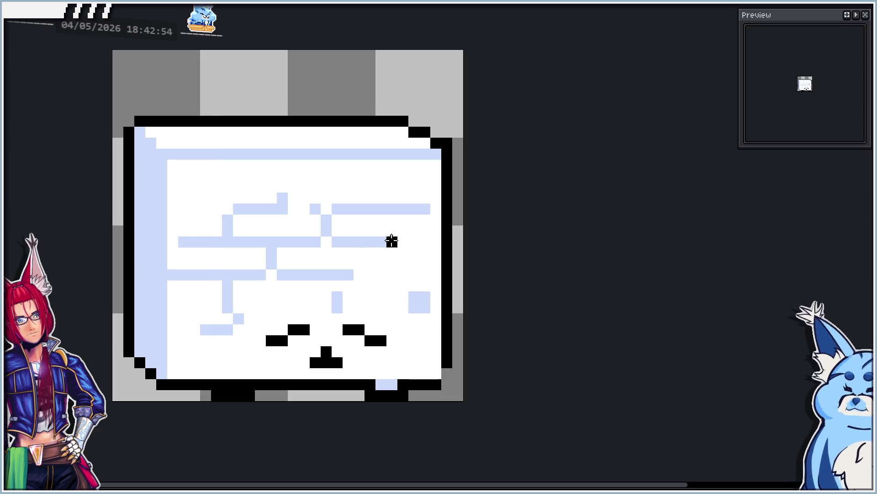
mouse_move(471, 90)
mouse_down()
mouse_move(418, 379)
mouse_move(439, 355)
mouse_up()
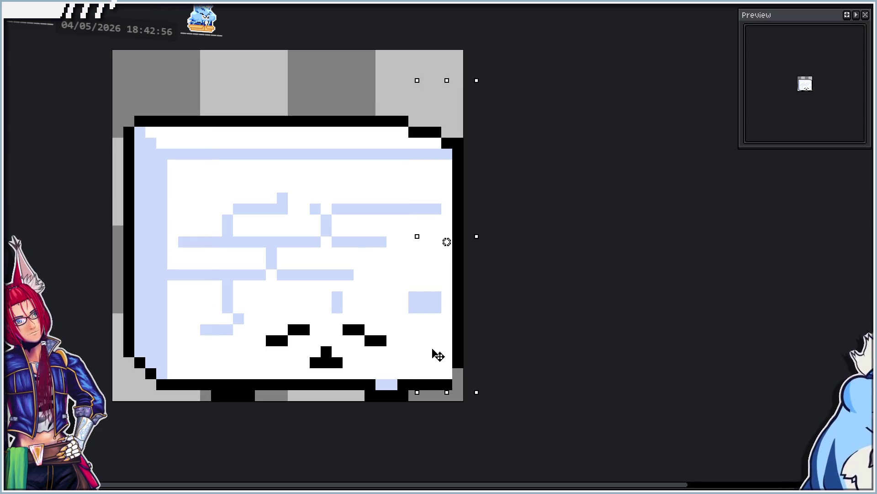
click(526, 321)
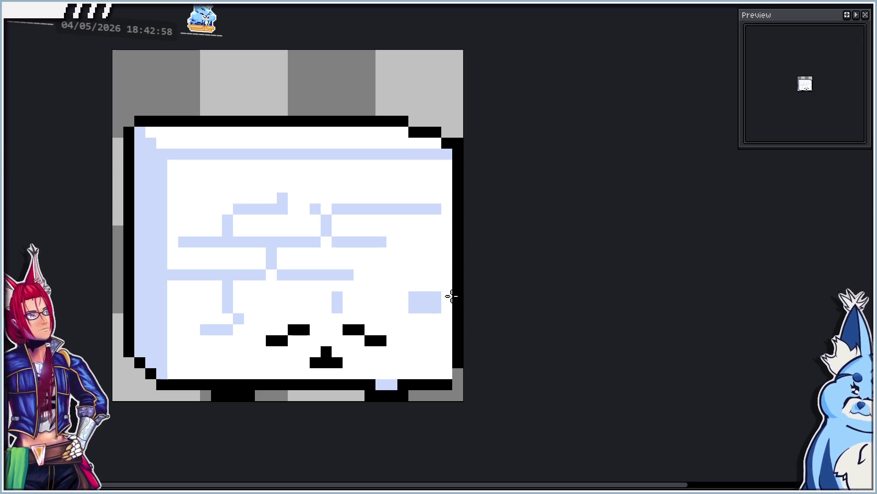
Paint the light-blue block white and lower the cube's lid one pixel.
key(Right)
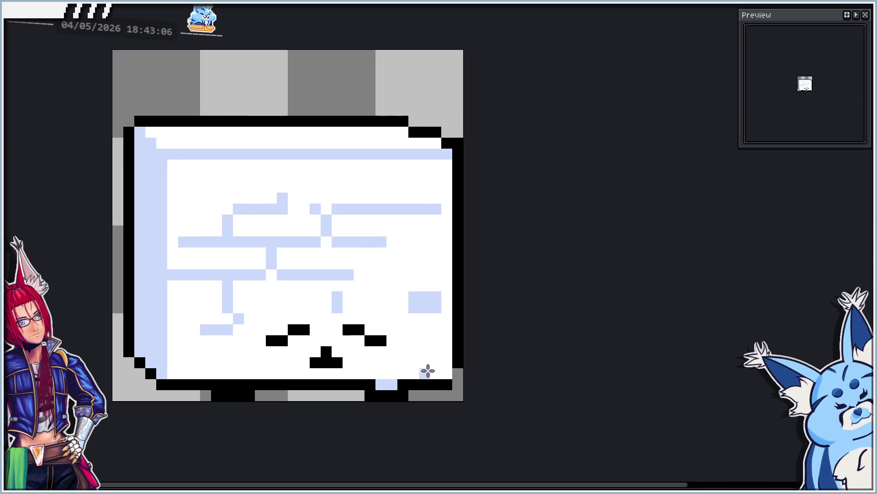
click(419, 302)
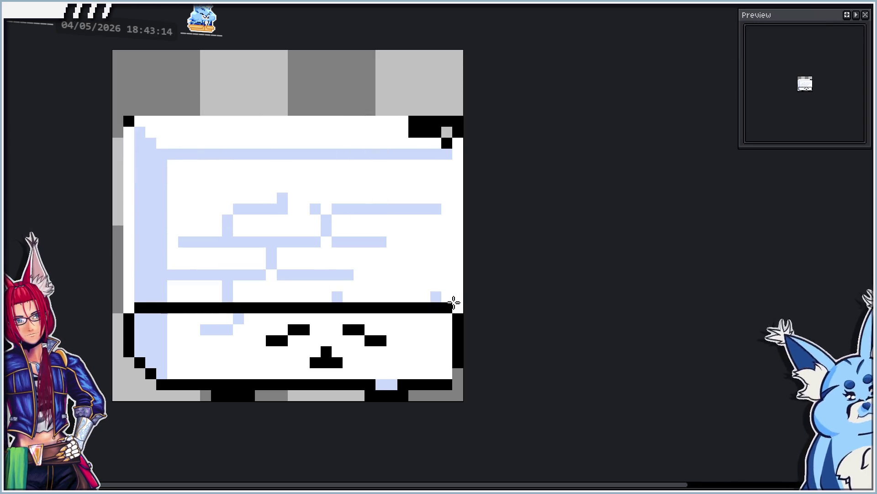
drag(454, 302, 454, 304)
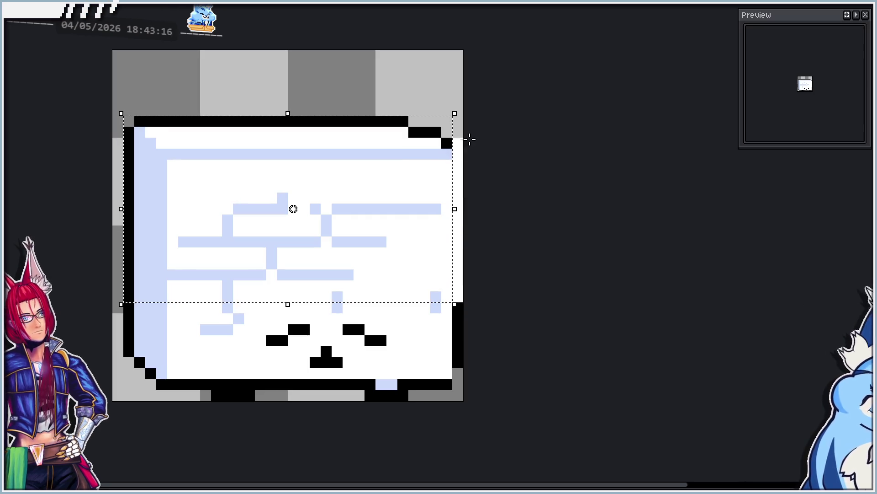
drag(413, 143, 416, 154)
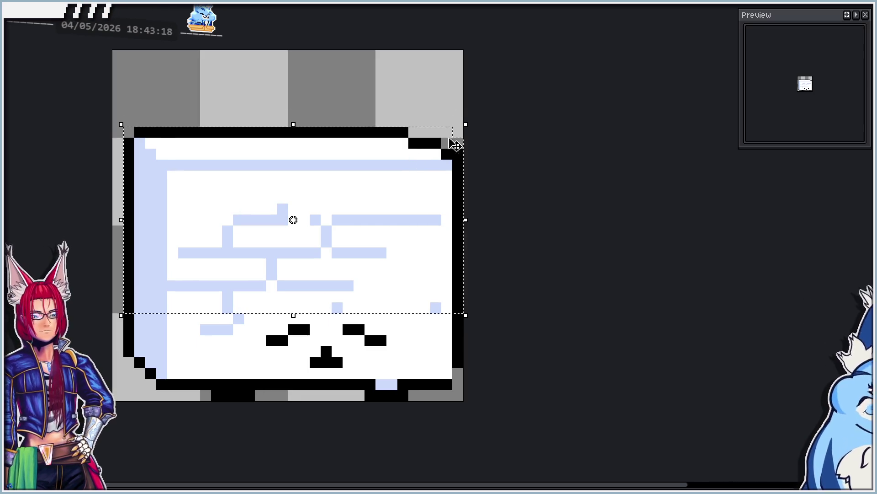
key(ctrl+d)
Lower the lid two more pixels and preview the animation.
mouse_move(131, 136)
mouse_down()
mouse_move(348, 214)
mouse_move(427, 264)
mouse_move(452, 270)
mouse_up()
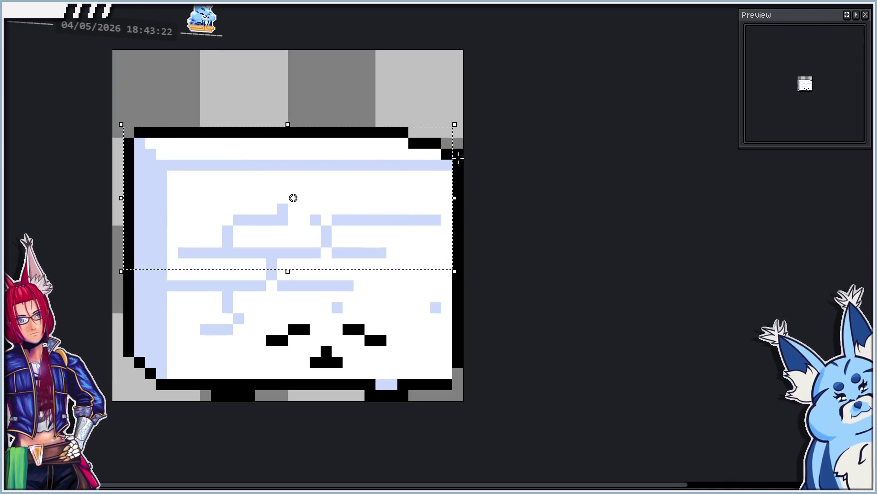
key(Down)
key(ctrl+d)
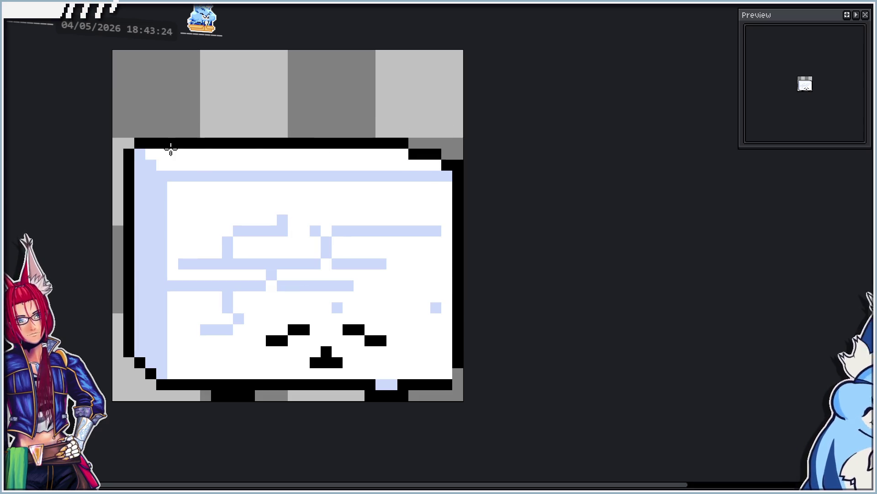
mouse_move(133, 142)
mouse_down()
mouse_move(454, 233)
mouse_move(463, 249)
mouse_up()
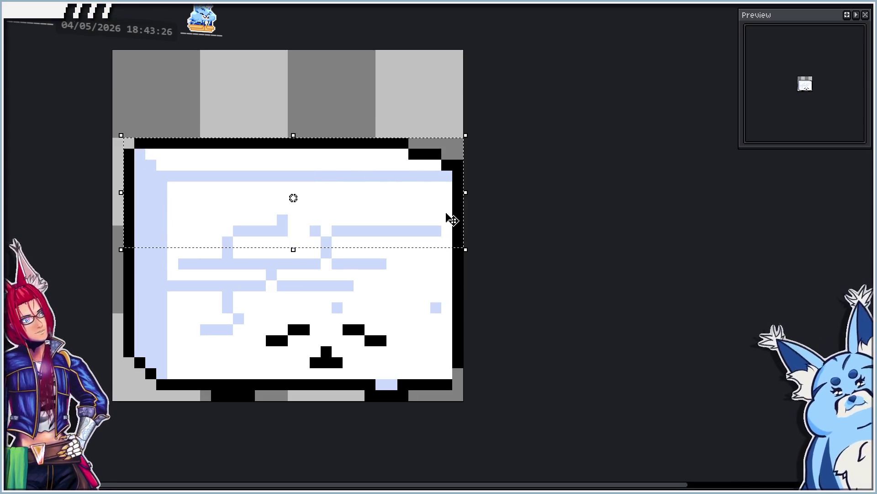
key(Down)
key(ctrl+d)
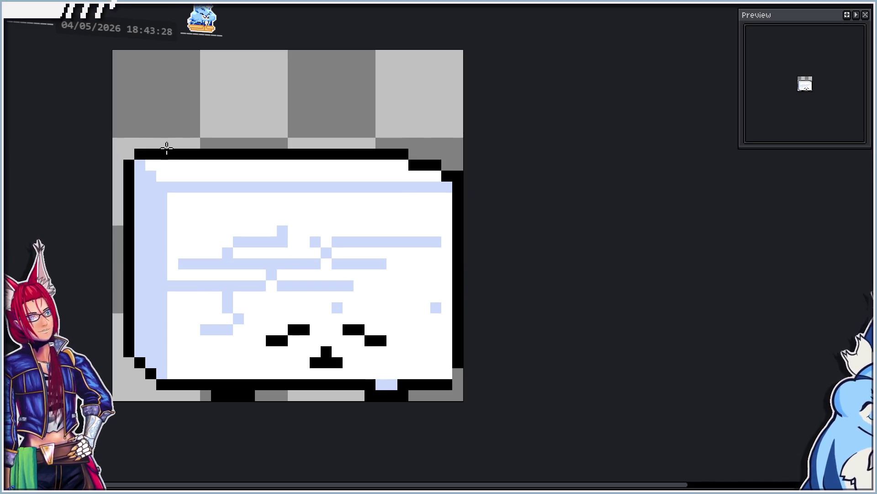
key(Return)
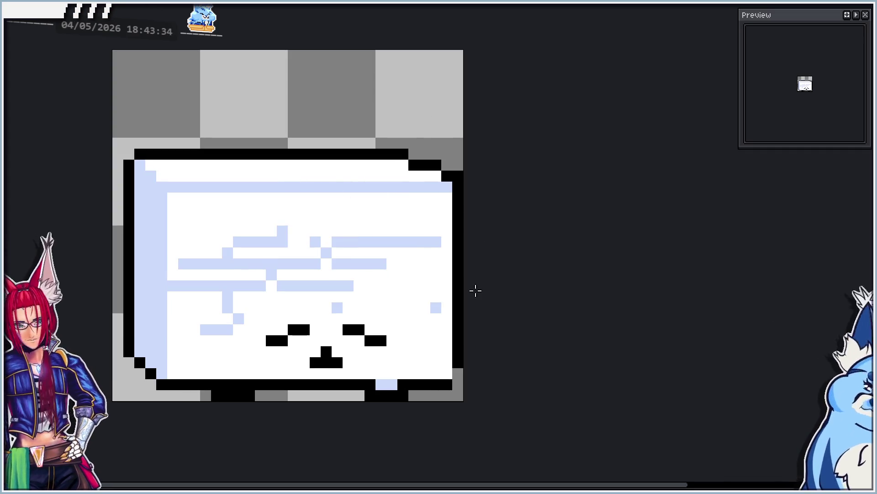
key(Return)
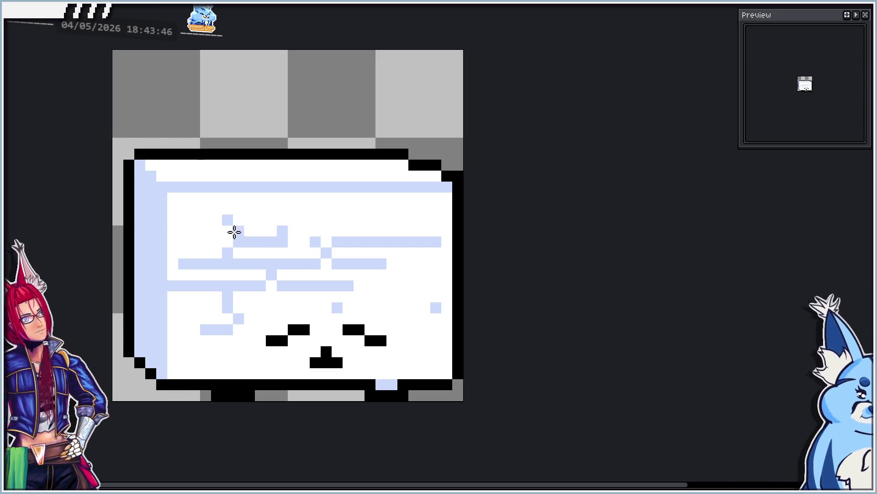
Draw black crack pixels on the cube's left and right face, comparing with the previous frame.
drag(226, 217, 240, 244)
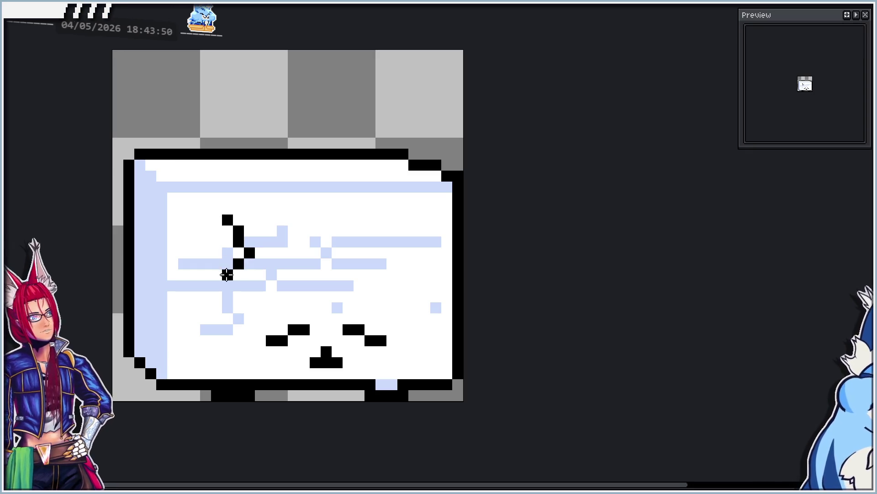
click(382, 263)
click(400, 264)
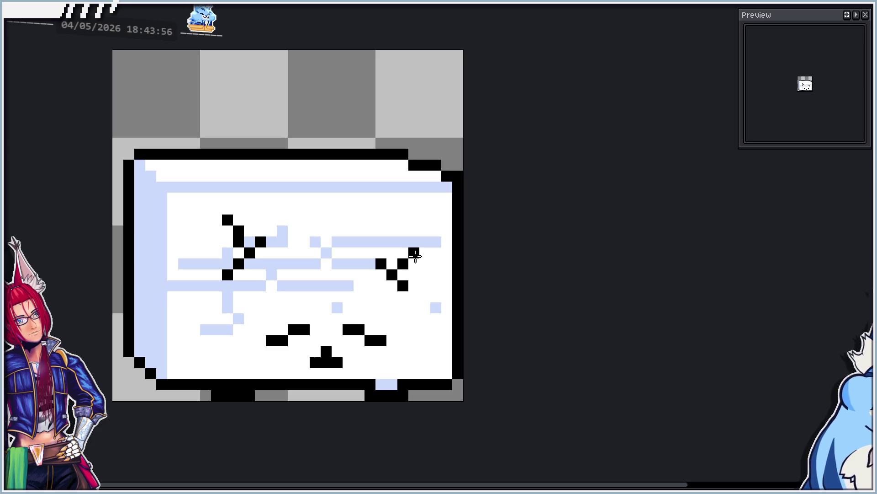
key(Right)
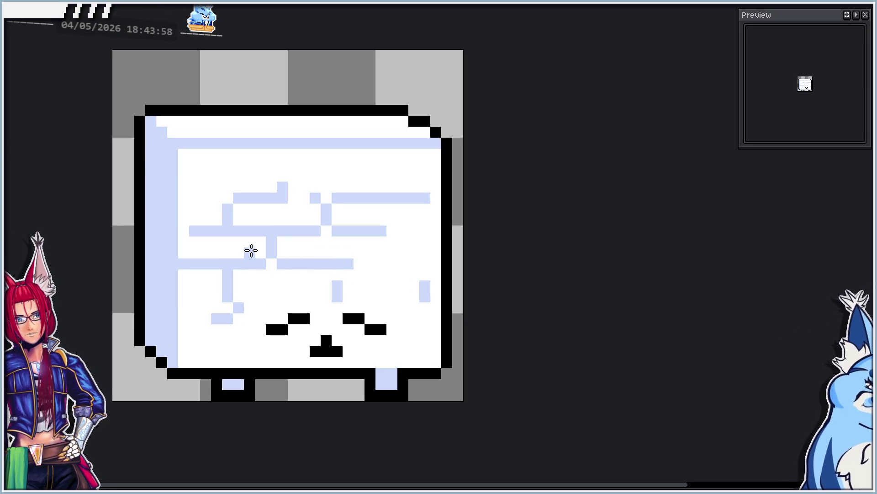
key(Left)
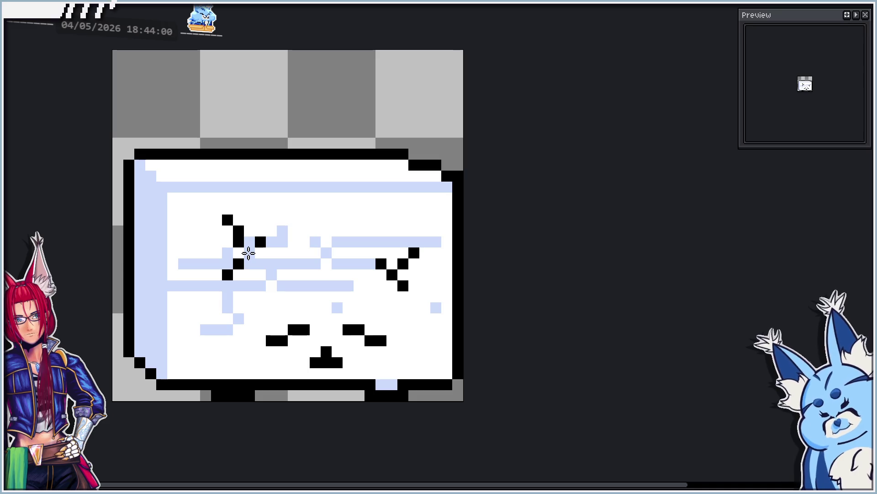
click(249, 253)
key(Right)
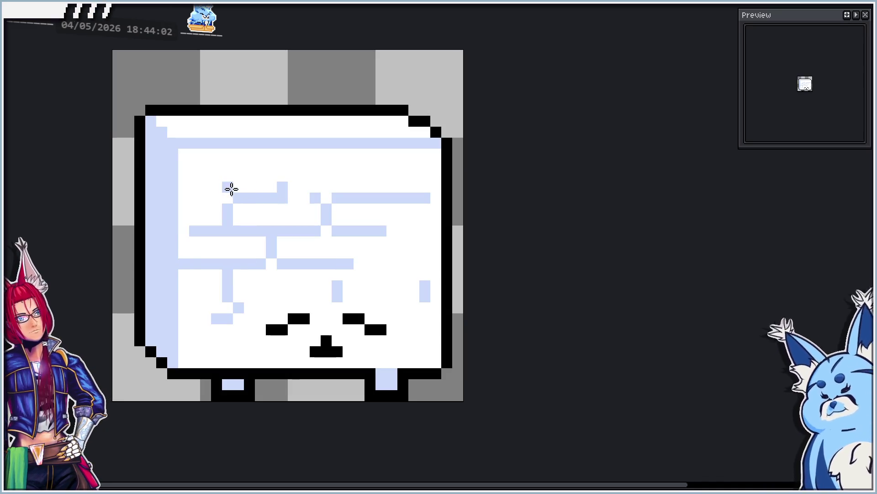
key(Left)
key(Right)
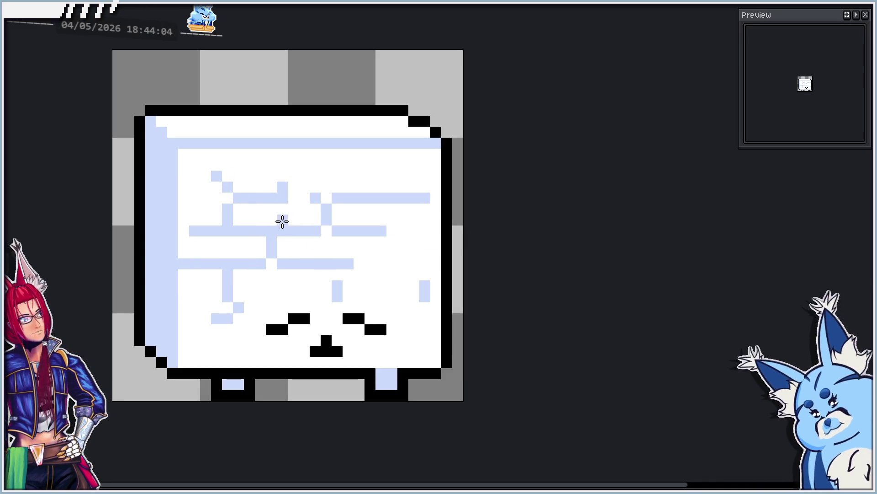
key(Left)
Add a small two-pixel crack on the earlier, taller frame.
click(259, 241)
key(Right)
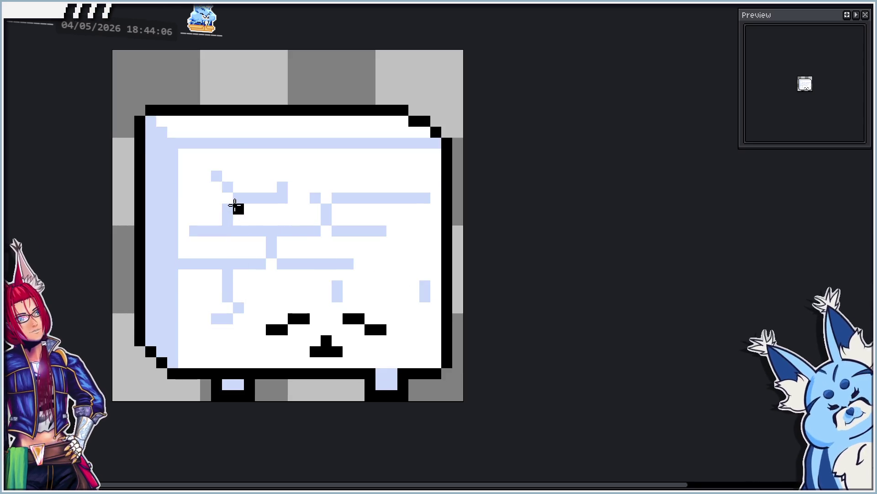
key(Left)
key(Right)
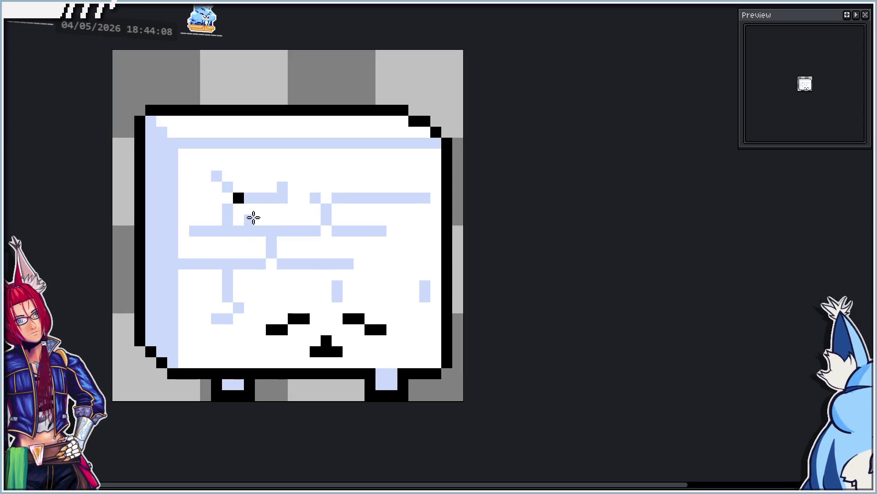
key(Left)
key(Right)
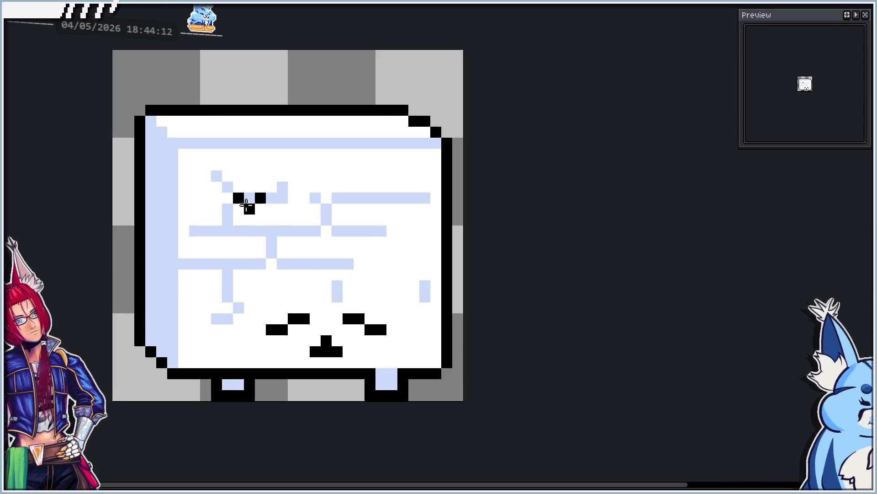
click(239, 220)
key(Right)
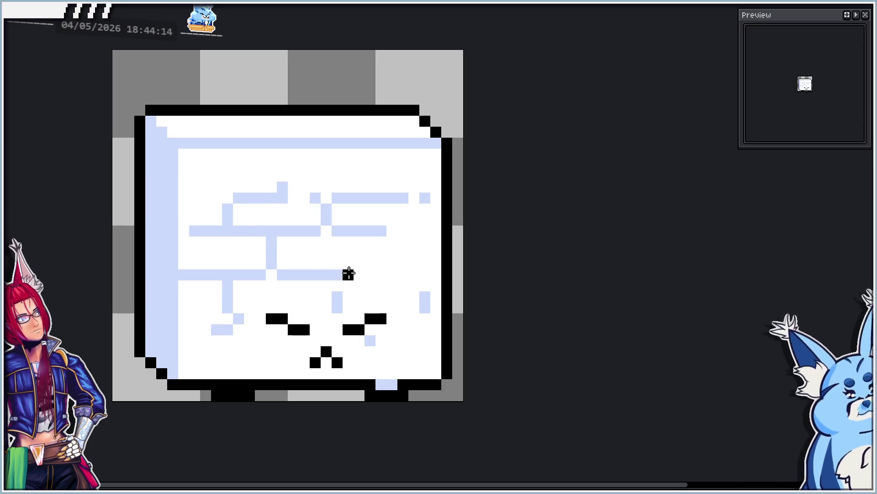
key(Left)
key(Right)
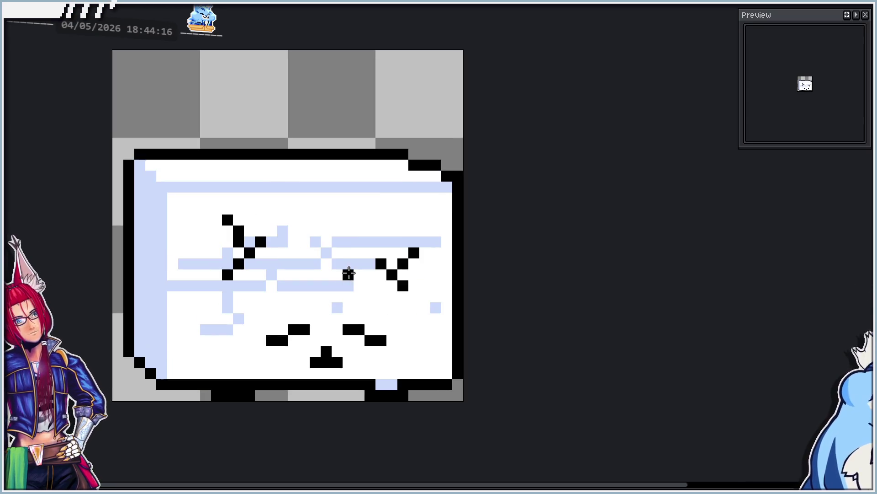
key(Left)
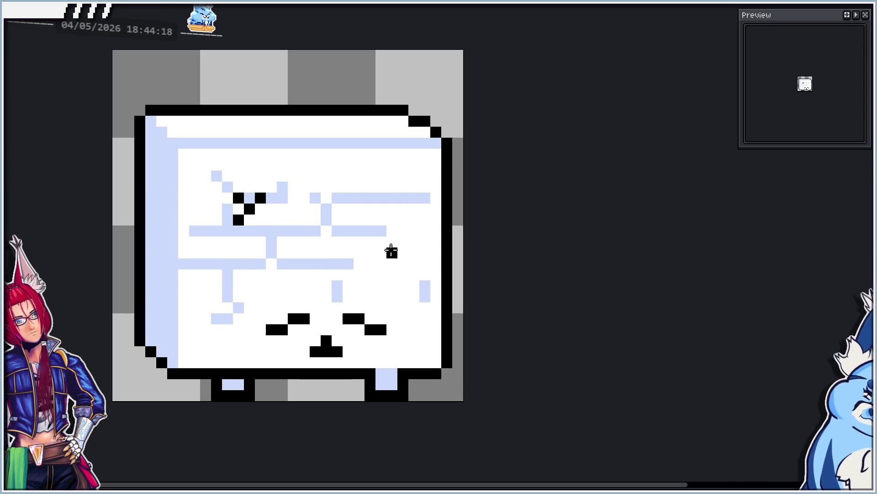
Add a black crack pixel on the cube's right side of another frame.
key(Left)
key(Right)
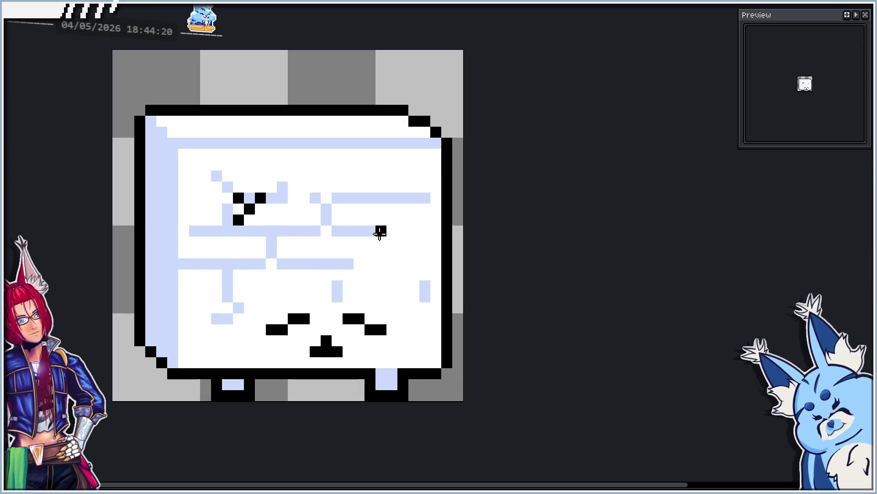
key(Left)
click(414, 286)
key(Right)
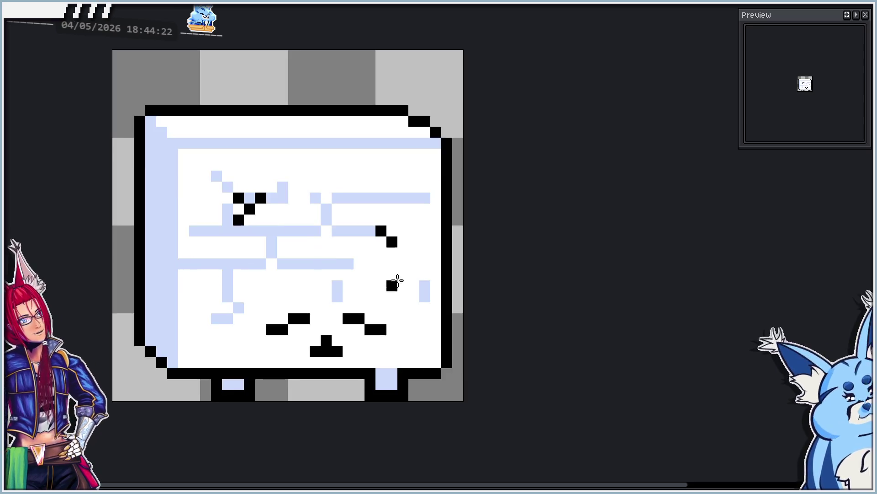
key(Right)
Add a mid-cube crack pixel, preview the animation, and draw the short upper-face diagonal crack.
click(326, 219)
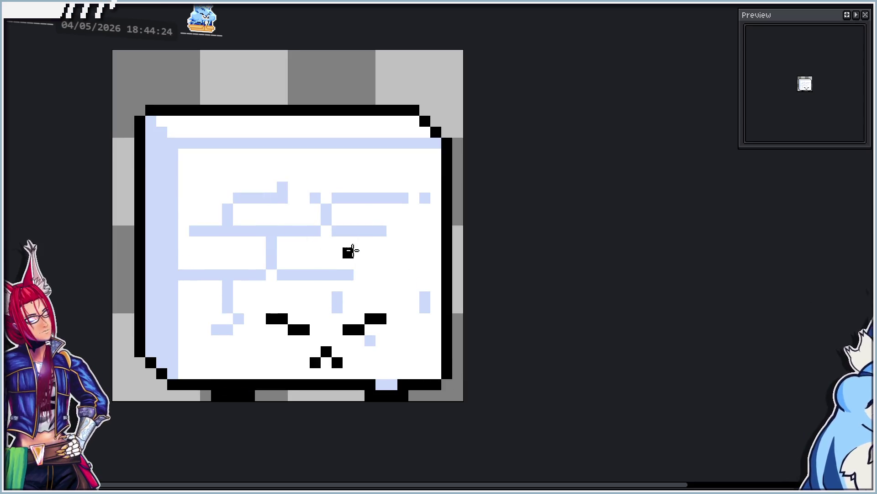
key(Return)
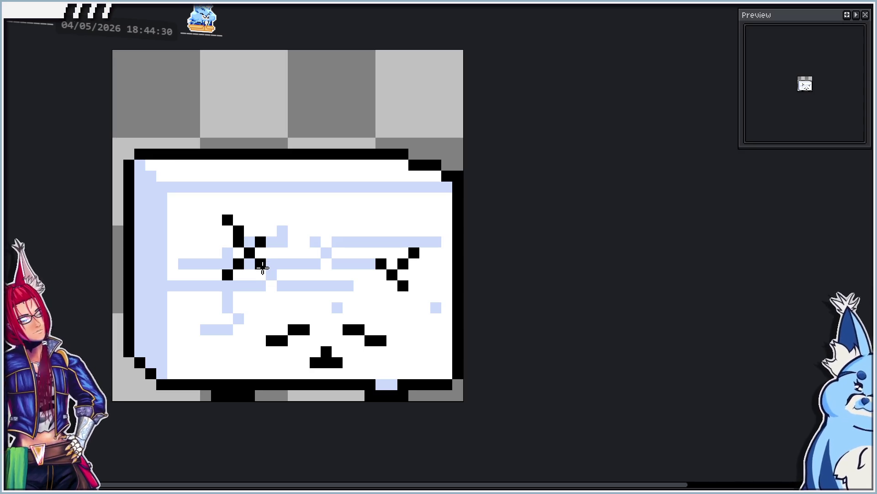
click(364, 213)
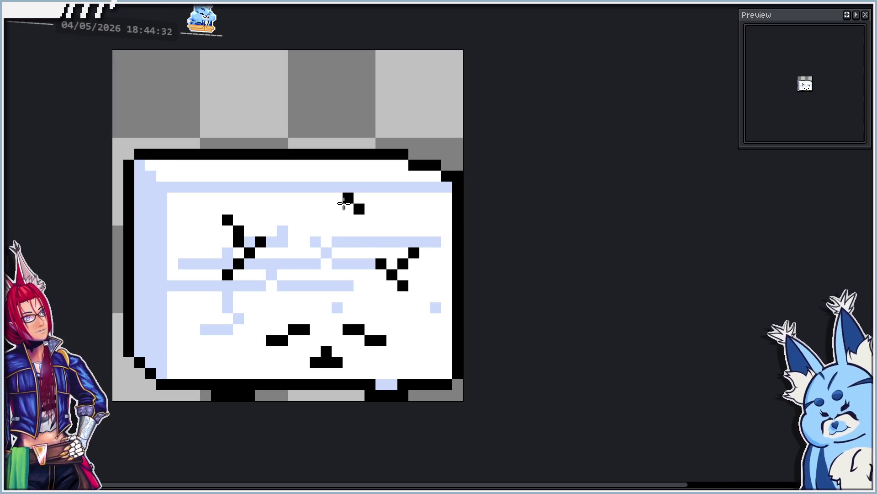
click(374, 215)
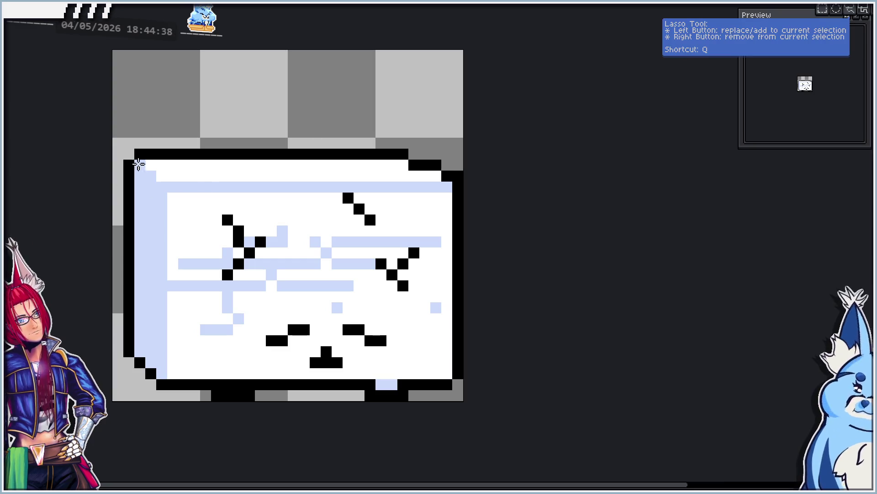
Shift the cube's upper-left section one pixel left, keeping it untilted.
drag(129, 154, 254, 358)
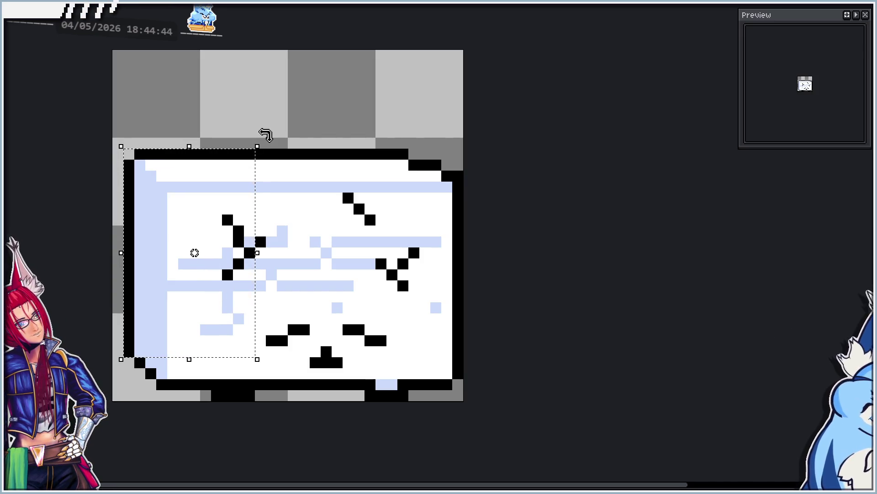
key(Left)
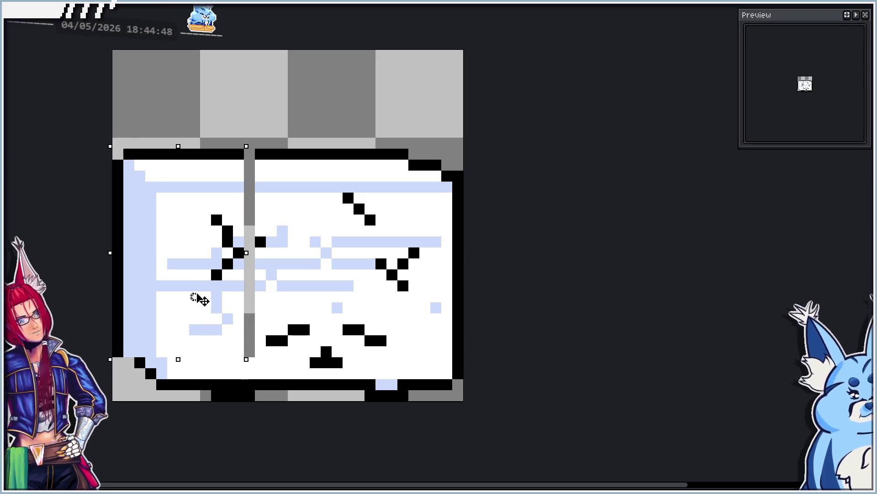
drag(251, 144, 254, 144)
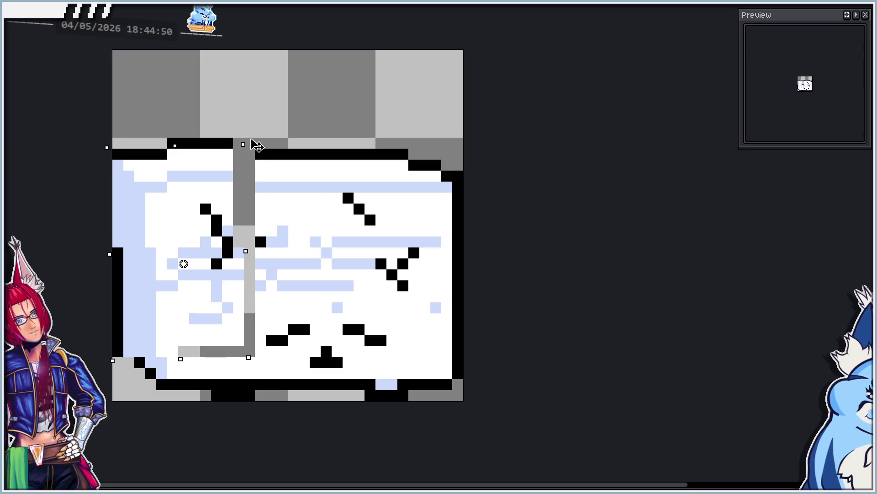
key(ctrl+z)
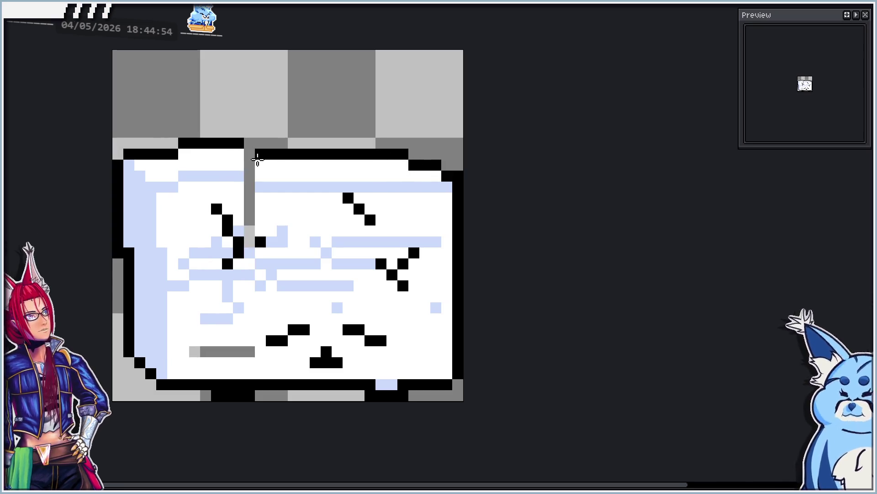
Break the cube's top edge by rotating a top chunk, settling on the broken version.
mouse_move(244, 148)
mouse_down()
mouse_move(397, 232)
mouse_move(386, 237)
mouse_up()
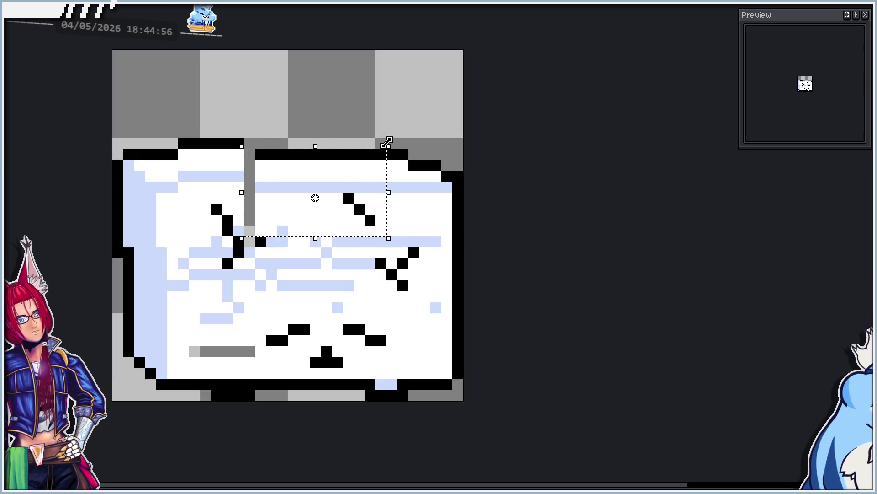
mouse_move(387, 142)
mouse_down()
mouse_move(398, 143)
mouse_move(397, 135)
mouse_up()
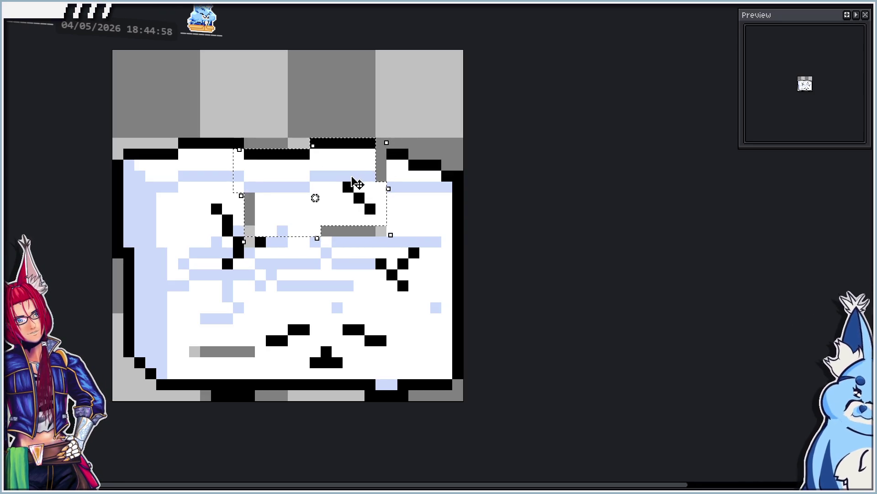
key(ctrl+z)
key(ctrl+z)
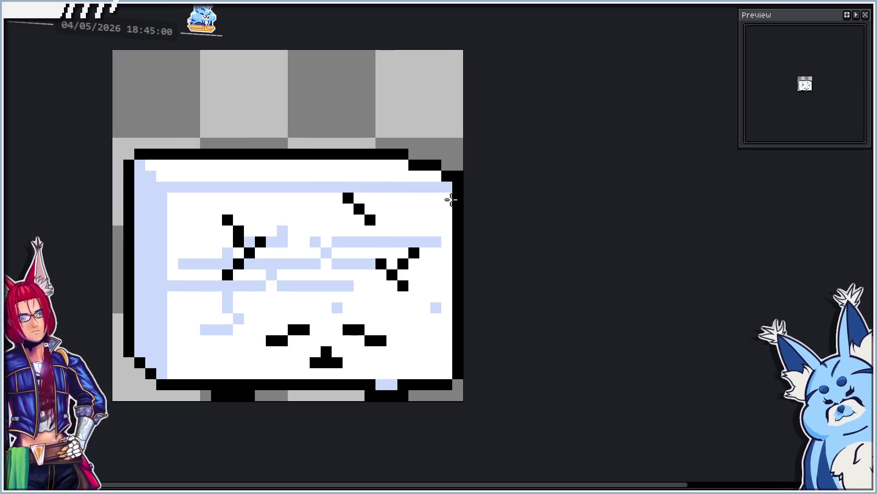
key(ctrl+z)
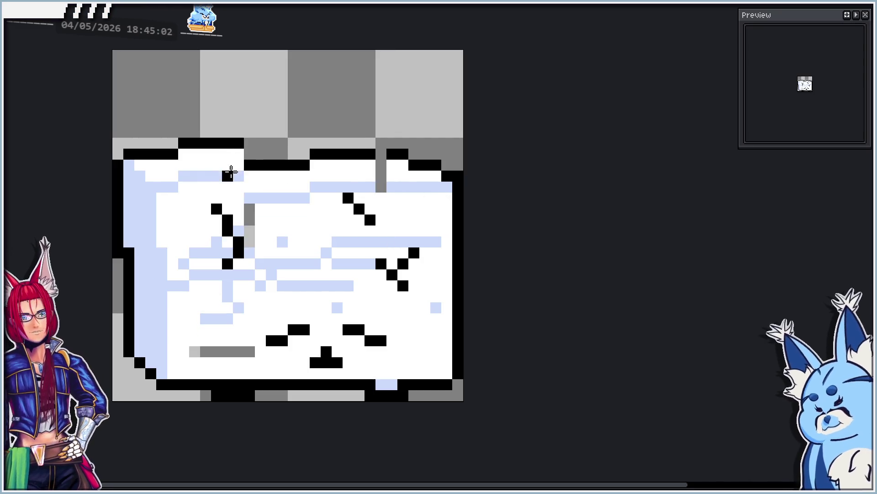
key(ctrl+y)
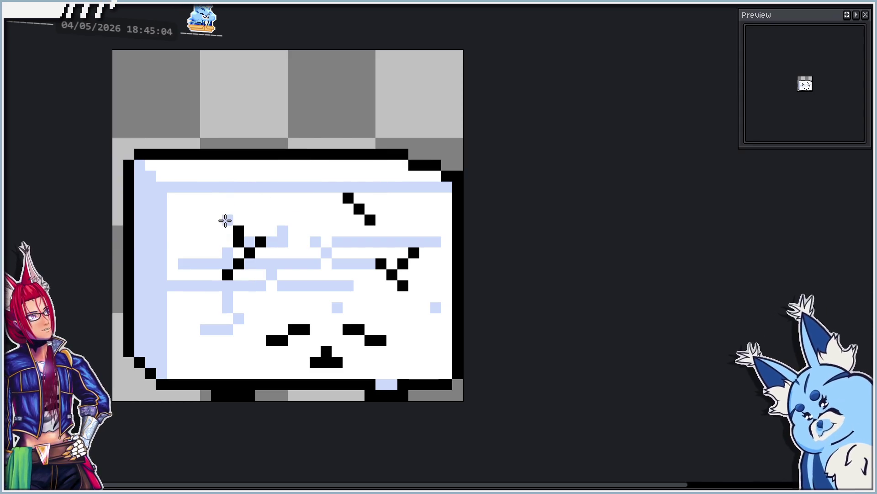
Step through the edit history to compare the jagged-top and straight-top versions.
key(ctrl+z)
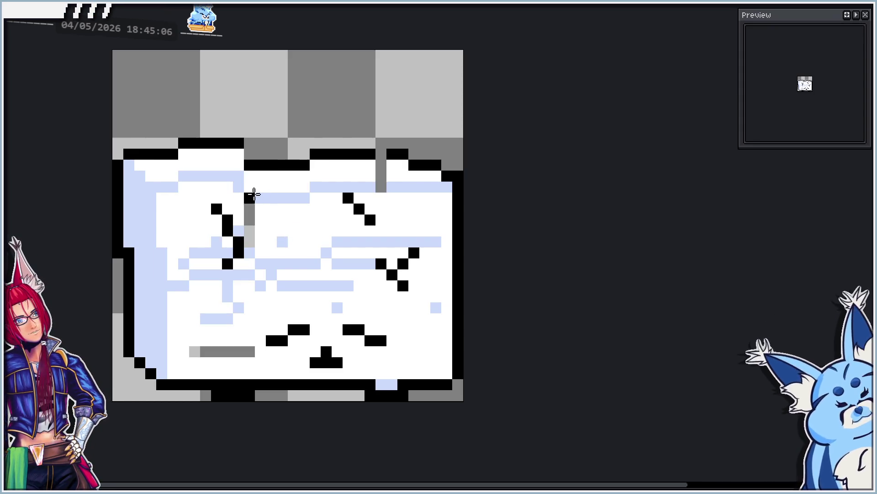
key(ctrl+y)
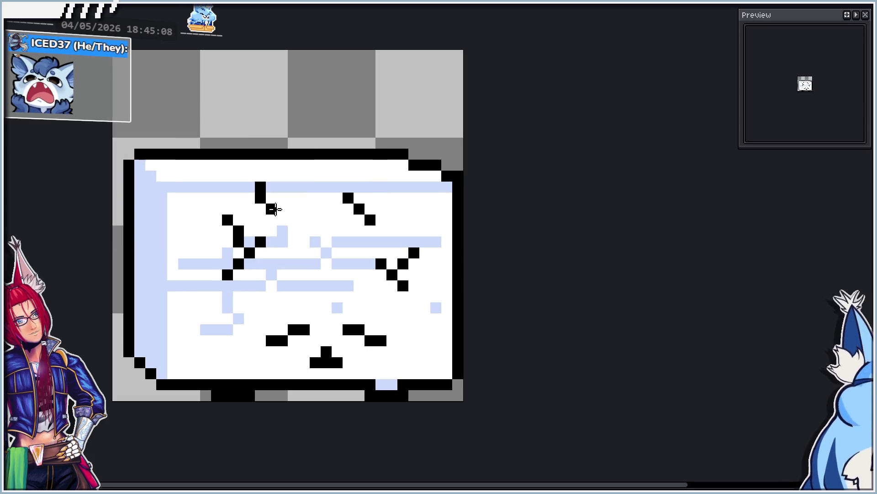
key(ctrl+z)
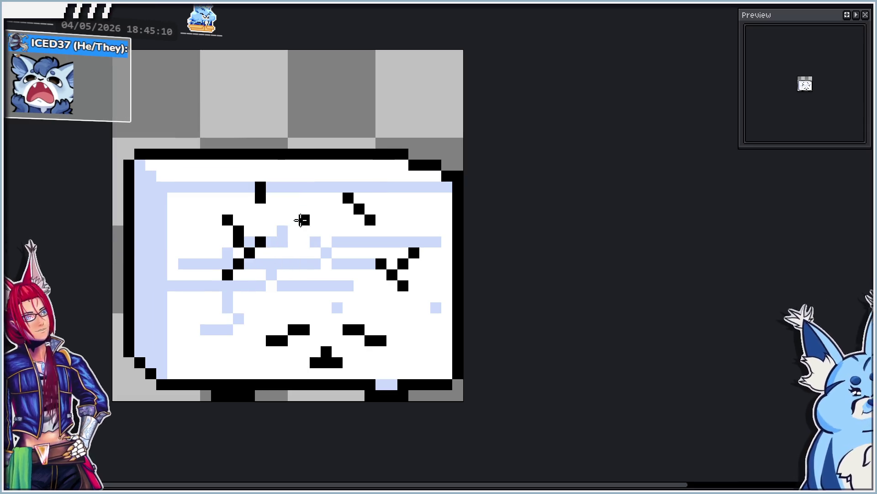
key(ctrl+y)
key(ctrl+y)
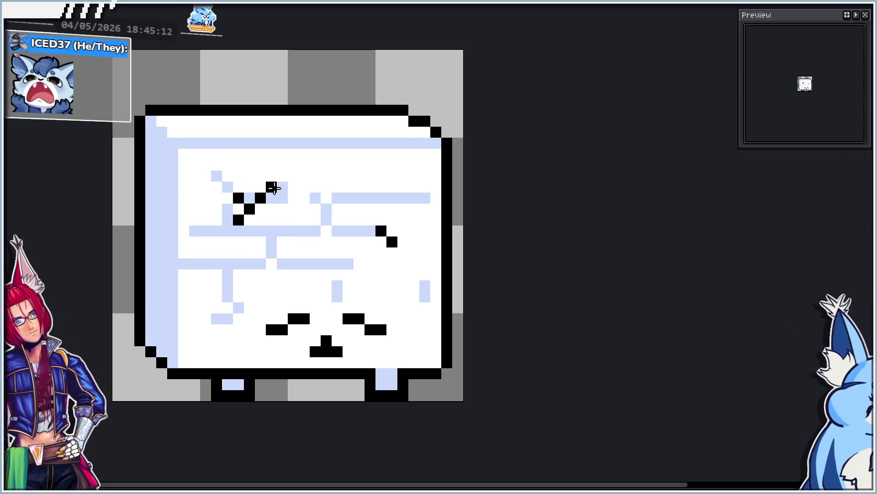
key(ctrl+y)
key(ctrl+z)
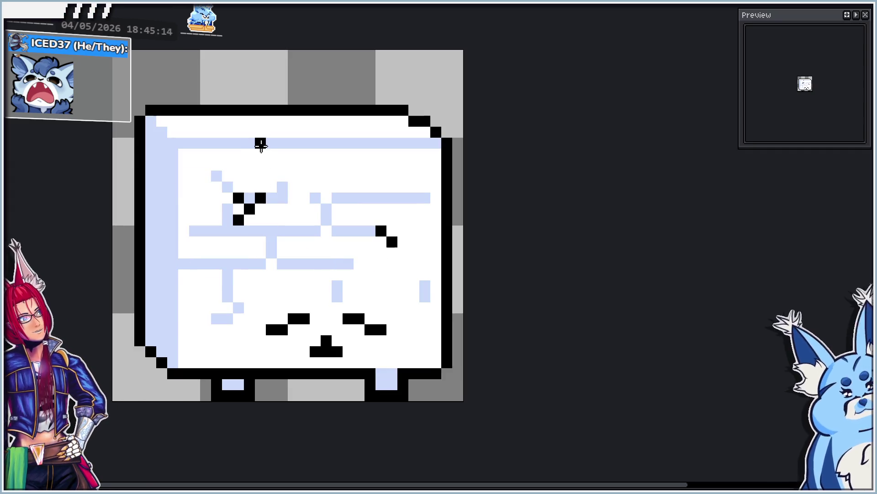
key(ctrl+y)
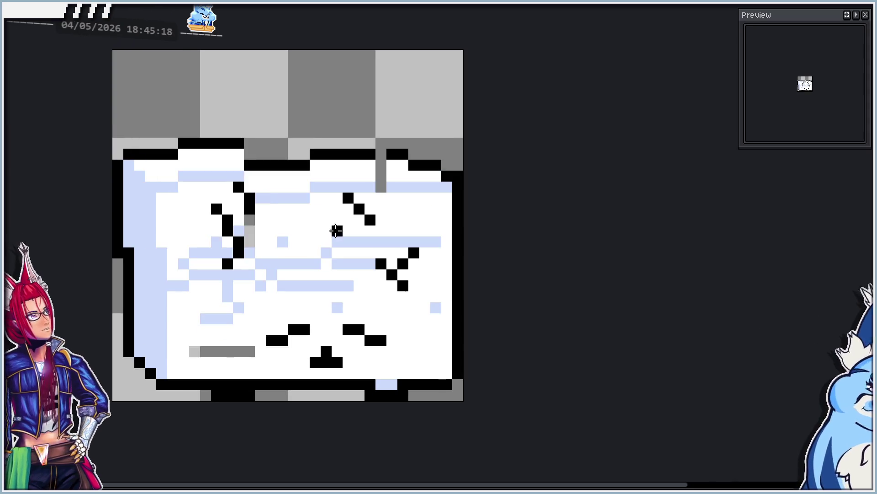
Add black pixels along the crack edges and paint the grey gaps white and pale blue.
click(250, 154)
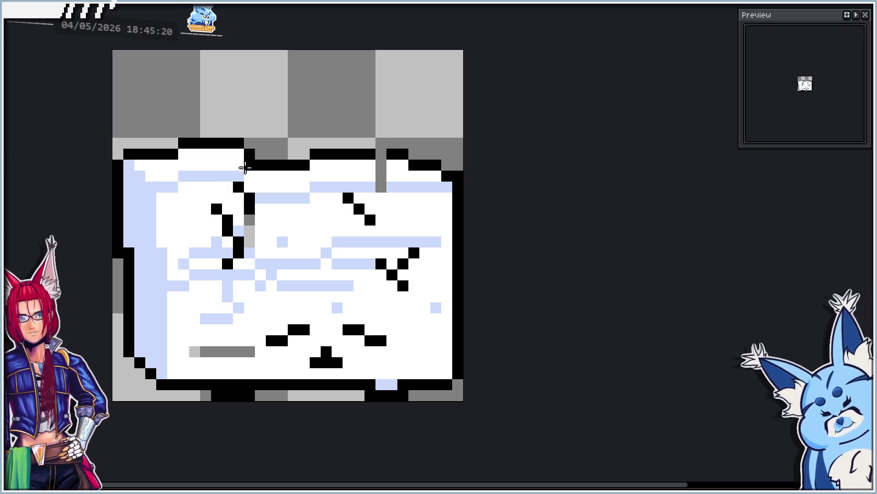
right_click(247, 165)
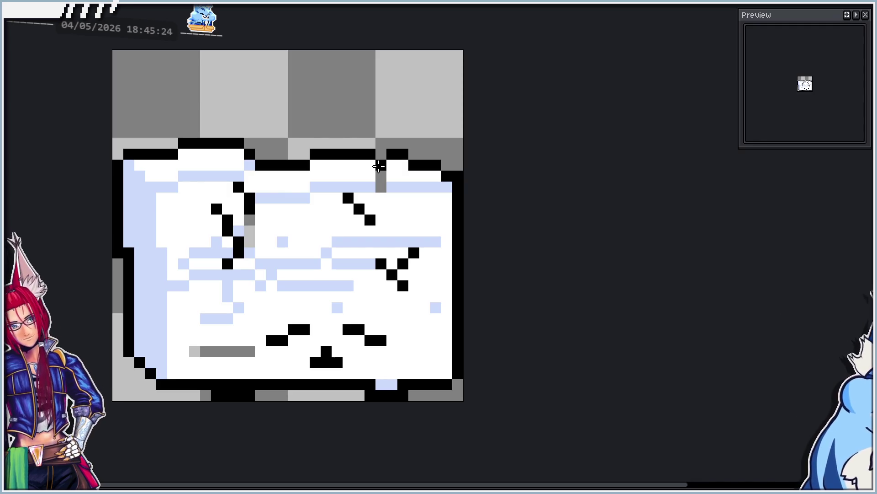
click(293, 240)
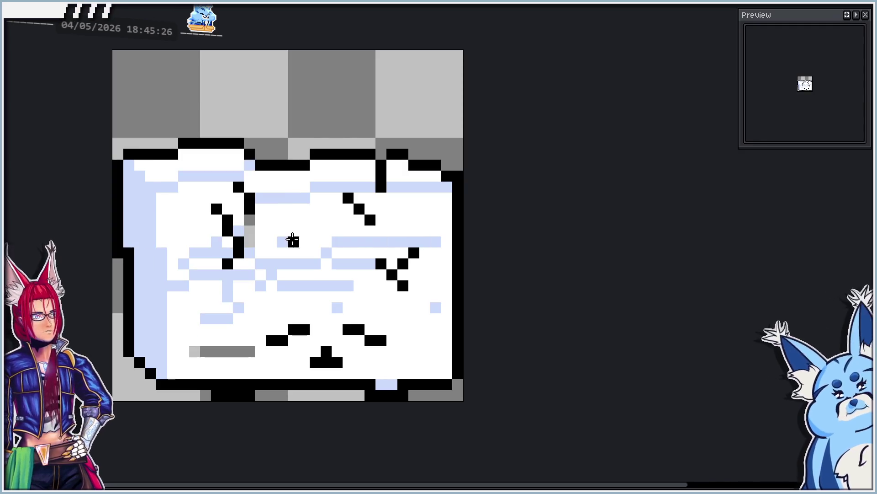
drag(252, 208, 253, 243)
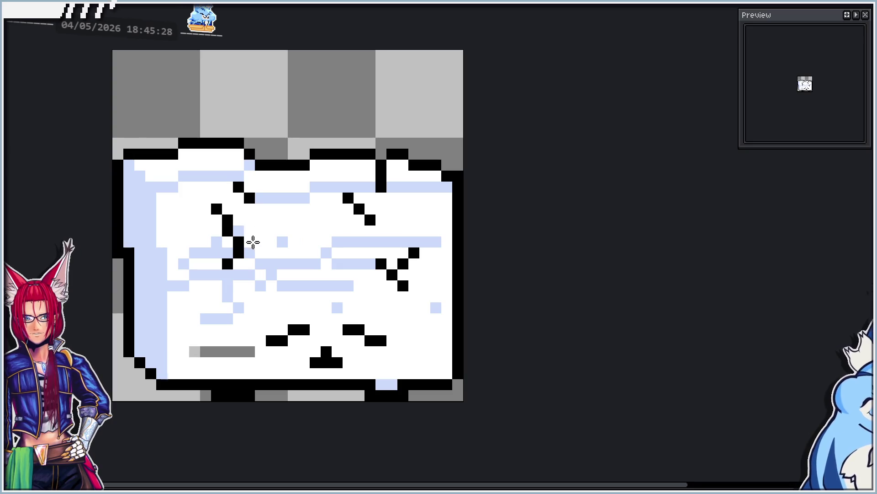
click(192, 351)
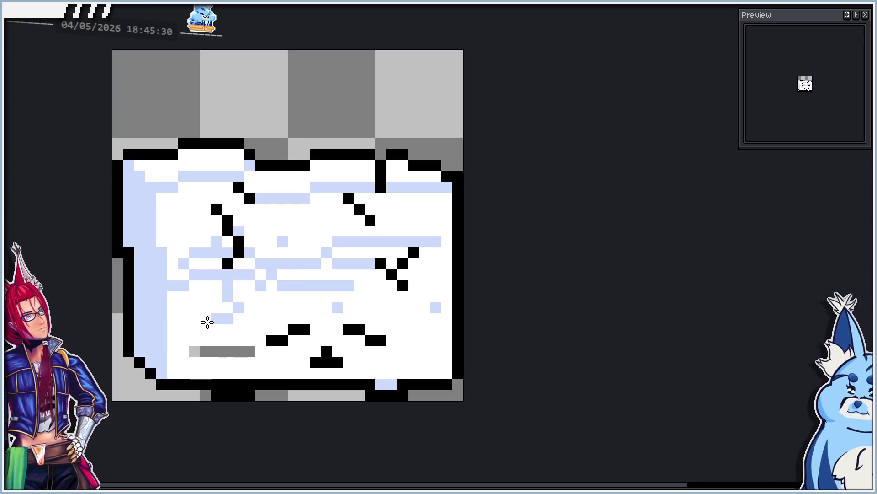
mouse_move(235, 353)
mouse_down()
mouse_move(215, 352)
mouse_move(247, 349)
mouse_up()
click(205, 362)
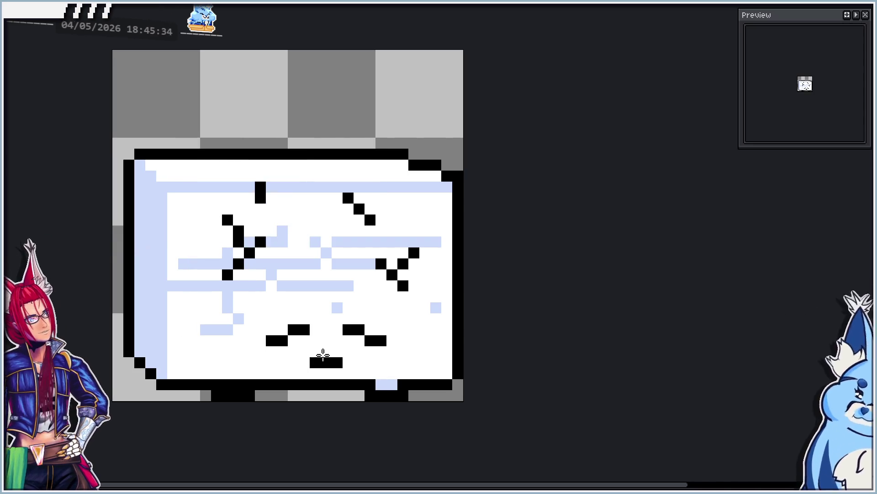
Add a pale blue speck on the next animation frame.
key(Right)
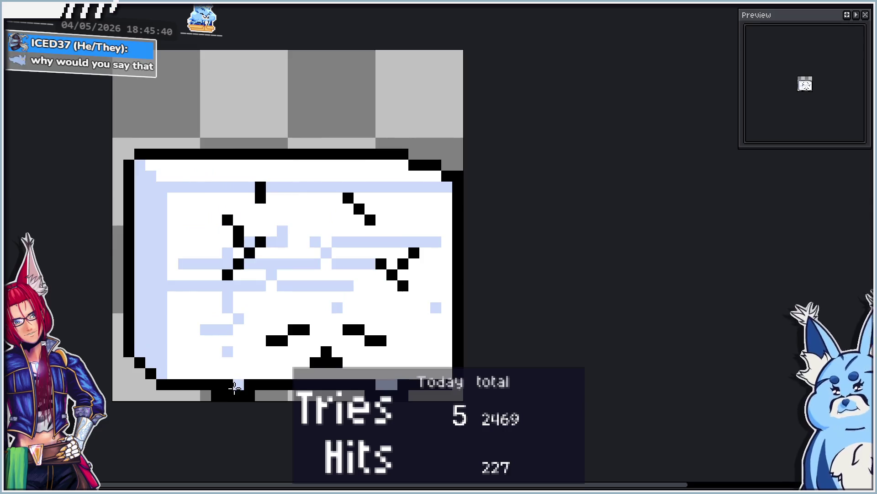
click(392, 309)
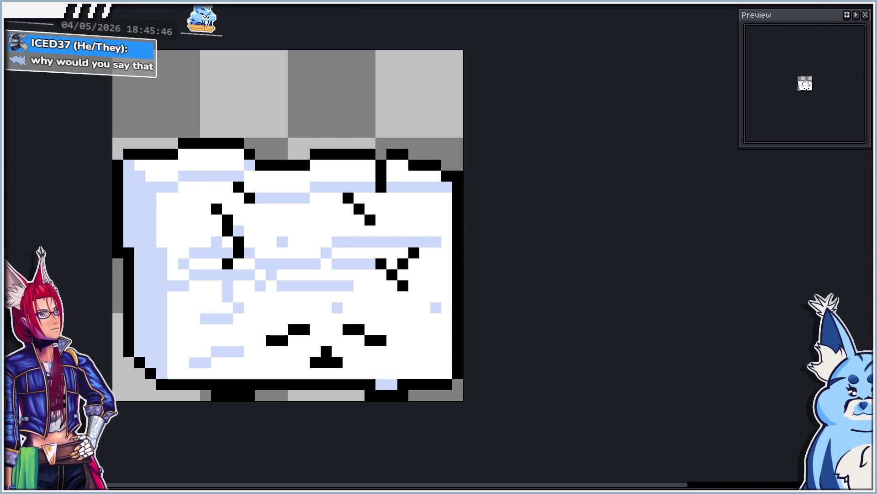
key(shift+q)
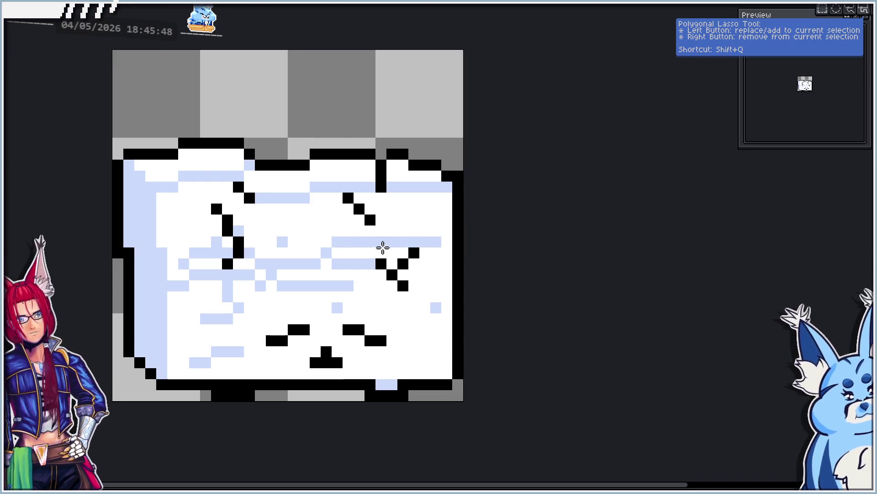
Rotate and lower the cube's right-middle chunk, and tilt the top-right corner block clockwise.
mouse_move(382, 243)
mouse_down()
mouse_move(442, 299)
mouse_move(447, 318)
mouse_move(461, 320)
mouse_up()
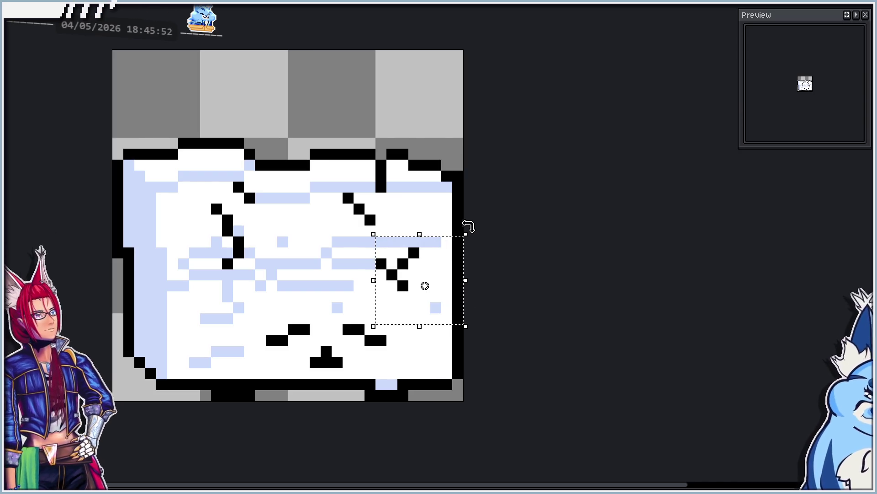
drag(475, 231, 488, 245)
mouse_move(447, 270)
mouse_down()
mouse_move(427, 230)
mouse_move(435, 286)
mouse_up()
click(441, 254)
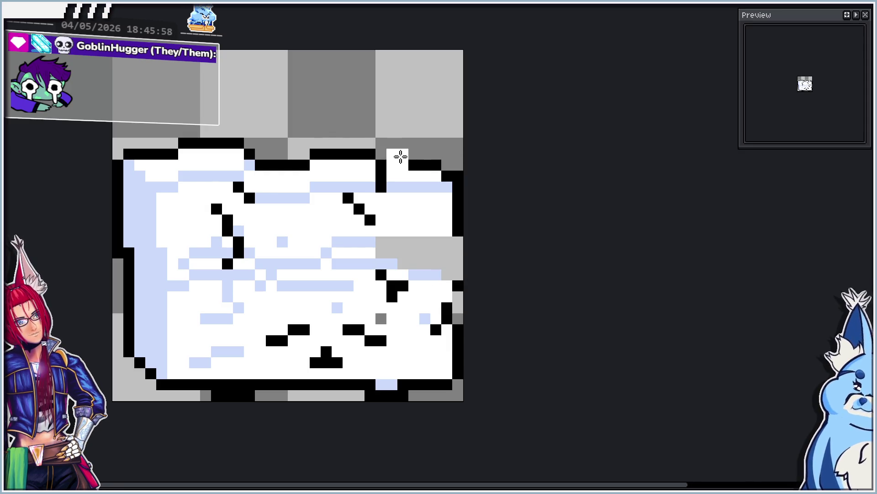
key(ctrl+y)
key(ctrl+y)
key(ctrl+y)
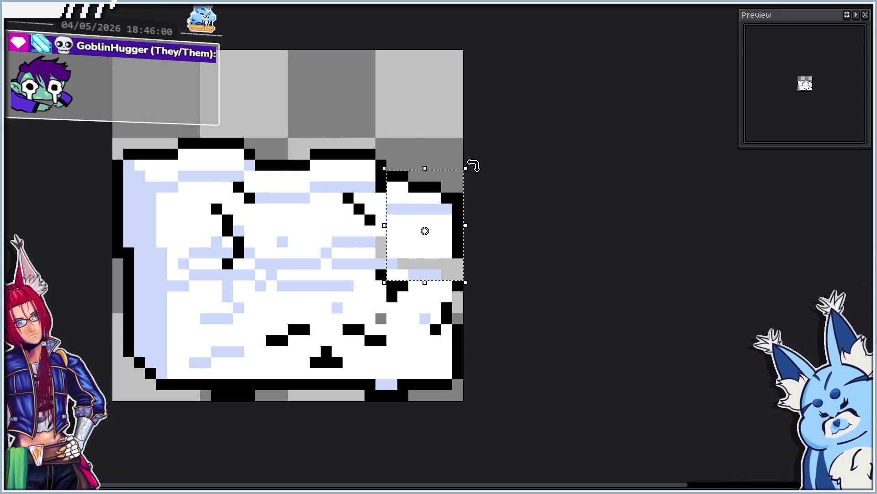
mouse_move(473, 165)
mouse_down()
mouse_move(474, 178)
mouse_move(484, 179)
mouse_up()
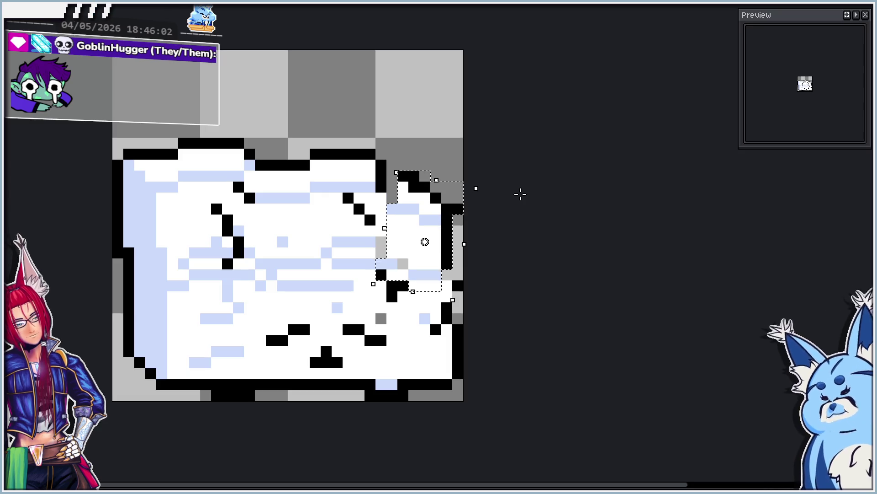
click(520, 194)
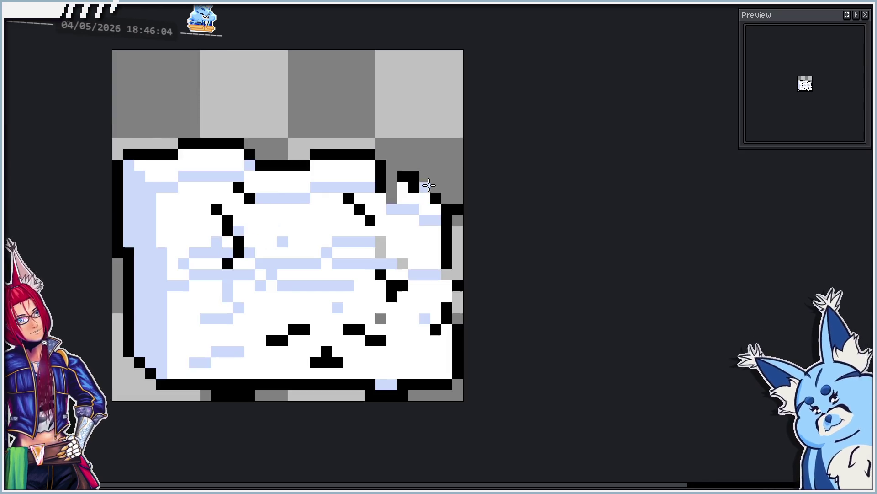
Fill the grey gap white, extend a one-pixel black right outline, and shade its inner edge light blue.
mouse_move(401, 188)
mouse_down()
mouse_move(392, 190)
mouse_move(396, 199)
mouse_up()
click(450, 207)
right_click(456, 206)
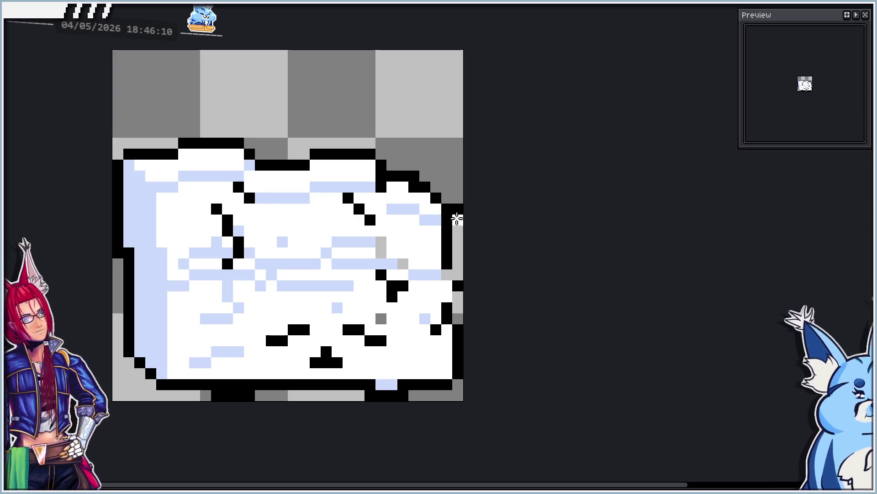
mouse_move(457, 220)
mouse_down()
mouse_move(455, 210)
mouse_move(456, 267)
mouse_up()
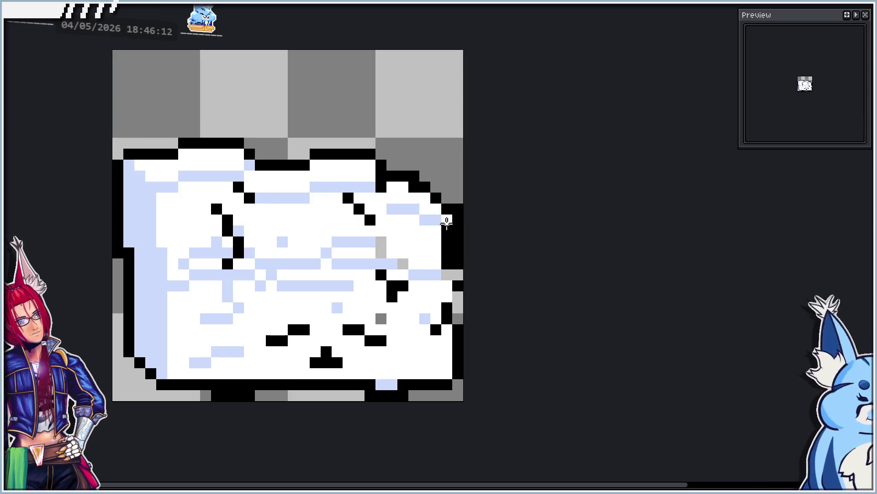
drag(447, 221, 447, 269)
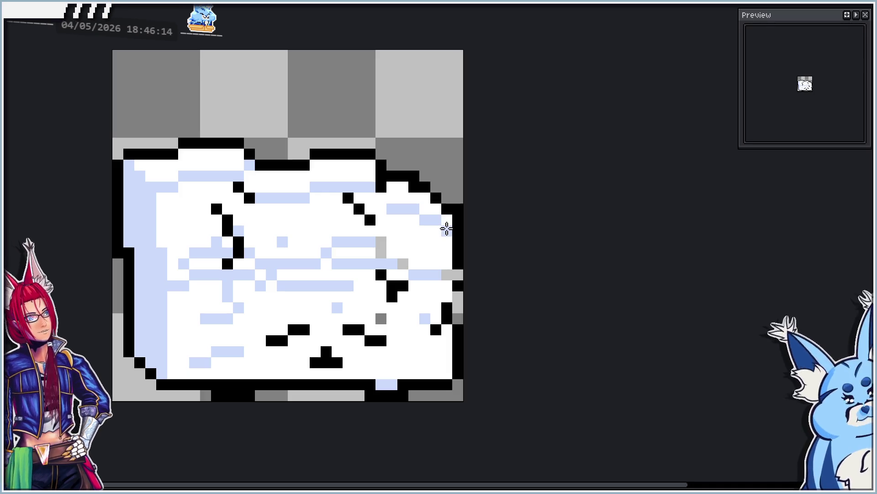
drag(446, 228, 457, 313)
key(Right)
key(Left)
click(447, 274)
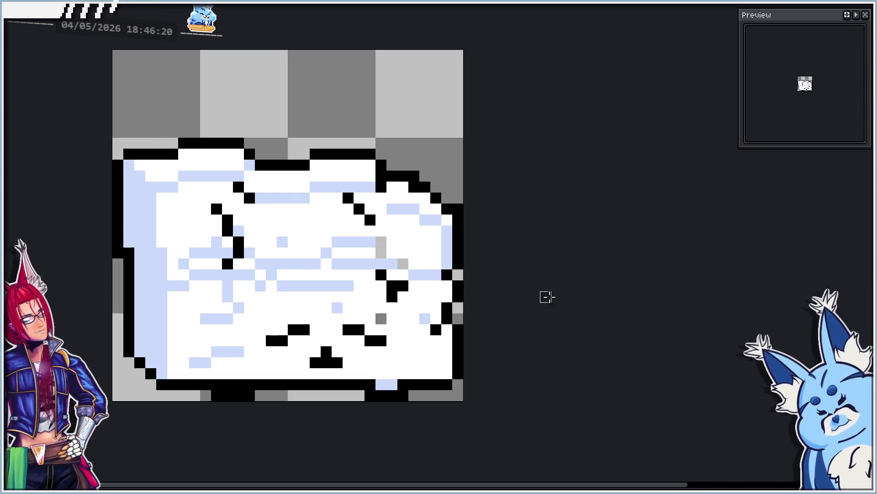
Give frames 13–15 a new duration in Frame Properties.
key(Right)
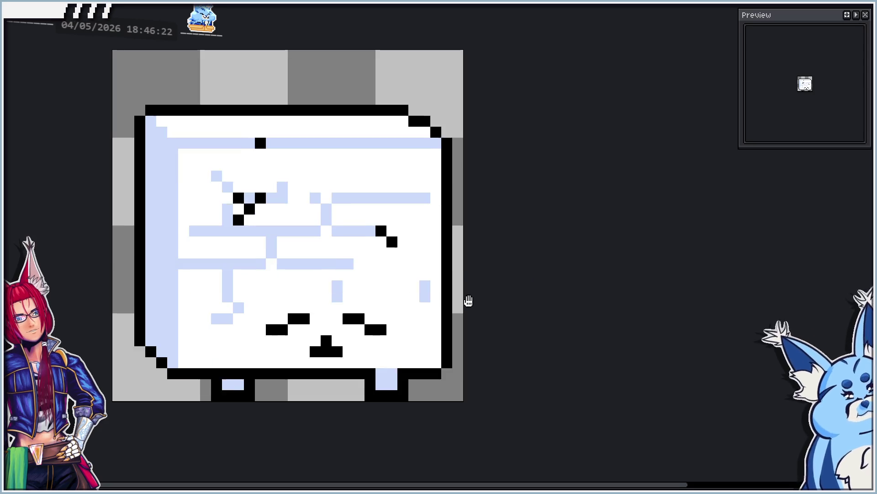
drag(466, 300, 459, 293)
key(Left)
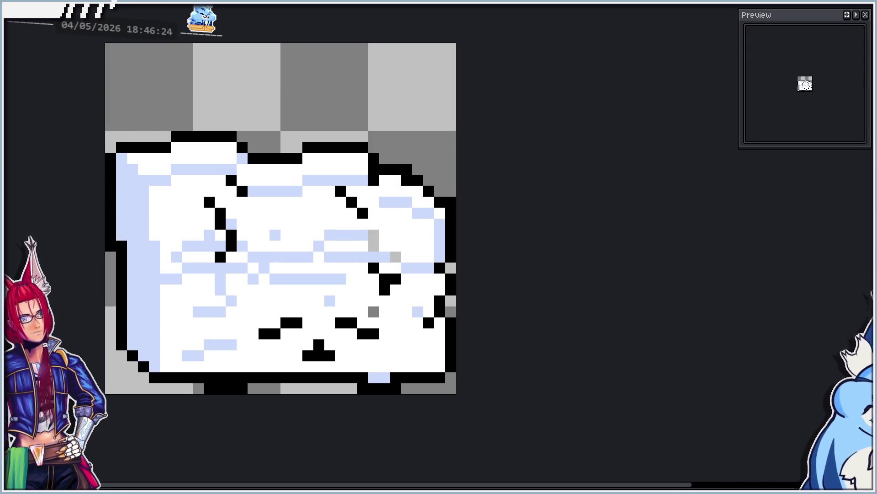
text(p)
text(00)
key(Return)
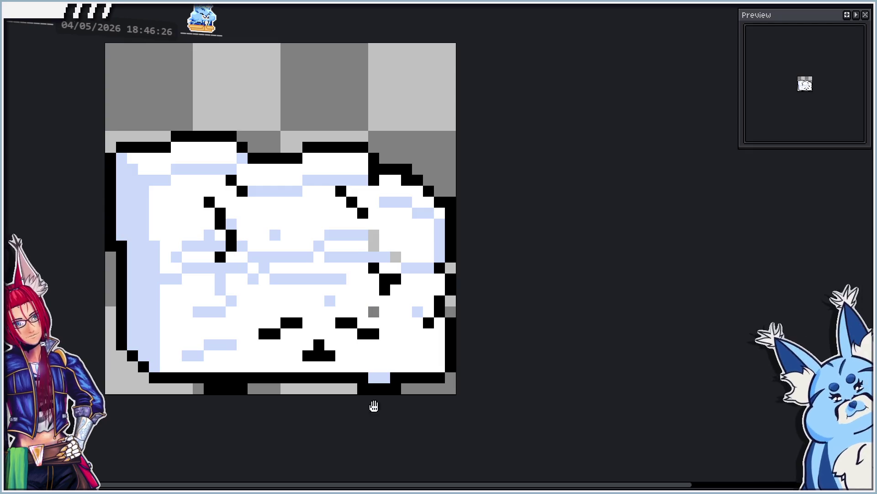
key(Right)
key(Right)
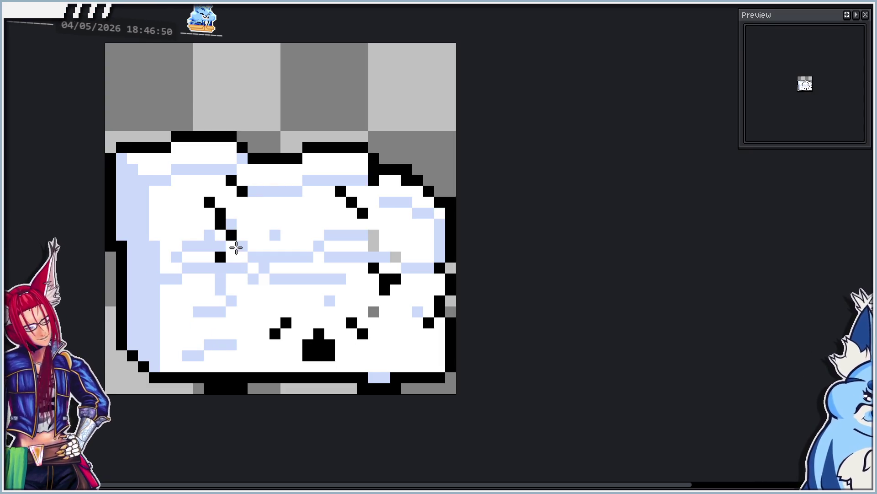
Move the cube's upper-left chunk down, tilt it slightly, and nudge it one pixel right.
click(236, 247)
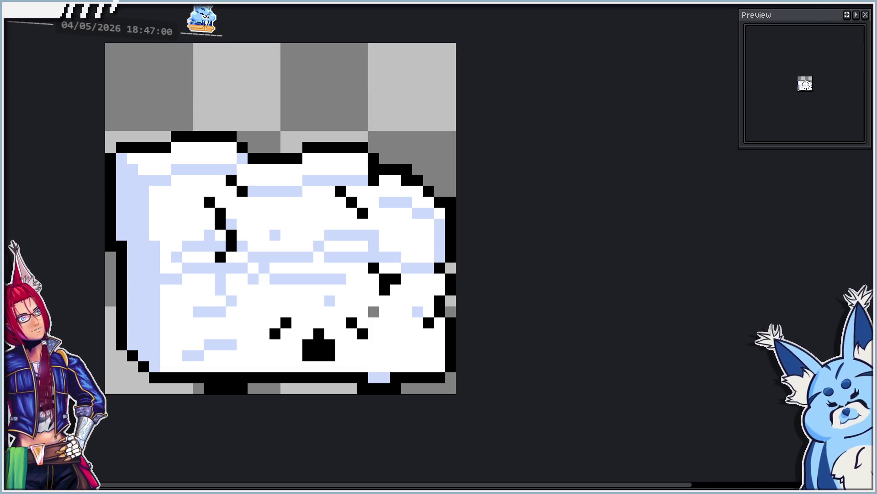
key(shift+q)
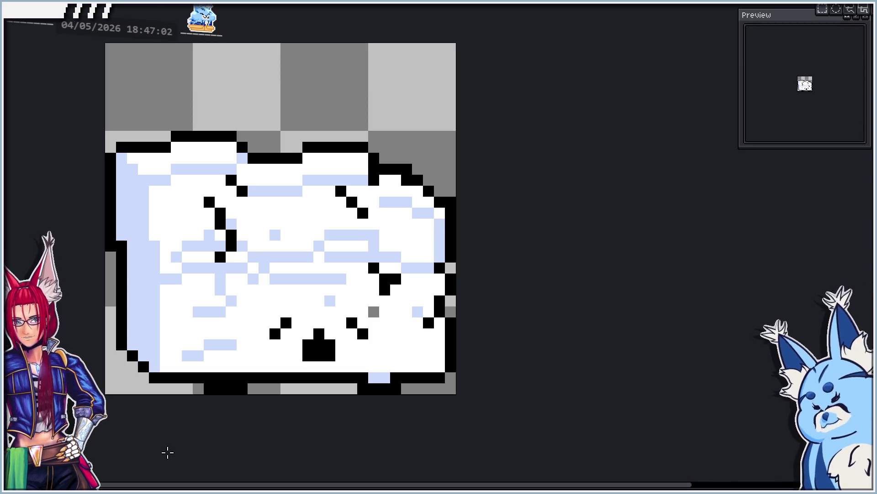
drag(110, 136, 238, 268)
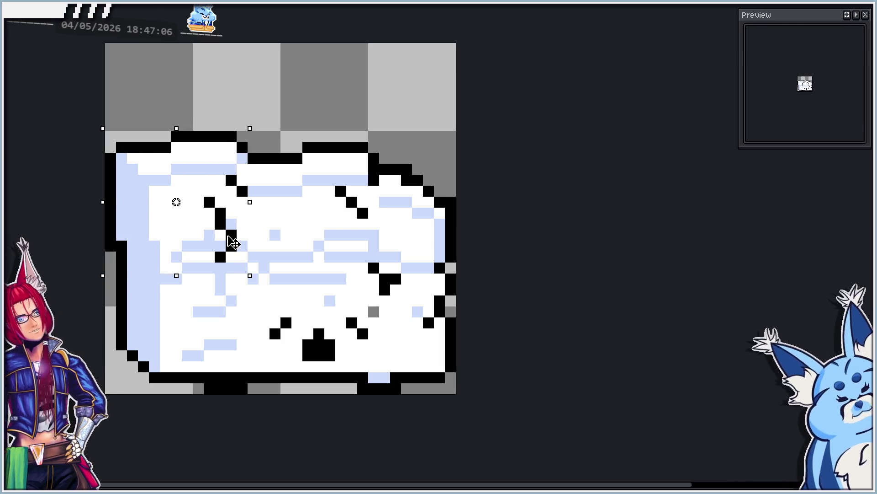
drag(229, 239, 235, 273)
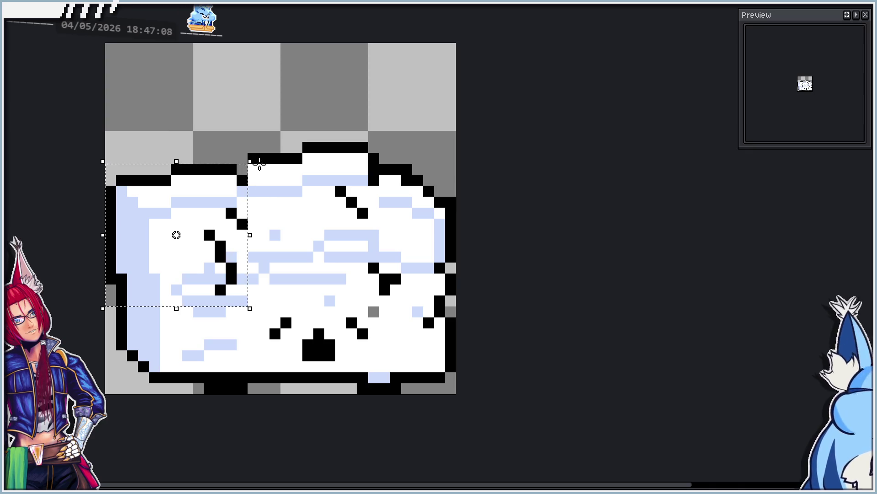
mouse_move(250, 162)
mouse_down()
mouse_move(263, 155)
mouse_move(254, 154)
mouse_up()
drag(220, 212, 232, 212)
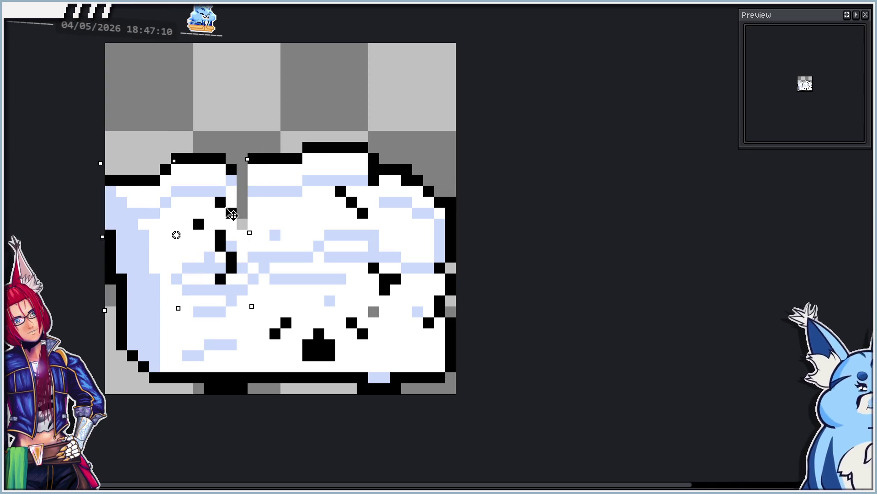
key(u)
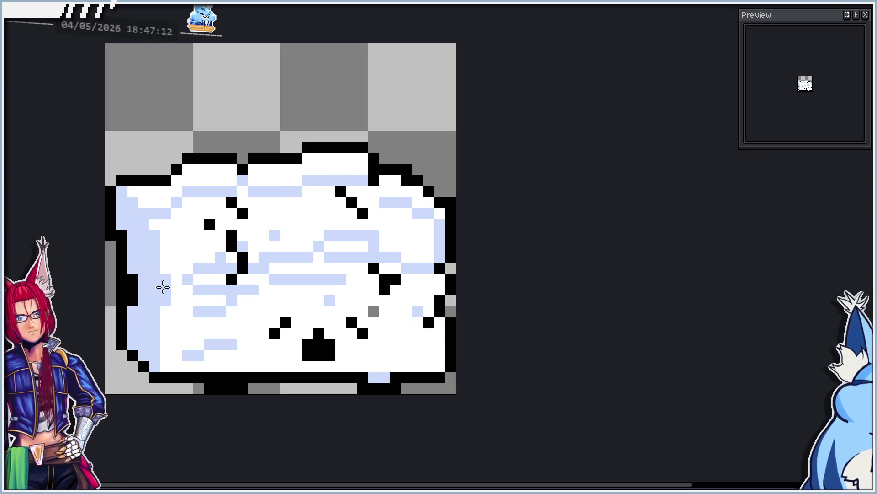
Tilt the lower-left chunk slightly and shift it one pixel down and one right.
mouse_move(111, 301)
mouse_down()
mouse_move(195, 363)
mouse_move(257, 389)
mouse_up()
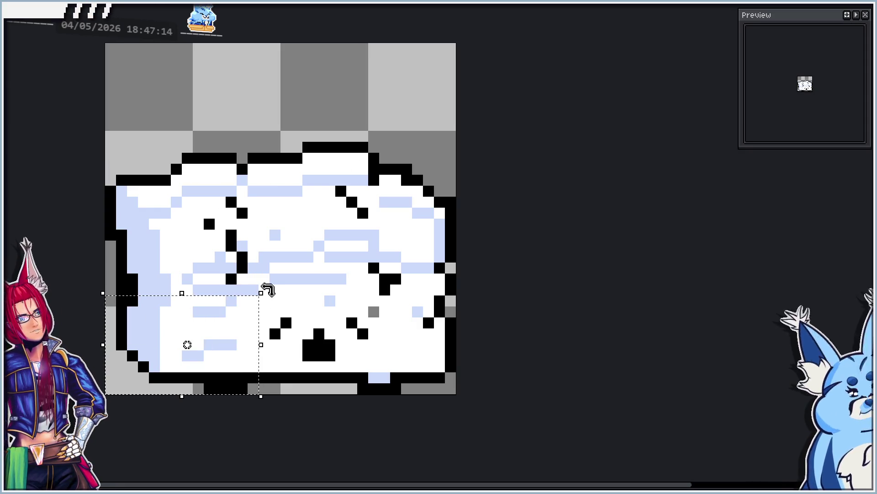
mouse_move(266, 288)
mouse_down()
mouse_move(276, 290)
mouse_move(272, 280)
mouse_up()
drag(229, 317, 228, 327)
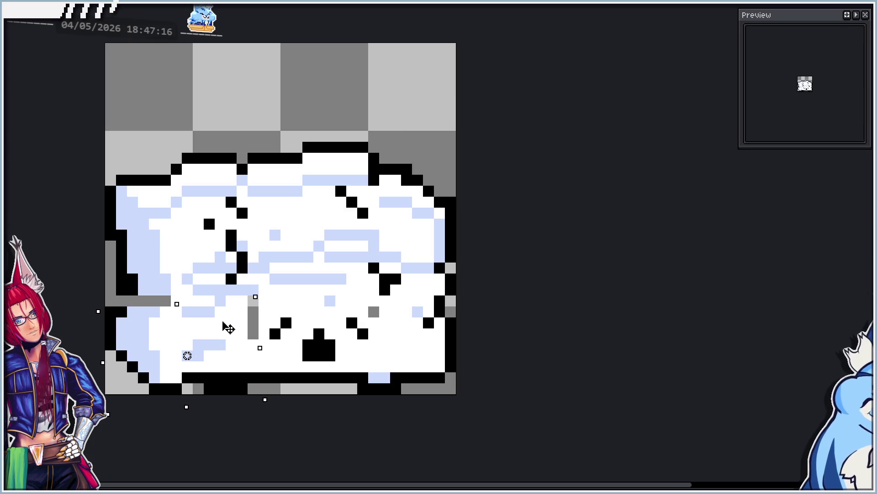
drag(215, 356, 224, 358)
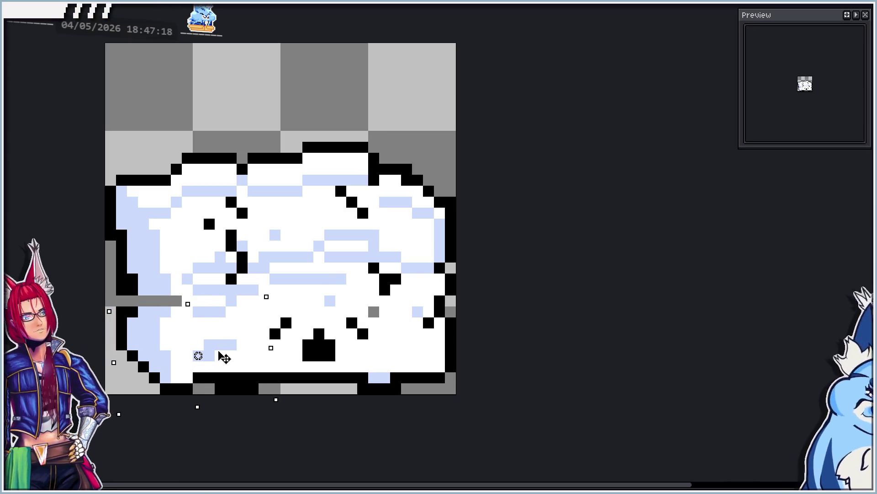
click(350, 287)
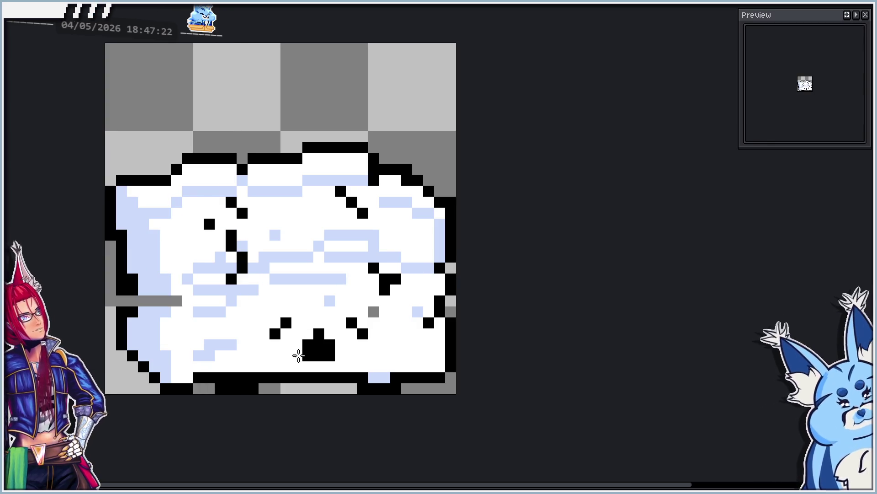
Lower the middle block with the face by one pixel.
mouse_move(259, 251)
mouse_down()
mouse_move(349, 324)
mouse_move(380, 373)
mouse_up()
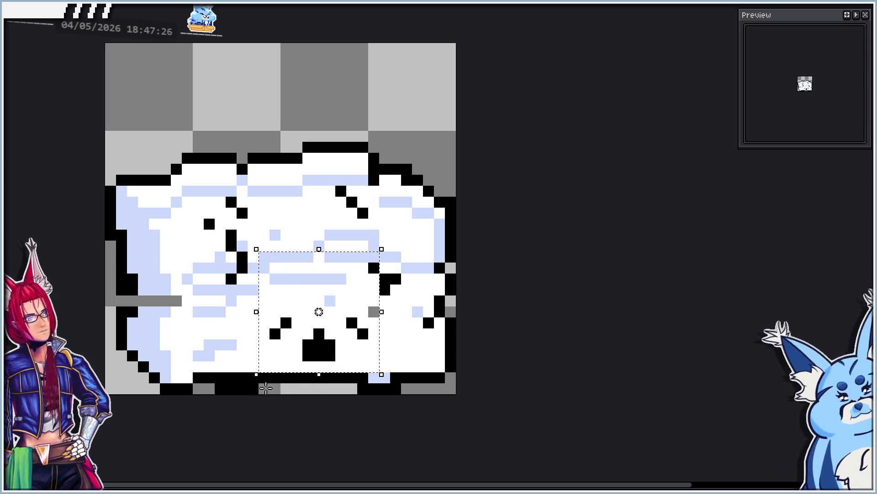
drag(260, 366, 375, 366)
key(ctrl+z)
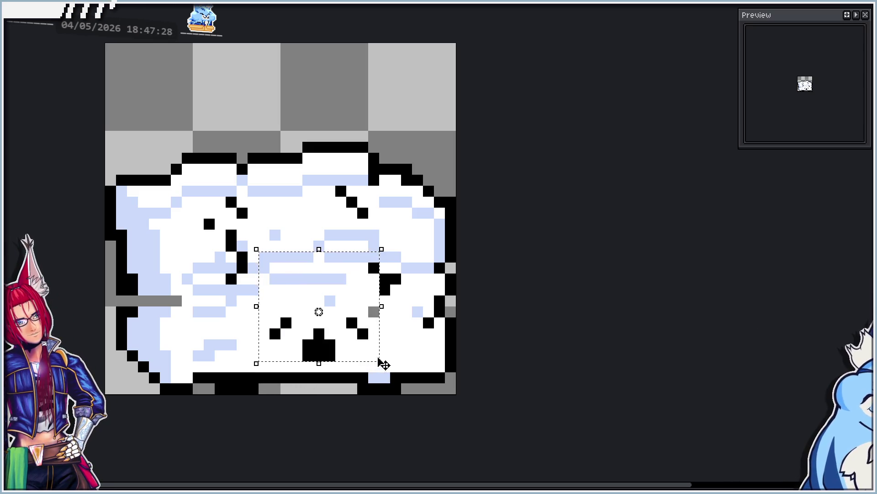
key(Down)
key(ctrl+d)
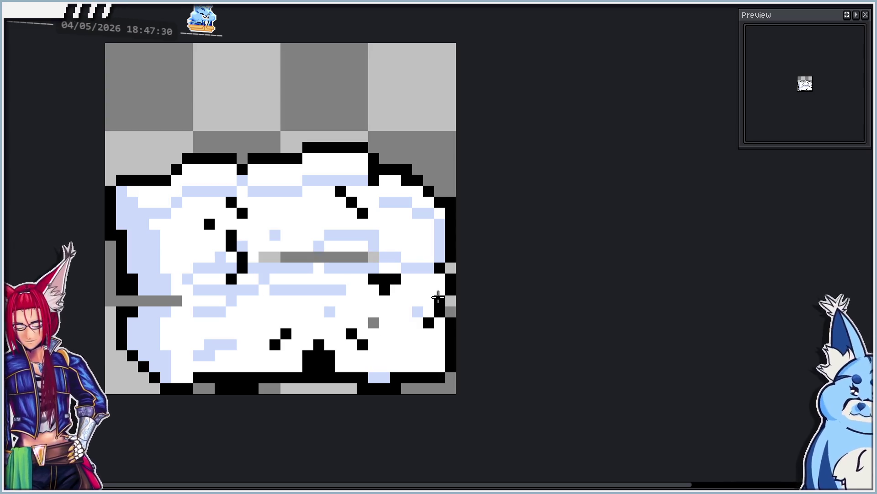
Tilt the right part clockwise and drop it one pixel, then lower the top-middle block two pixels.
mouse_move(378, 168)
mouse_down()
mouse_move(452, 352)
mouse_move(446, 392)
mouse_move(446, 384)
mouse_up()
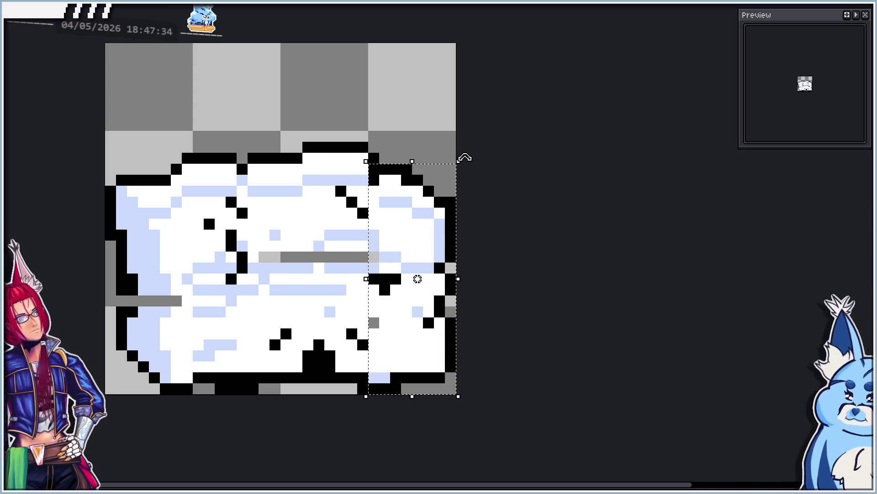
drag(466, 155, 470, 159)
key(Down)
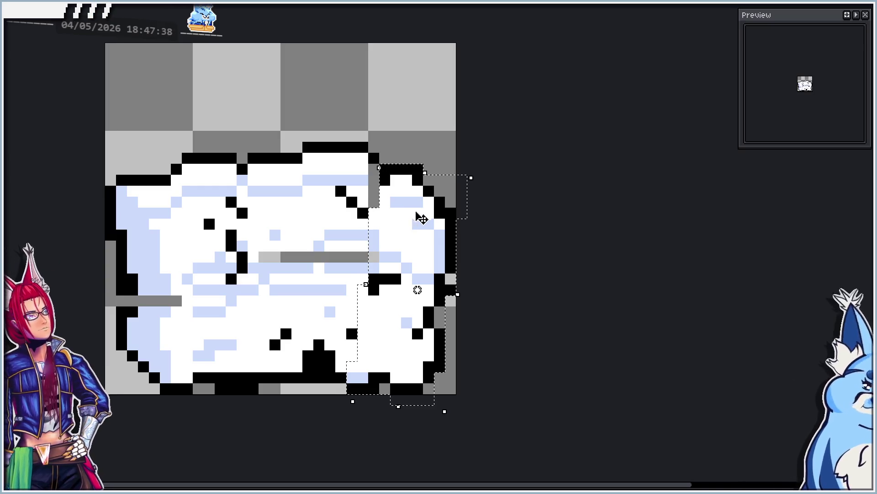
key(ctrl+d)
mouse_move(279, 131)
mouse_down()
mouse_move(351, 181)
mouse_move(379, 220)
mouse_up()
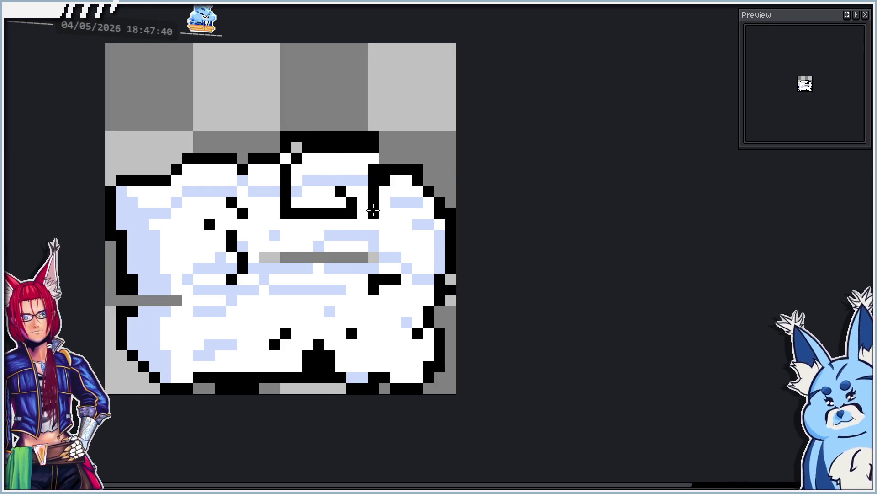
drag(372, 183, 370, 205)
key(ctrl+d)
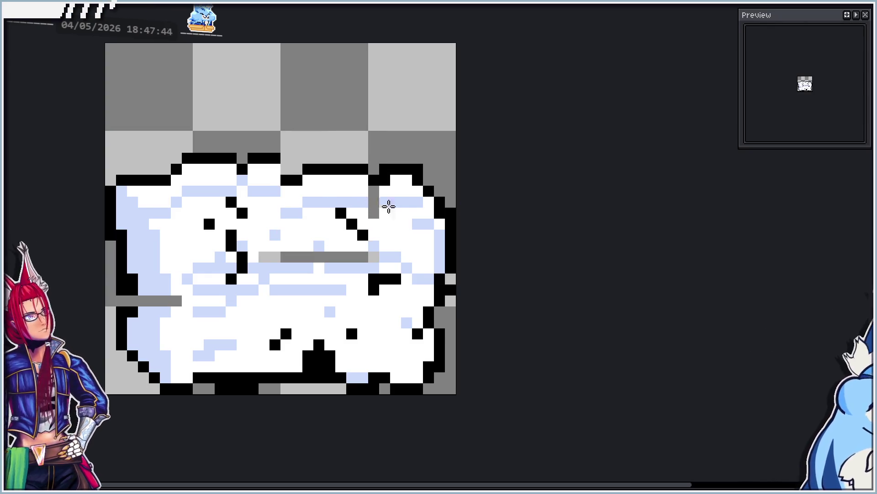
Try an extra black crack pixel on the left, then undo it.
key(Right)
key(Left)
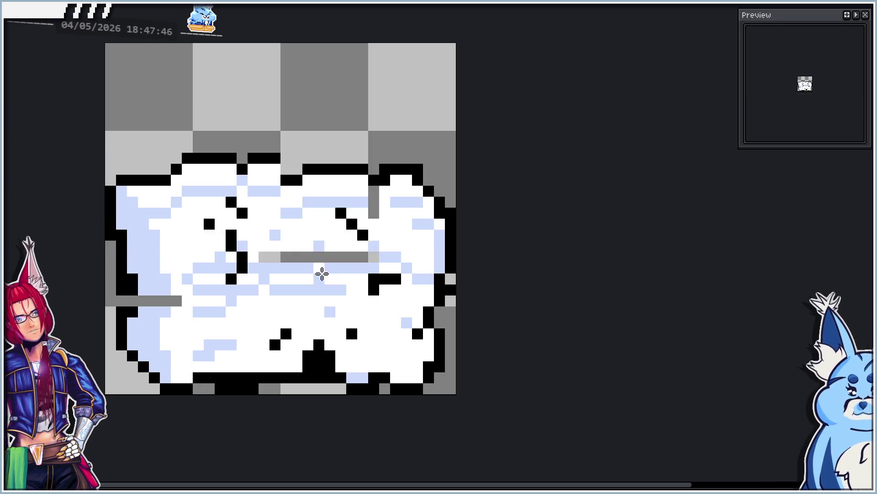
click(191, 236)
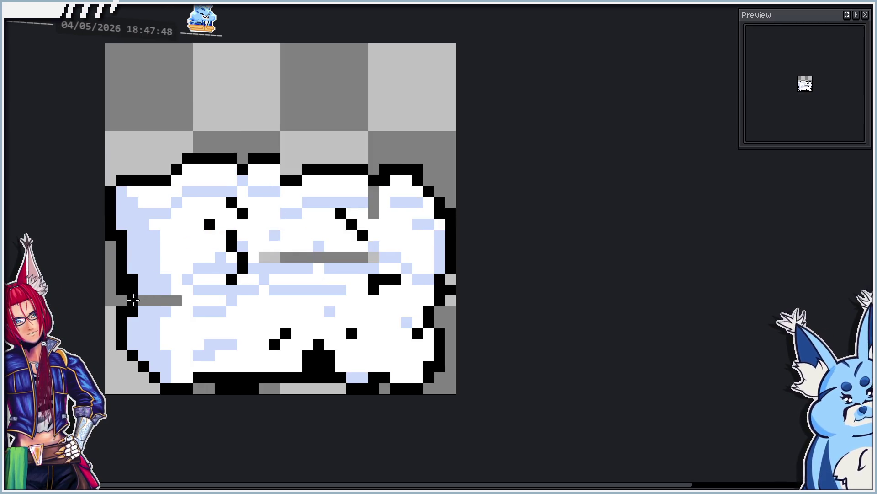
key(ctrl+z)
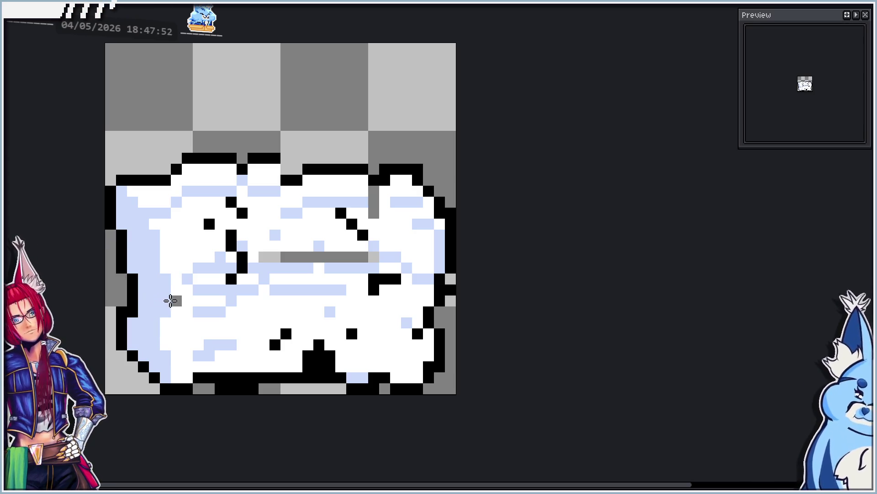
Draw a short diagonal black crack on the cube's lower left side.
key(Right)
key(Left)
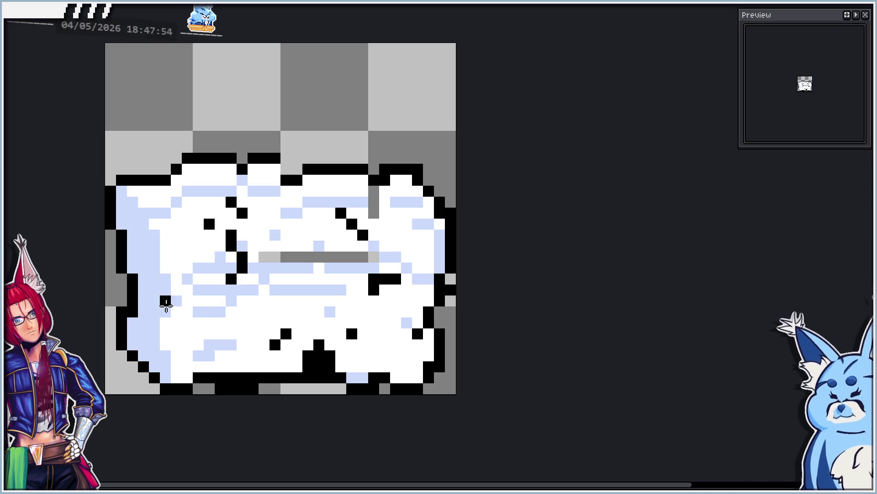
mouse_move(184, 309)
mouse_down()
mouse_move(187, 322)
mouse_move(210, 334)
mouse_up()
key(Right)
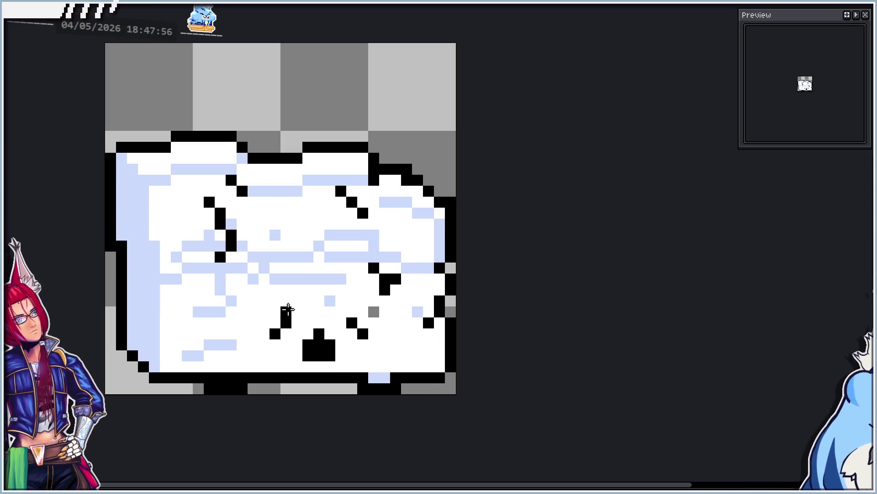
key(Left)
Add a diagonal crack branch through the cube's middle and paint over the grey middle strip.
key(Right)
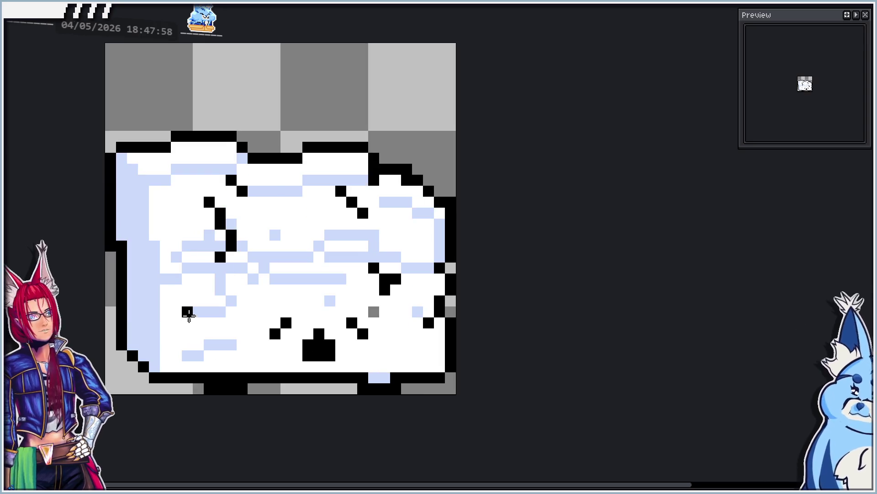
key(Right)
key(Left)
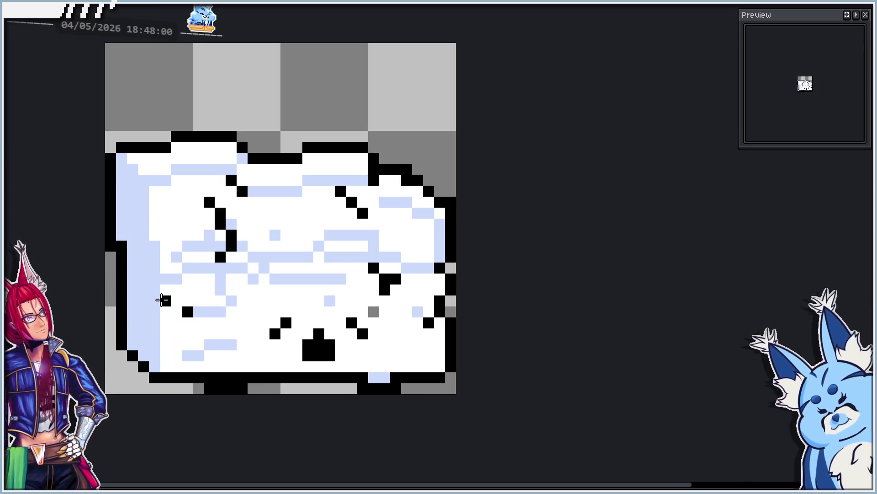
key(Right)
key(Left)
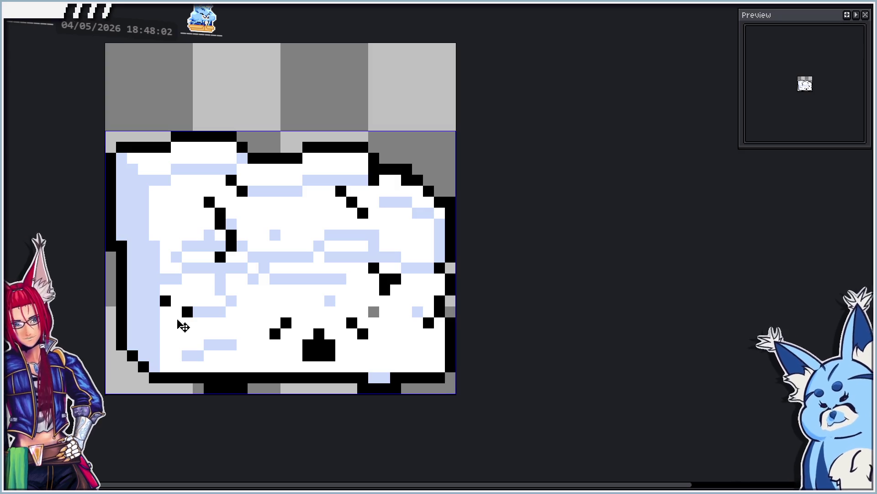
key(Right)
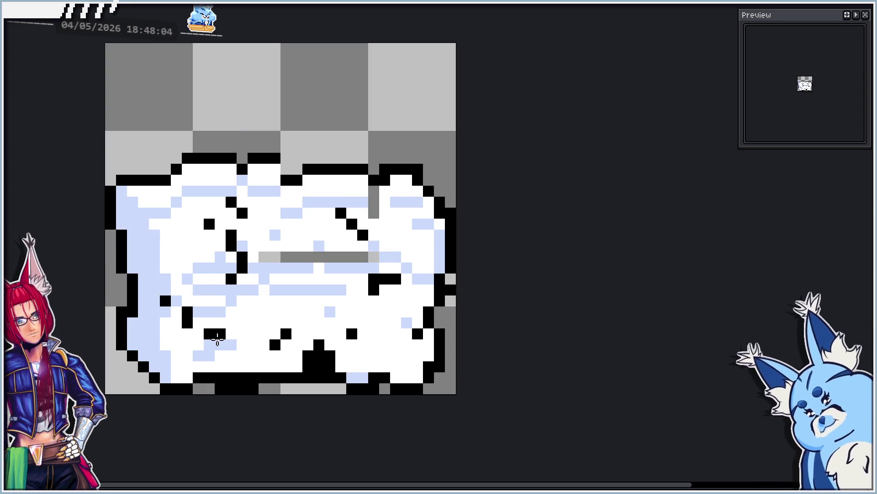
key(Left)
key(Right)
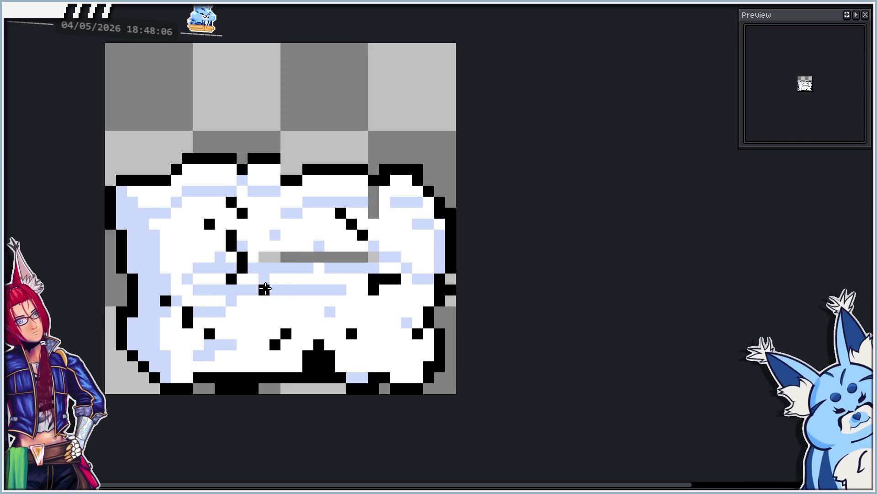
mouse_move(265, 289)
mouse_down()
mouse_move(254, 278)
mouse_move(277, 299)
mouse_up()
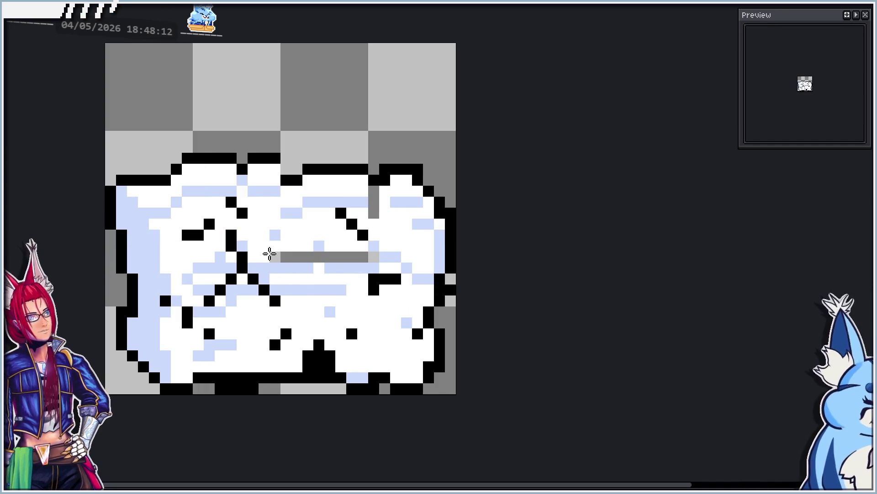
drag(270, 254, 378, 262)
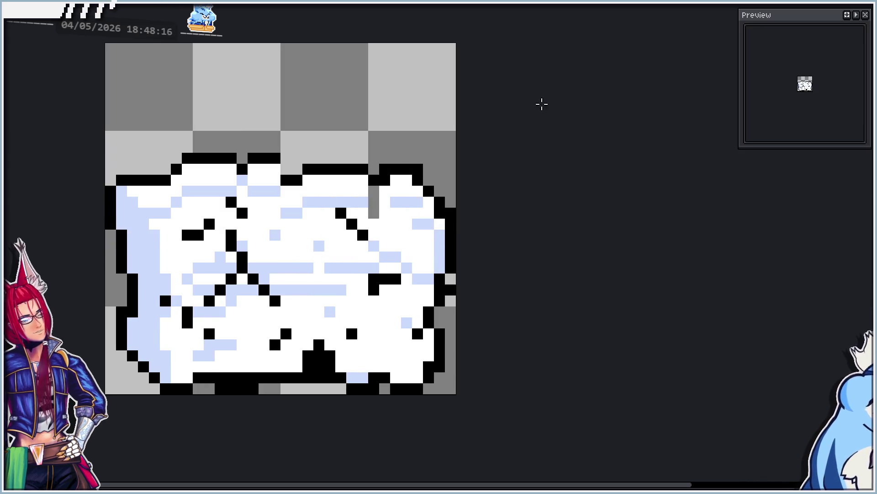
Select the cube's upper part, nudge it down one pixel, and commit.
drag(254, 158, 373, 244)
key(Down)
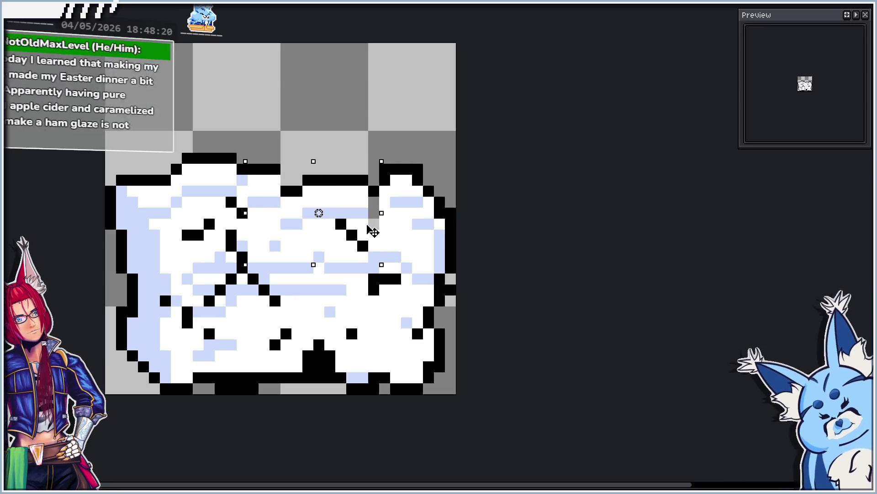
click(430, 185)
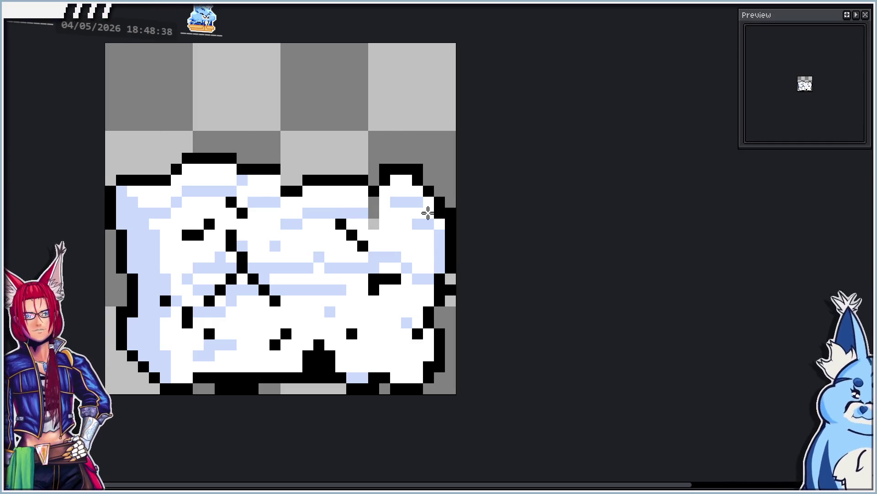
Two frames on, add a black crack pixel near the right ear.
key(Right)
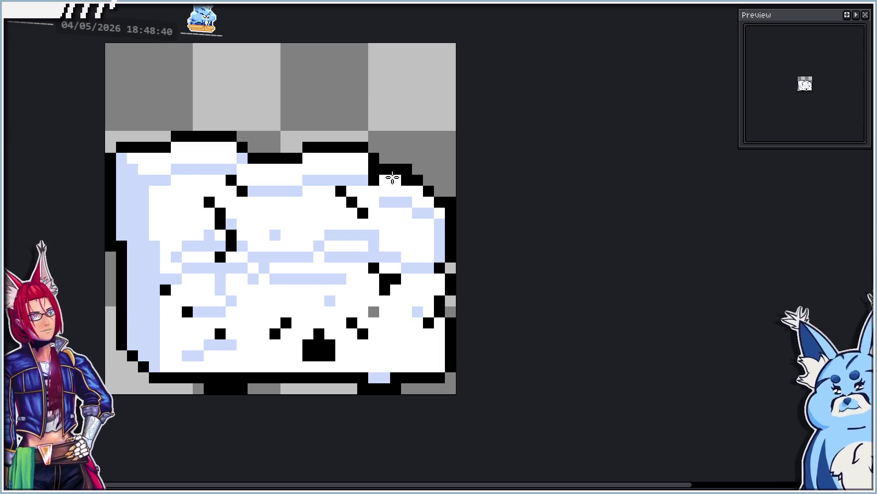
key(Right)
mouse_move(376, 211)
mouse_down()
mouse_move(372, 202)
mouse_move(380, 221)
mouse_up()
key(ctrl+z)
key(ctrl+z)
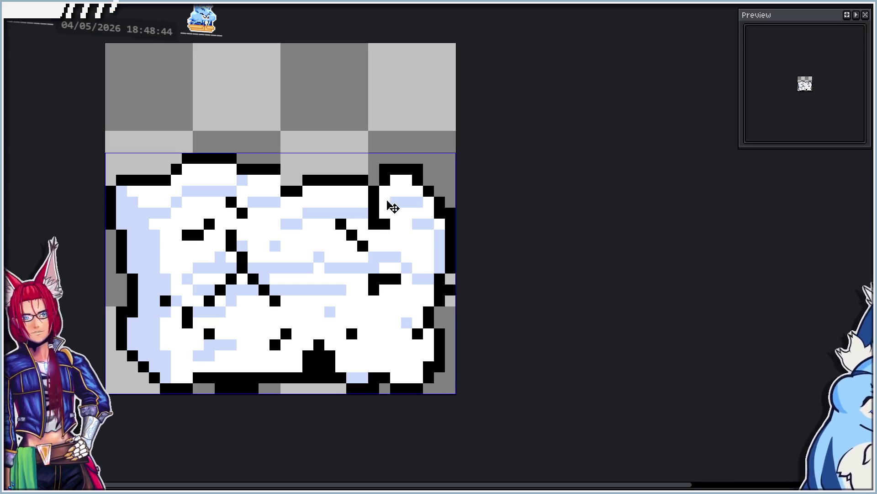
key(Left)
key(Right)
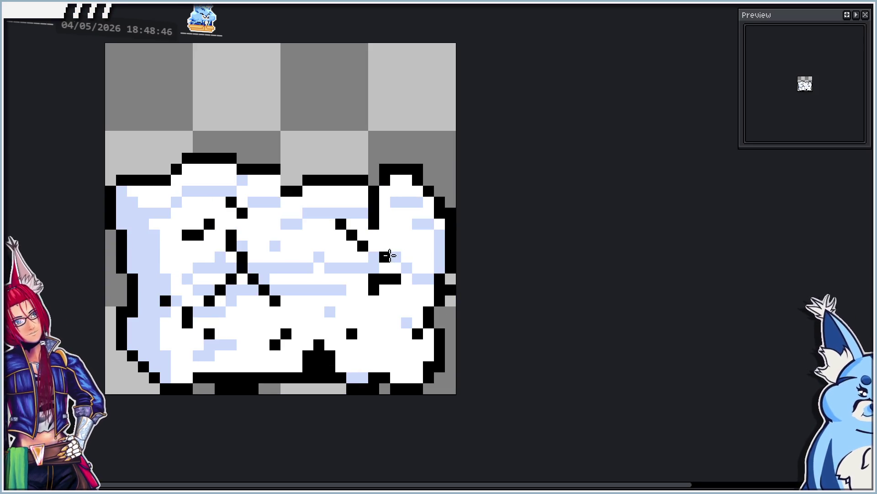
click(384, 235)
Add black pixels to the outline and crack, extending the right-side crack by a pixel.
key(Left)
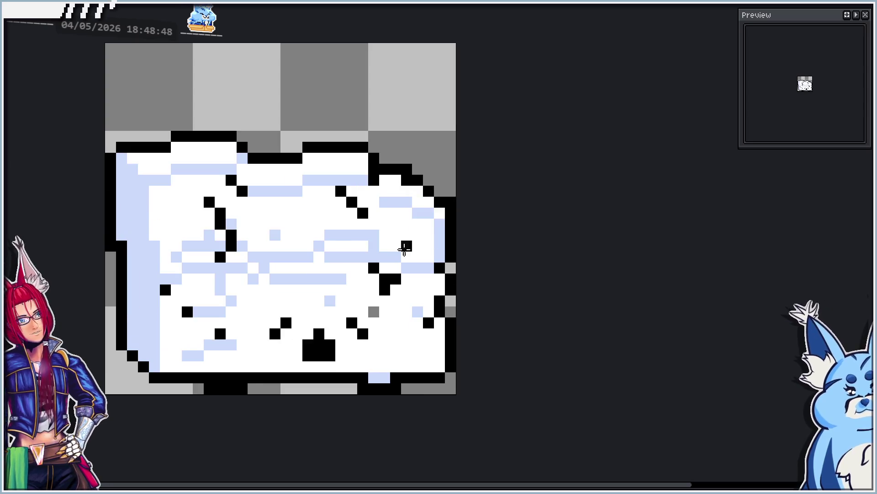
key(Right)
click(276, 181)
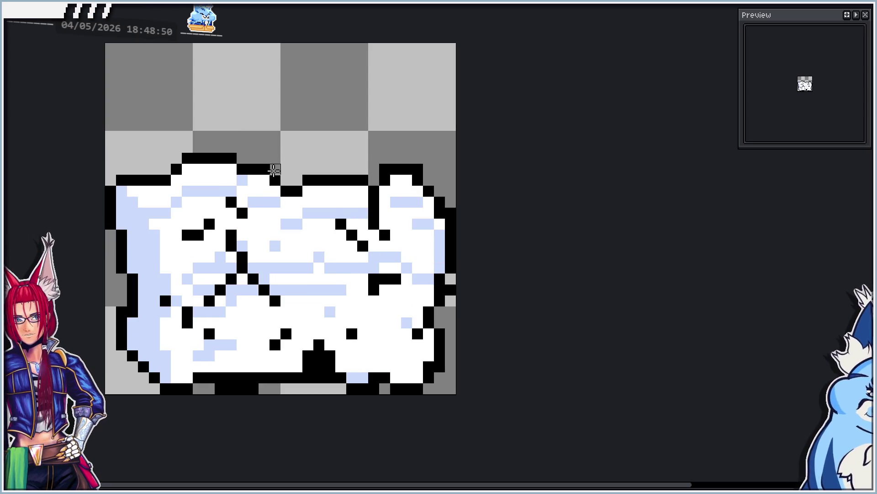
click(353, 215)
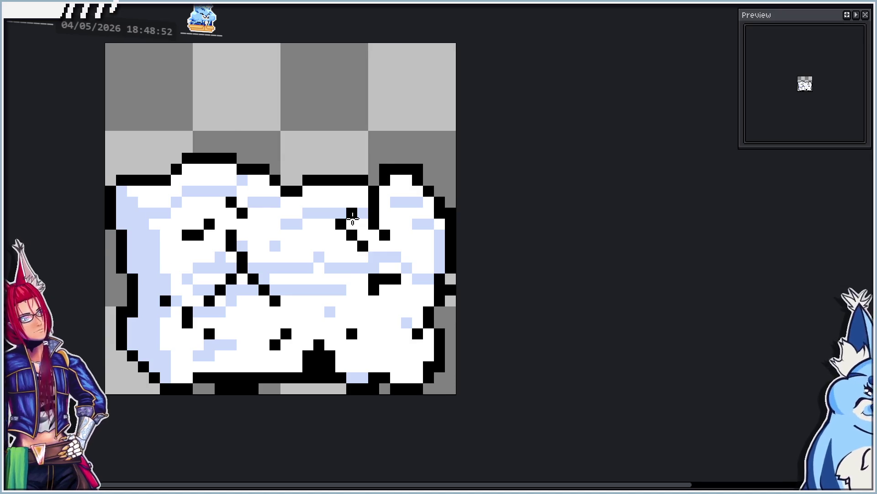
key(Left)
key(Right)
key(ctrl+z)
key(Left)
key(Right)
click(373, 255)
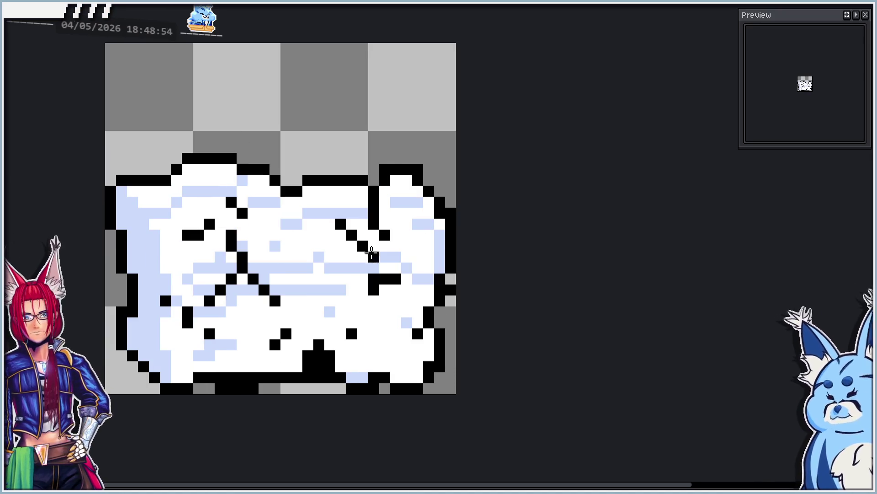
Select the cube's top band and drag it downward.
key(q)
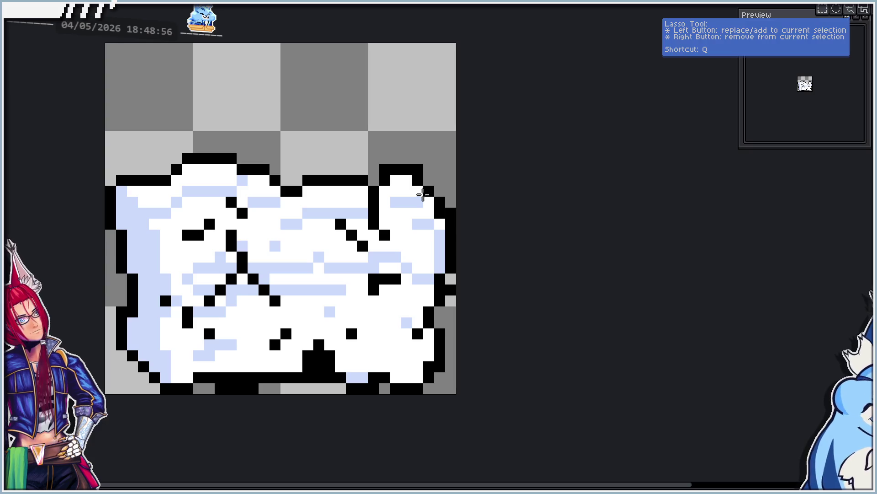
mouse_move(106, 164)
mouse_down()
mouse_move(172, 202)
mouse_move(252, 276)
mouse_move(265, 251)
mouse_move(261, 196)
mouse_move(260, 205)
mouse_up()
key(ctrl+z)
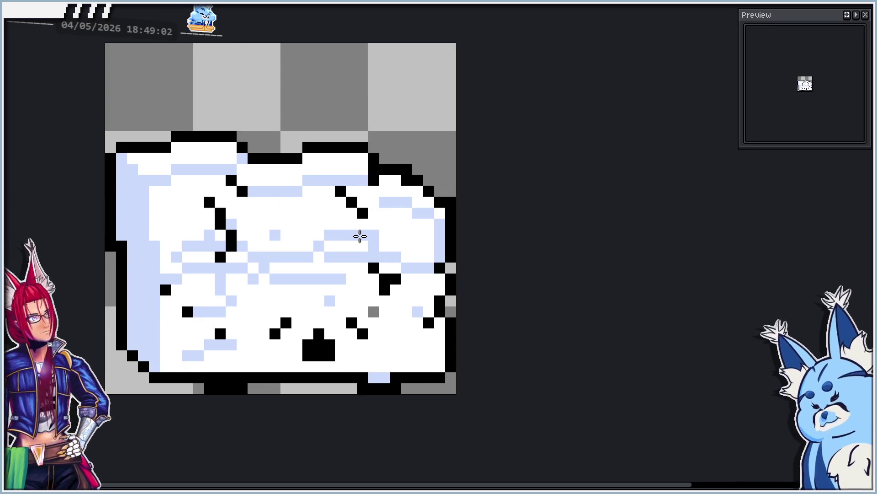
key(ctrl+y)
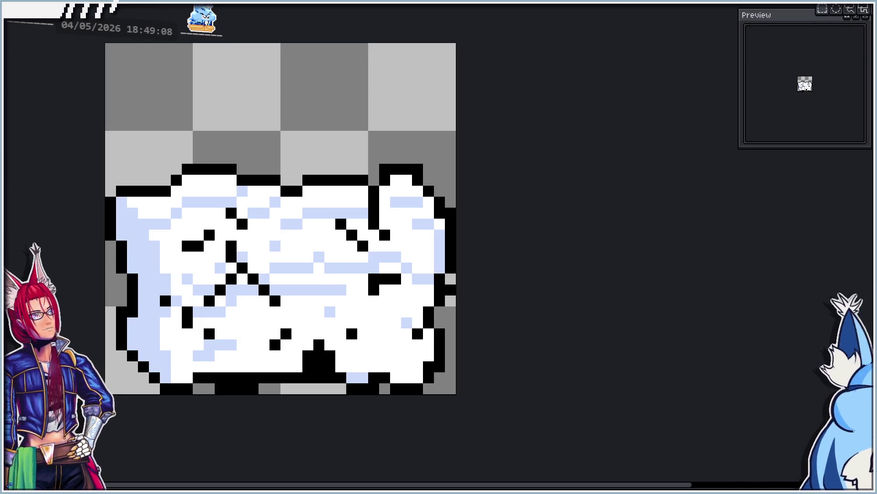
mouse_move(35, 113)
mouse_down()
mouse_move(536, 276)
mouse_move(521, 295)
mouse_up()
drag(439, 229, 436, 249)
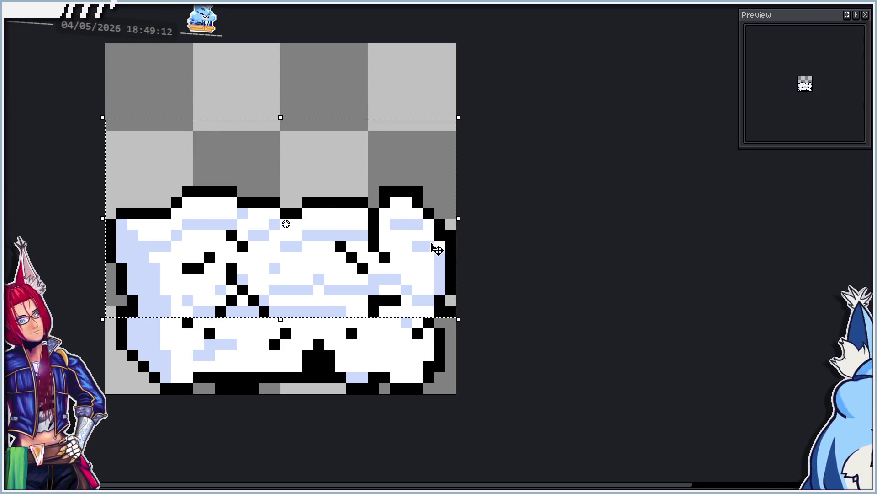
Lower the top band two pixels, then tilt the cube's left part about 11° counter-clockwise.
key(ctrl+z)
drag(208, 300, 209, 311)
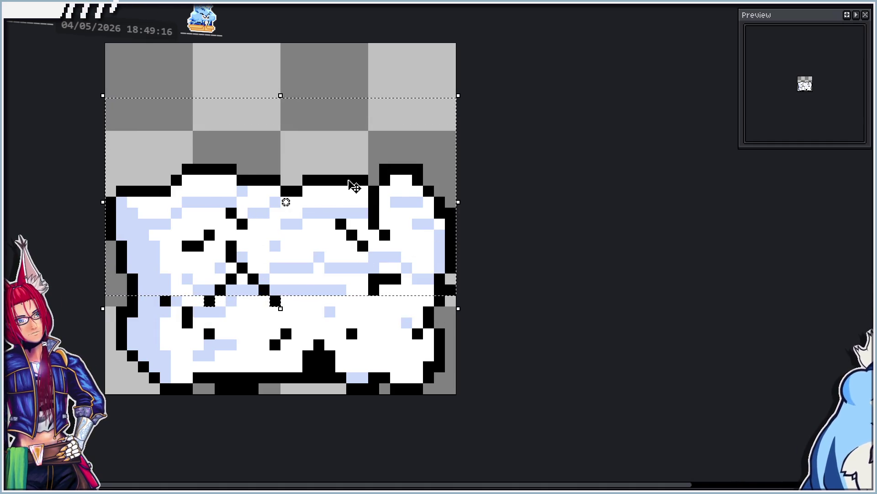
mouse_move(387, 187)
mouse_down()
mouse_move(397, 186)
mouse_move(387, 209)
mouse_up()
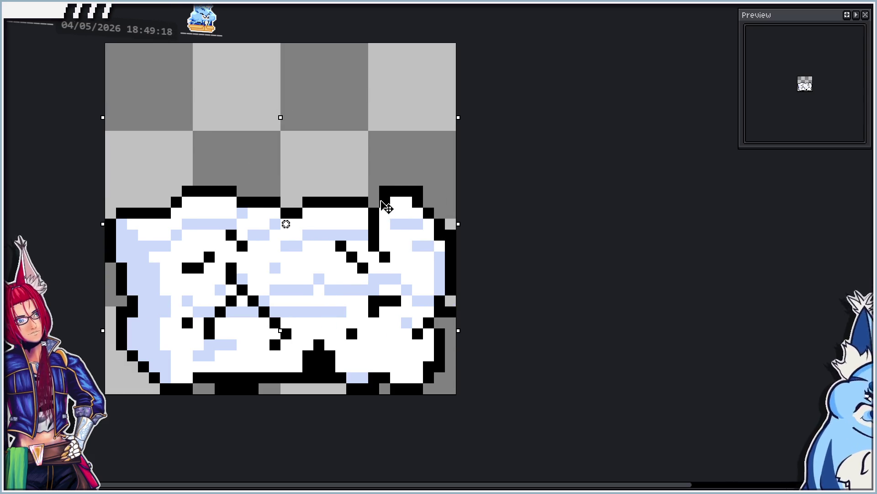
click(383, 370)
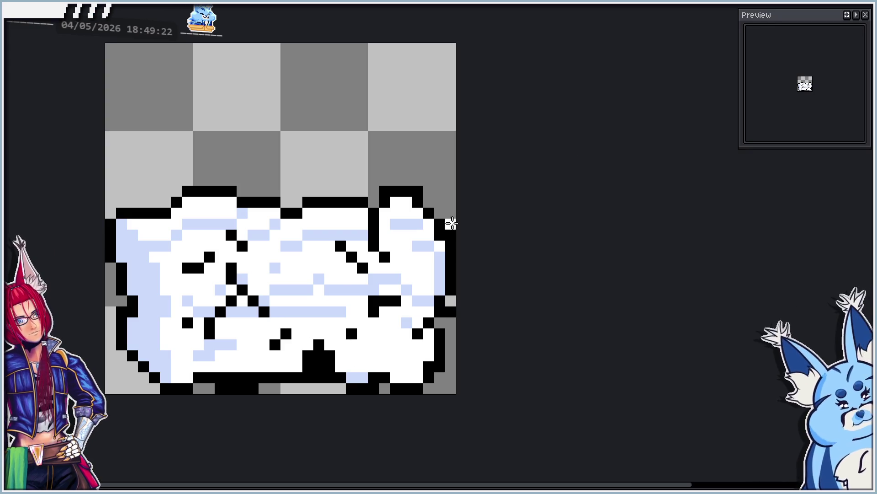
drag(103, 150, 272, 352)
mouse_move(289, 152)
mouse_down()
mouse_move(284, 130)
mouse_move(256, 117)
mouse_up()
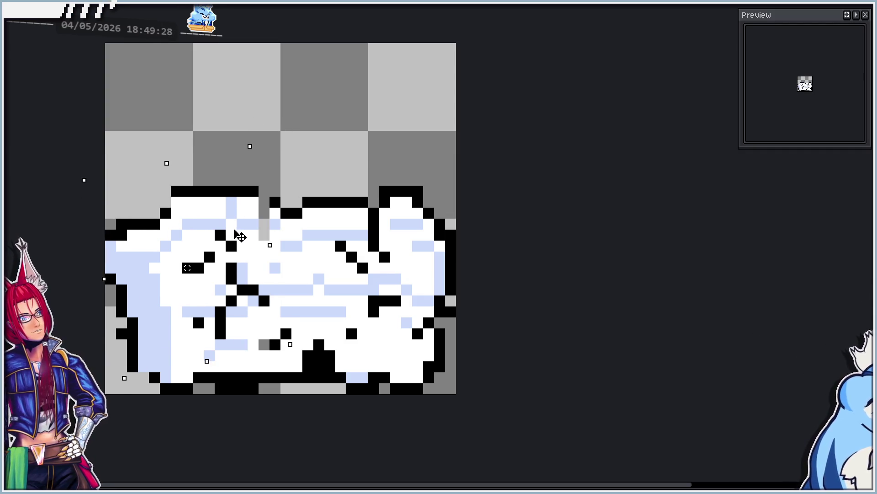
Cancel the left-part rotation and add a black outline pixel on the left edge.
key(ctrl+z)
key(Return)
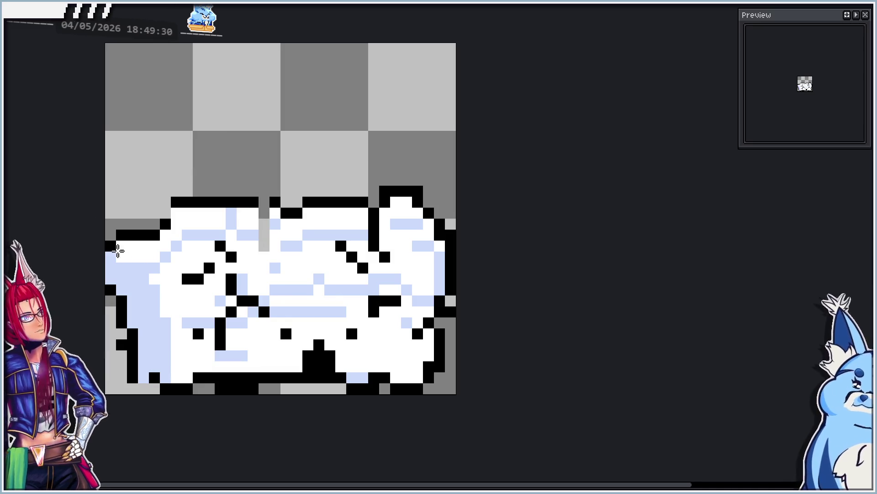
click(118, 249)
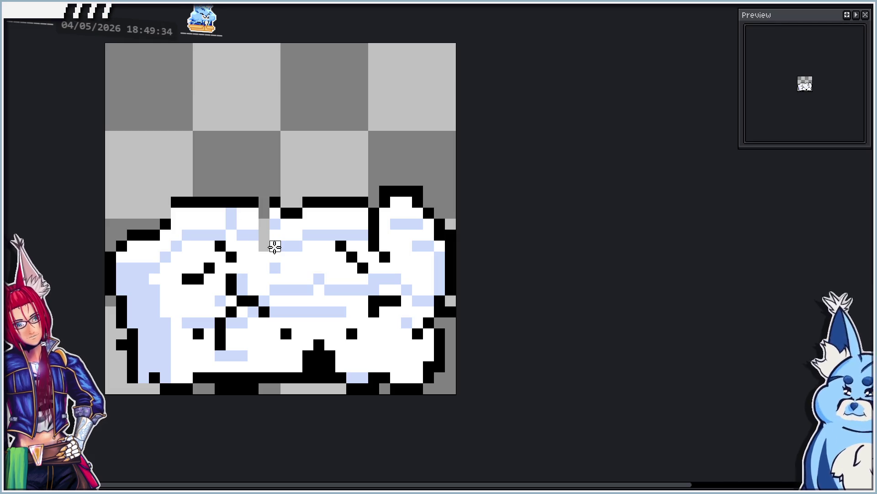
Toggle undo and redo repeatedly to compare the earlier and later versions.
key(ctrl+z)
key(ctrl+y)
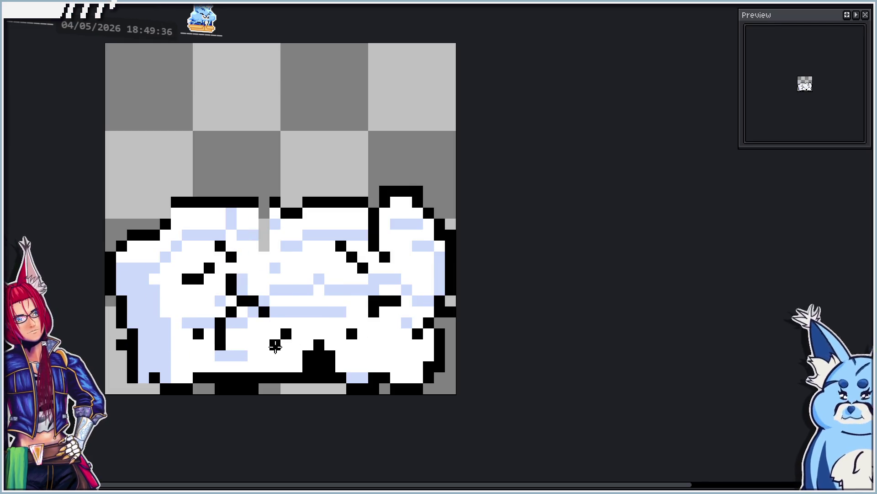
key(ctrl+z)
key(ctrl+y)
key(ctrl+z)
key(ctrl+z)
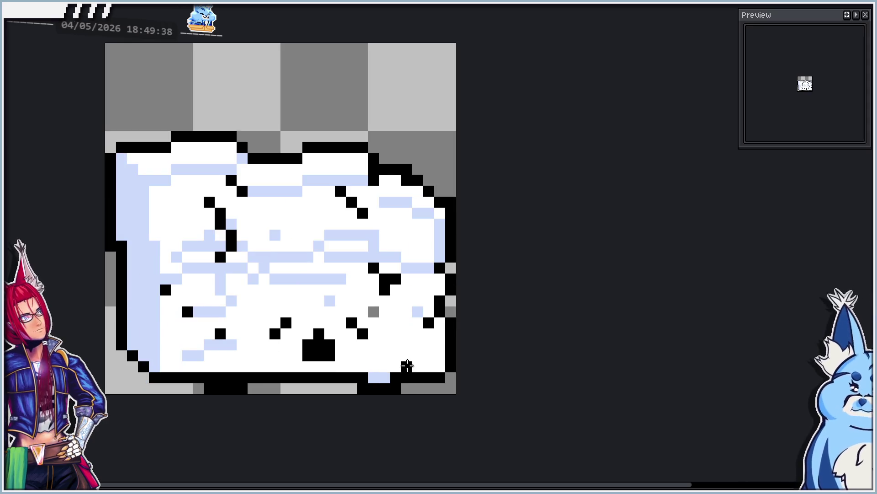
key(ctrl+y)
key(ctrl+y)
key(ctrl+z)
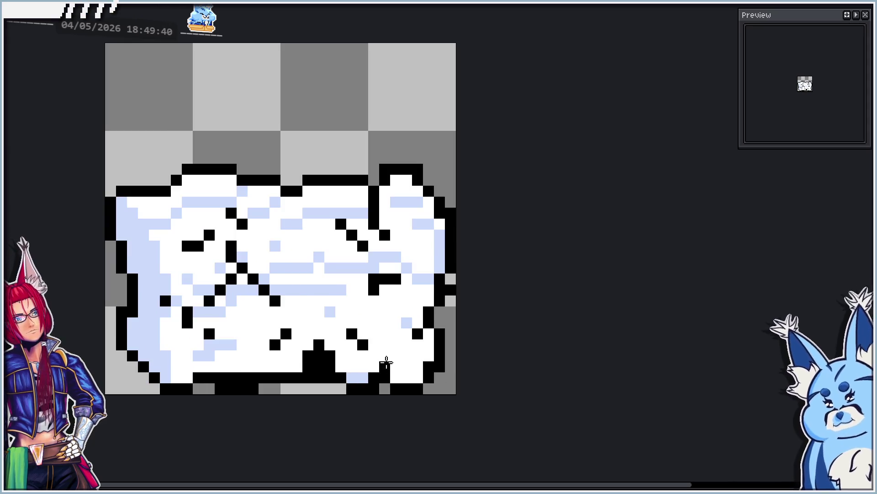
key(ctrl+y)
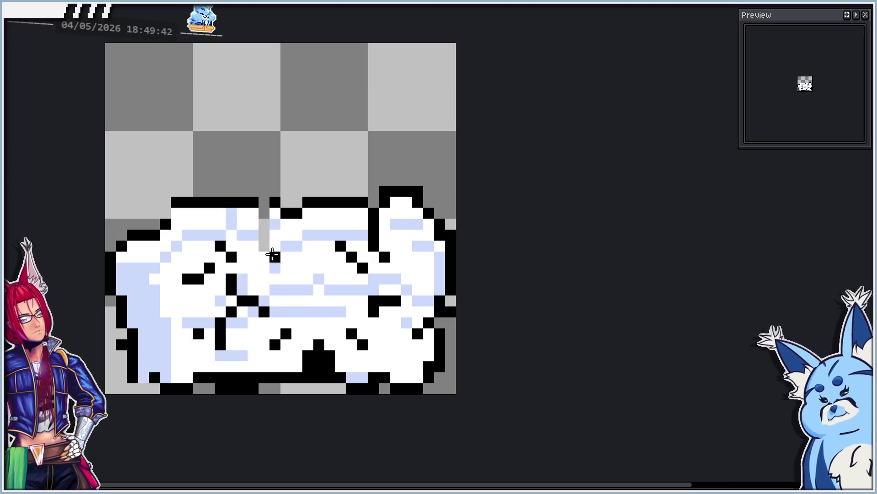
key(ctrl+z)
key(ctrl+z)
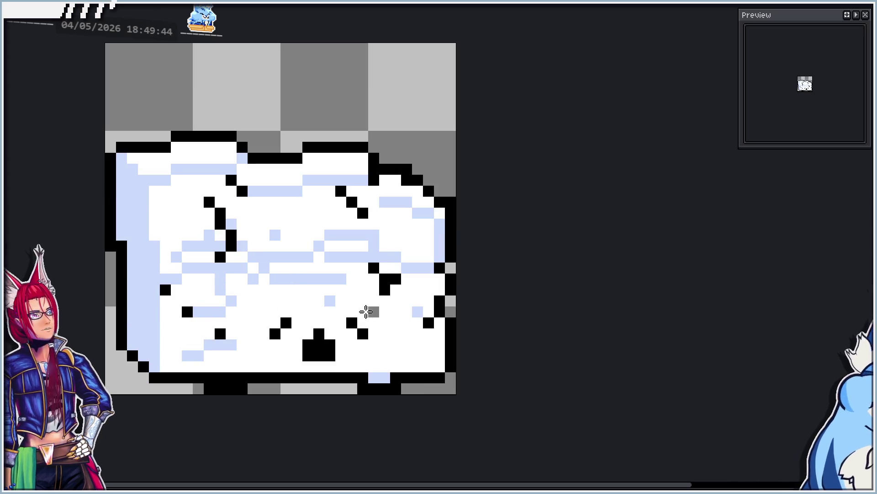
key(ctrl+y)
key(ctrl+z)
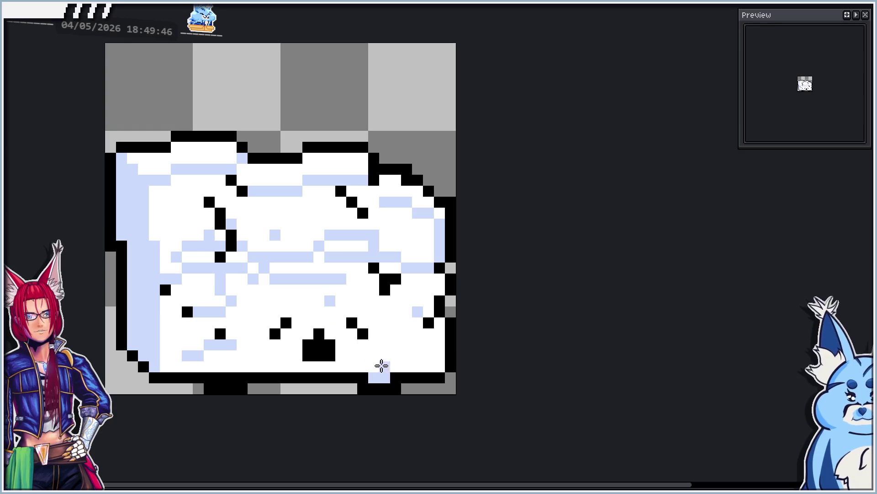
key(ctrl+y)
Paint a light-blue pixel, then on a later frame draw the bottom outline row black.
click(385, 323)
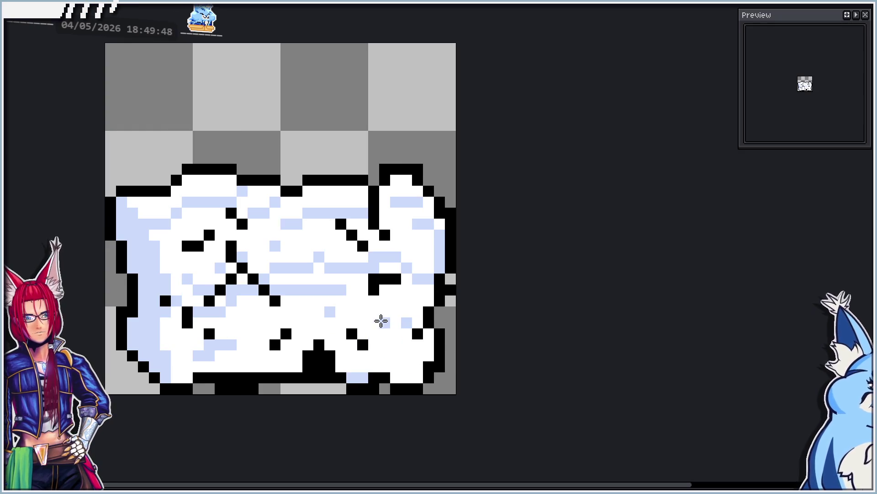
key(Right)
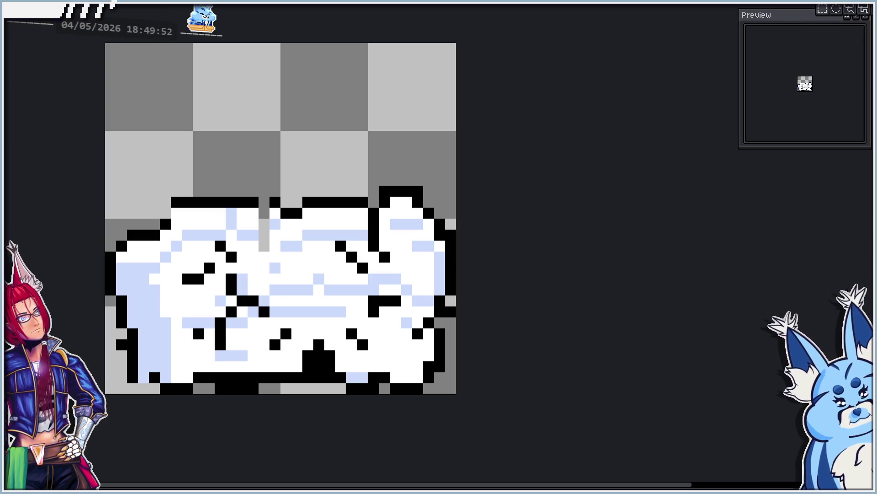
key(Right)
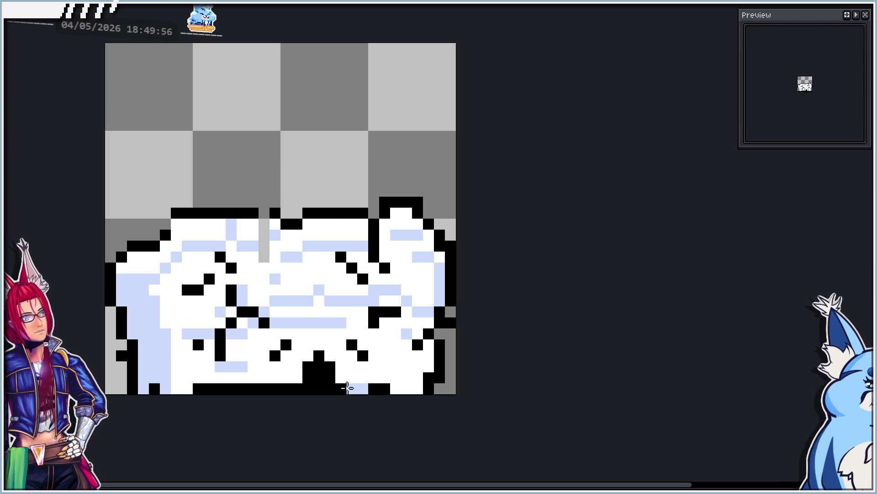
drag(347, 387, 421, 388)
Flip between neighbouring frames to compare the crumble, ending on the intact sugar-cube frame.
key(Right)
key(Left)
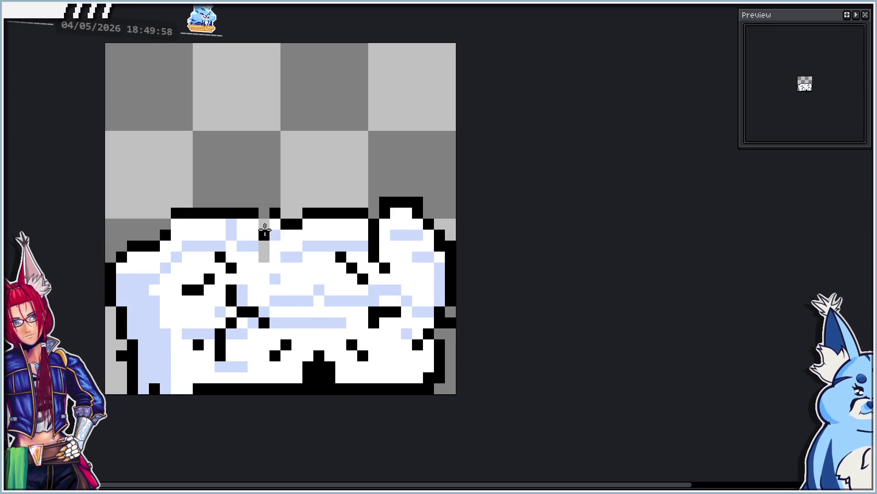
key(Right)
key(Left)
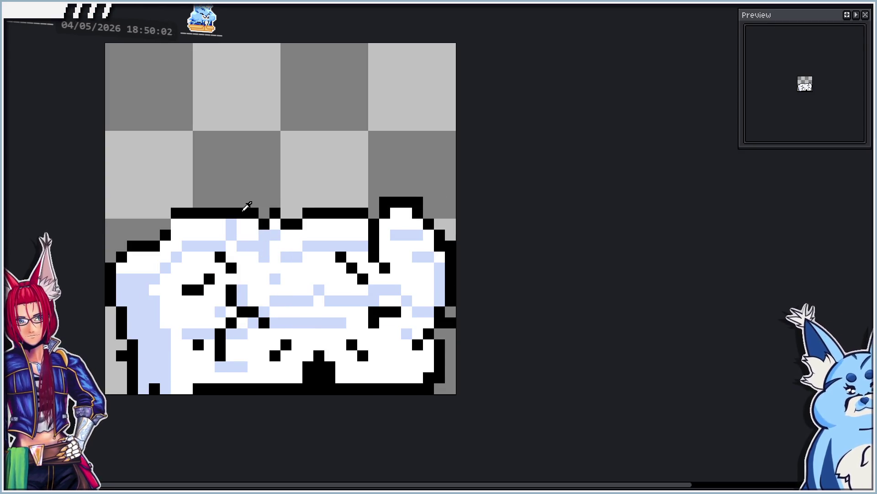
key(Right)
key(Left)
key(Right)
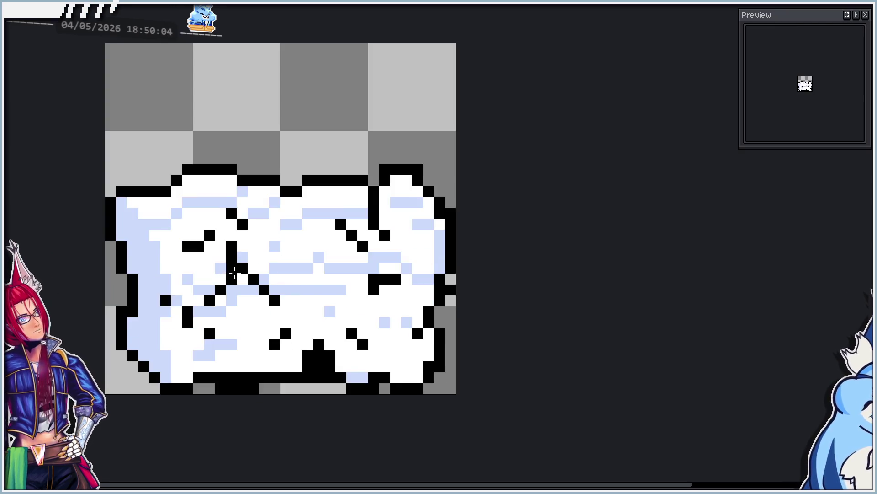
key(Left)
key(Right)
key(Left)
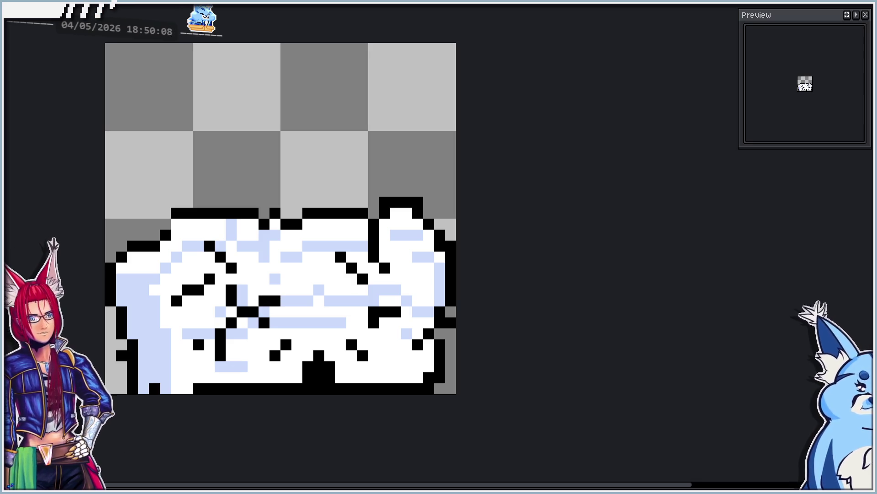
key(Right)
On the next frame, paste the mouth block and raise it one pixel.
key(Right)
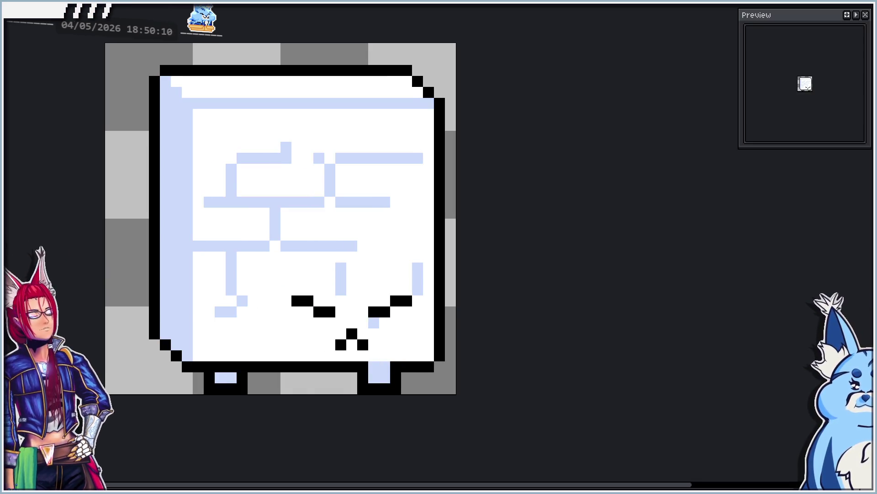
key(Right)
key(Right)
key(Right)
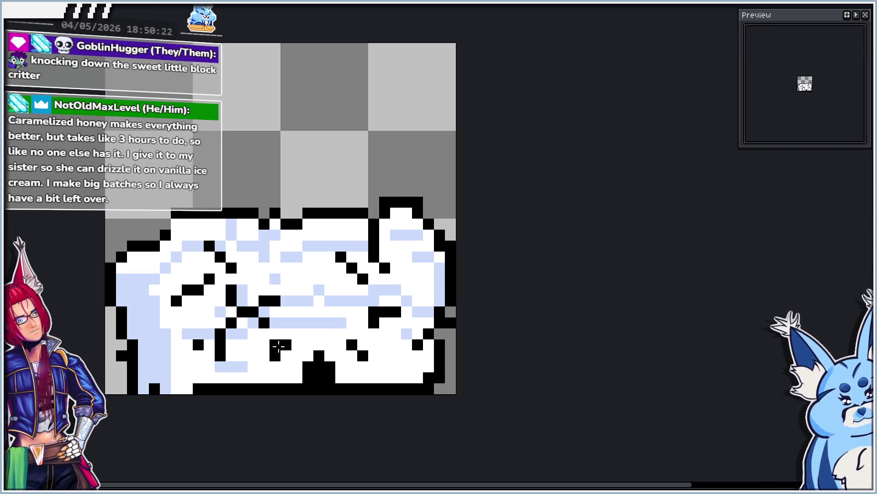
key(ctrl+v)
mouse_move(364, 370)
mouse_down()
mouse_move(369, 358)
mouse_move(343, 373)
mouse_move(270, 376)
mouse_up()
key(Return)
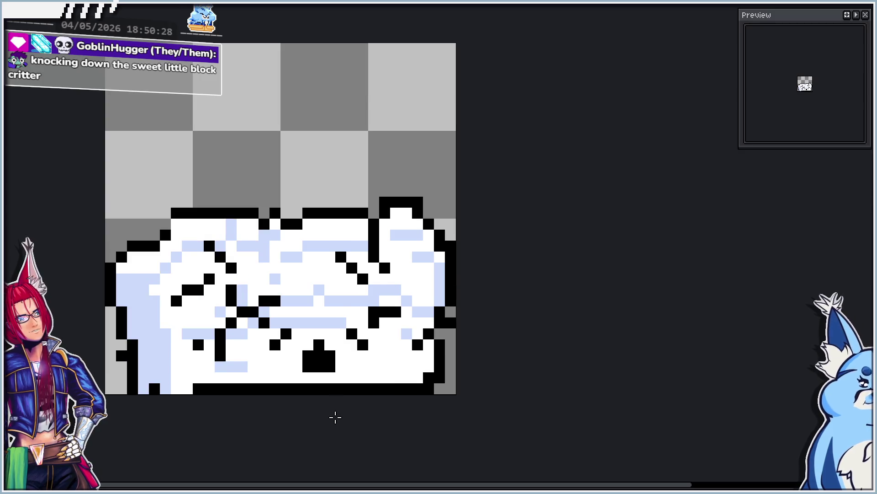
Magic Wand-select the mouth, shift it up one pixel, and paint the gap beneath white.
key(w)
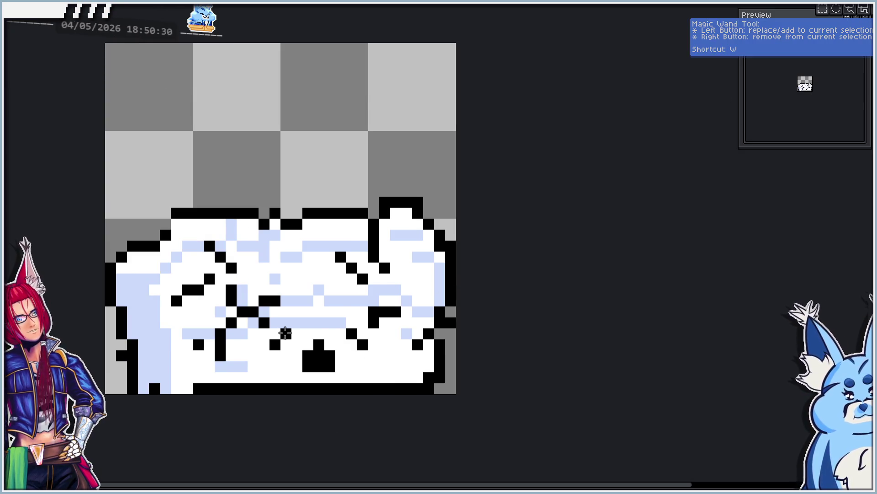
drag(274, 326, 366, 379)
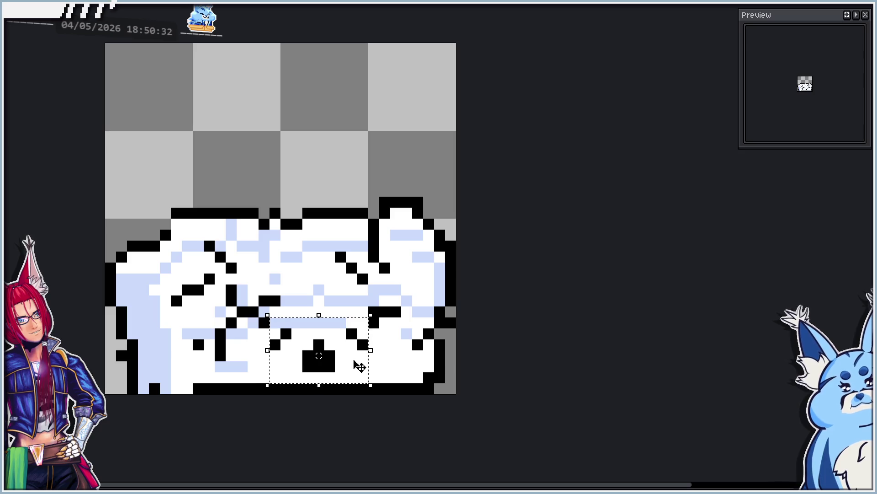
key(Up)
key(ctrl+d)
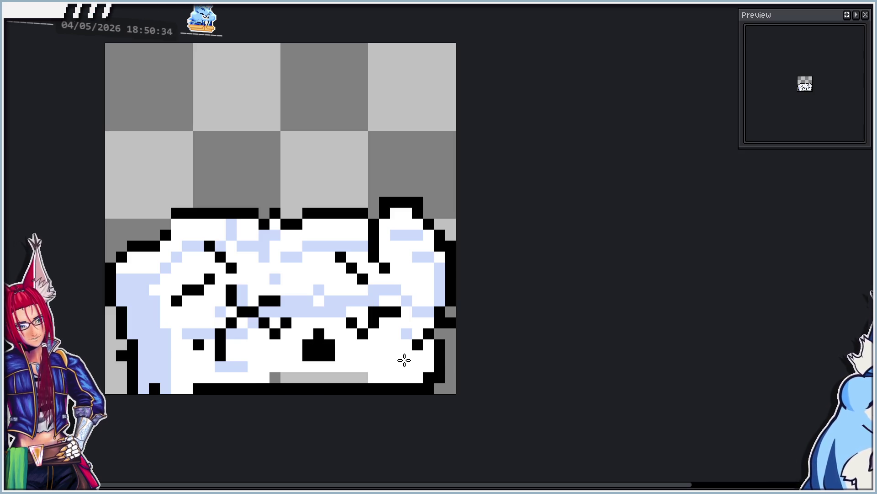
drag(374, 375, 274, 376)
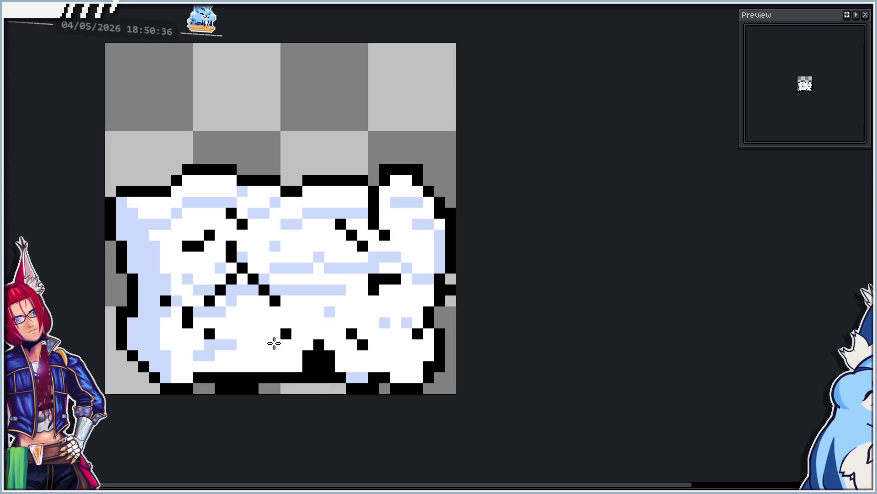
click(265, 322)
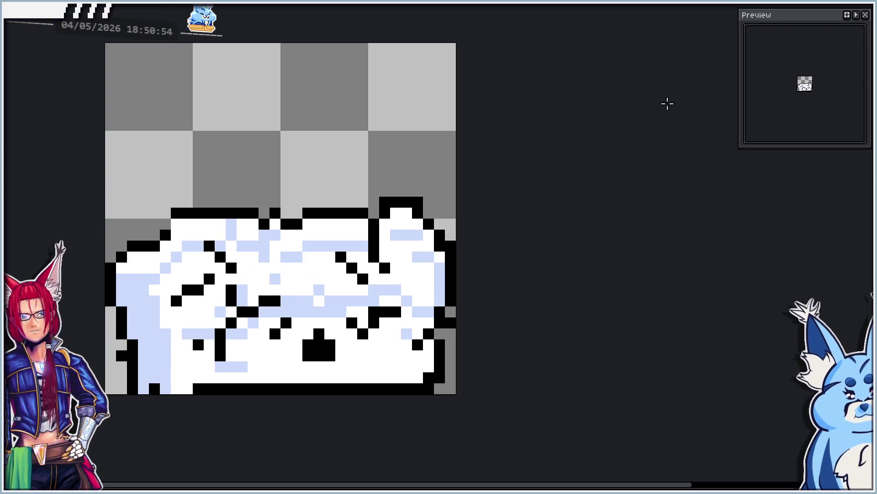
Lasso the top-right chunks and drop them one and two pixels lower.
mouse_move(341, 158)
mouse_down()
mouse_move(462, 273)
mouse_move(459, 280)
mouse_up()
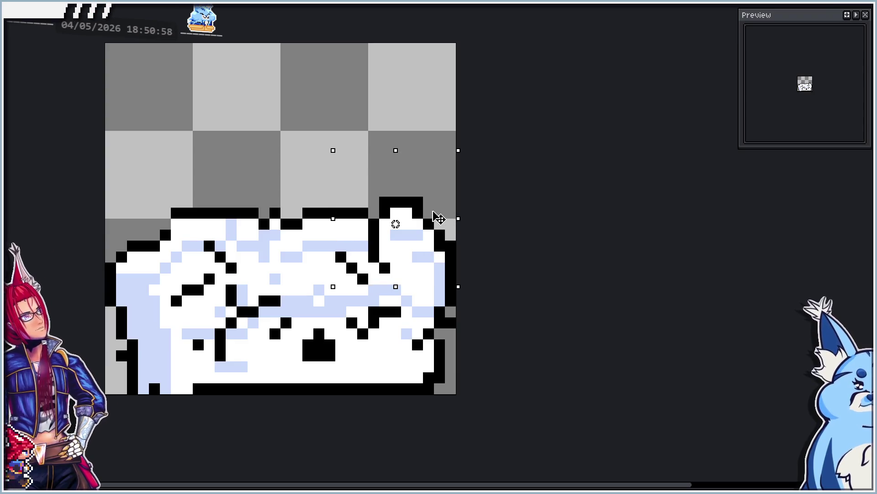
drag(439, 219, 439, 230)
mouse_move(379, 194)
mouse_down()
mouse_move(390, 183)
mouse_move(463, 264)
mouse_move(455, 258)
mouse_up()
drag(450, 220, 442, 239)
Rotate the top-left chunk, lower it one pixel, commit, and fill a gap pixel light blue.
mouse_move(136, 192)
mouse_down()
mouse_move(265, 201)
mouse_move(270, 264)
mouse_up()
drag(283, 165, 278, 154)
drag(247, 201, 247, 212)
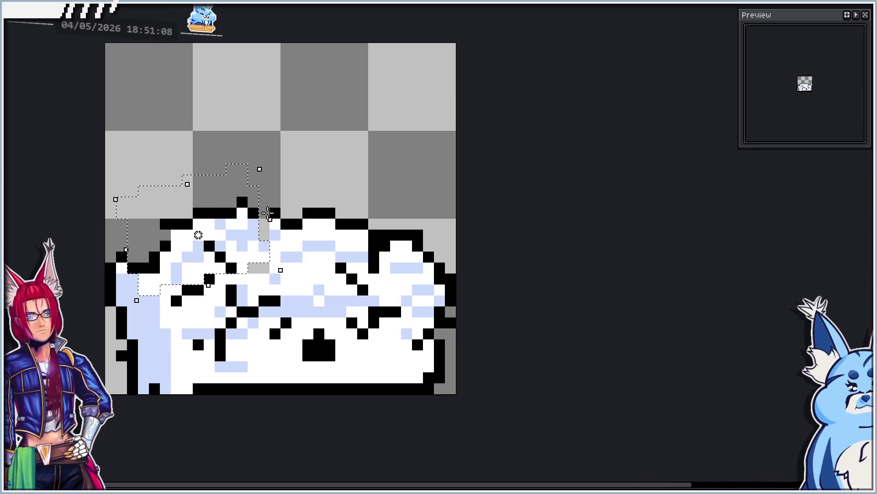
click(378, 202)
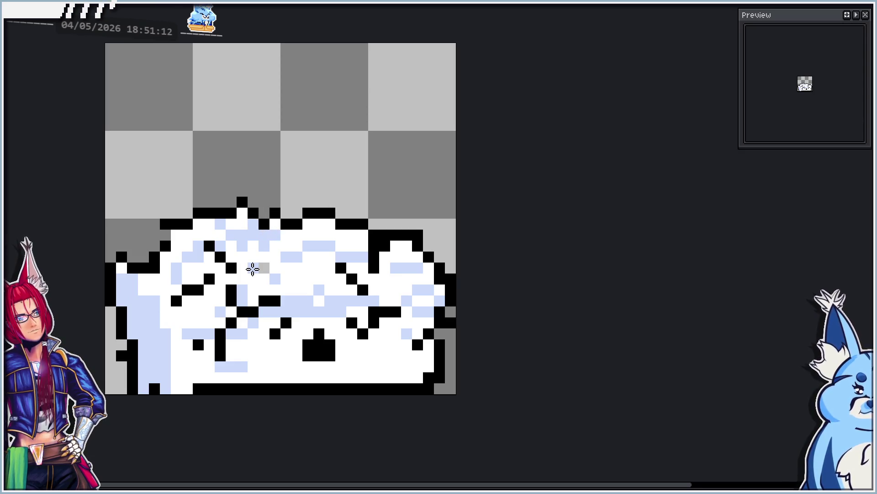
click(168, 232)
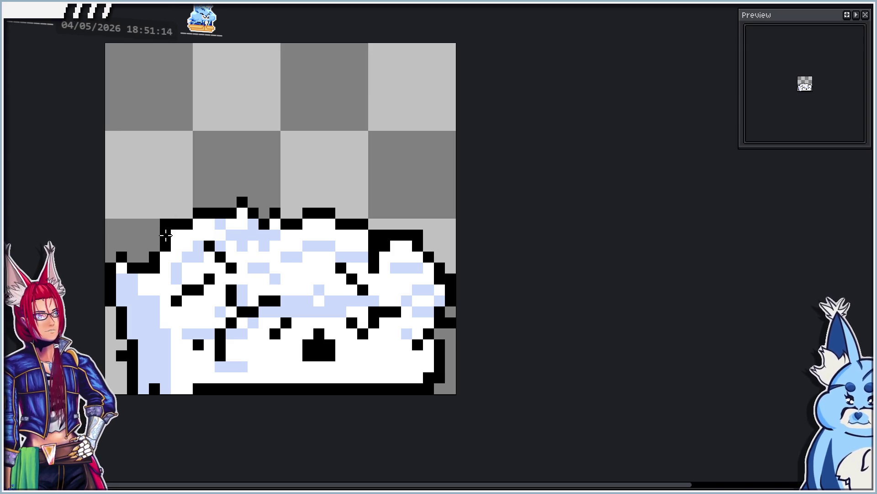
Shift the sprite's left part one pixel right and its right part one pixel left.
scroll(302, 175, down, 5)
scroll(316, 183, up, 3)
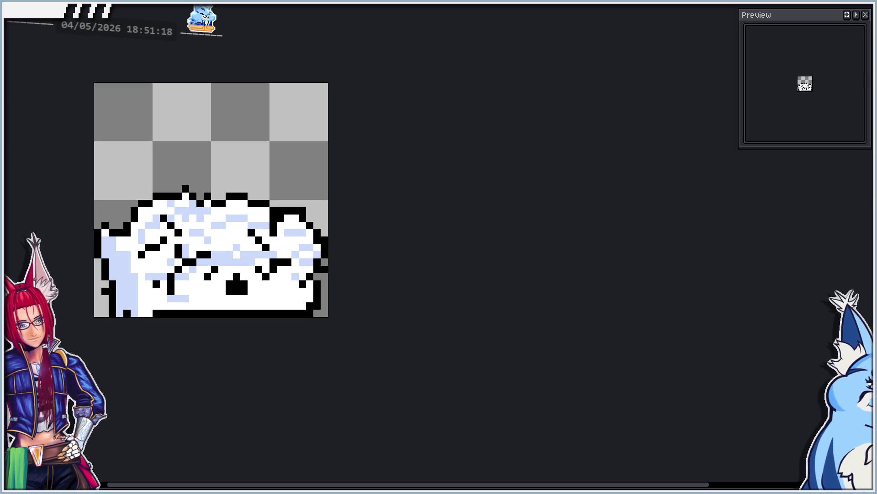
scroll(201, 283, up, 2)
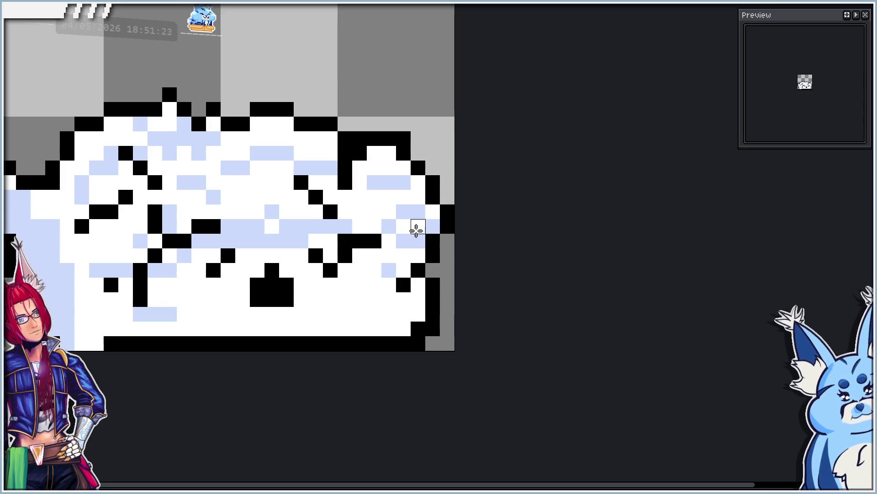
scroll(415, 227, down, 2)
scroll(335, 246, up, 1)
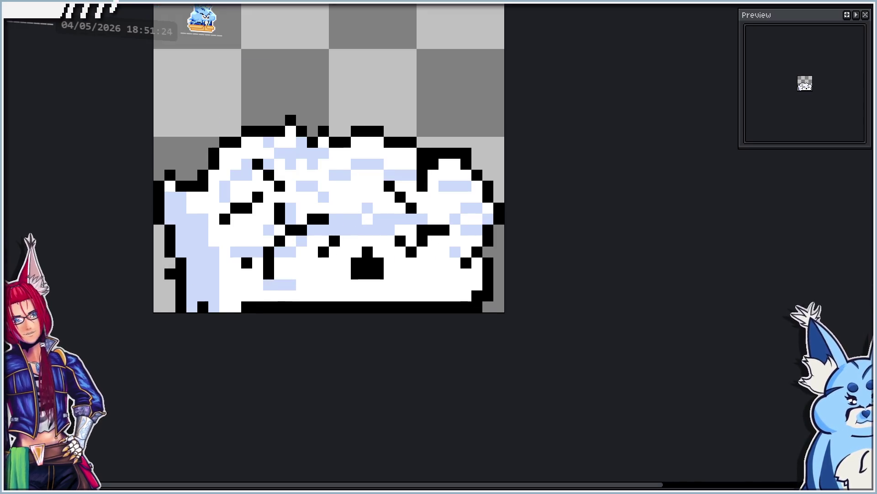
mouse_move(146, 109)
mouse_down()
mouse_move(251, 281)
mouse_move(291, 318)
mouse_move(275, 307)
mouse_move(284, 294)
mouse_up()
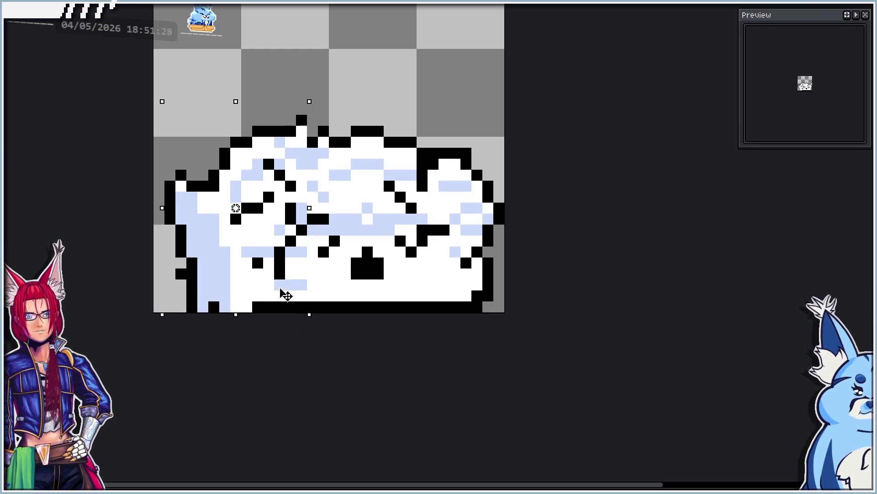
click(583, 176)
mouse_move(507, 102)
mouse_down()
mouse_move(459, 305)
mouse_move(446, 311)
mouse_up()
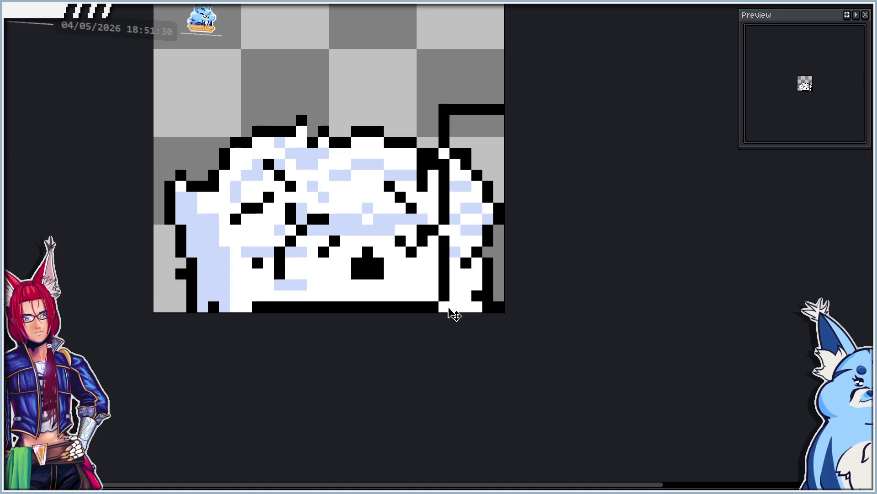
drag(475, 273, 461, 274)
click(374, 290)
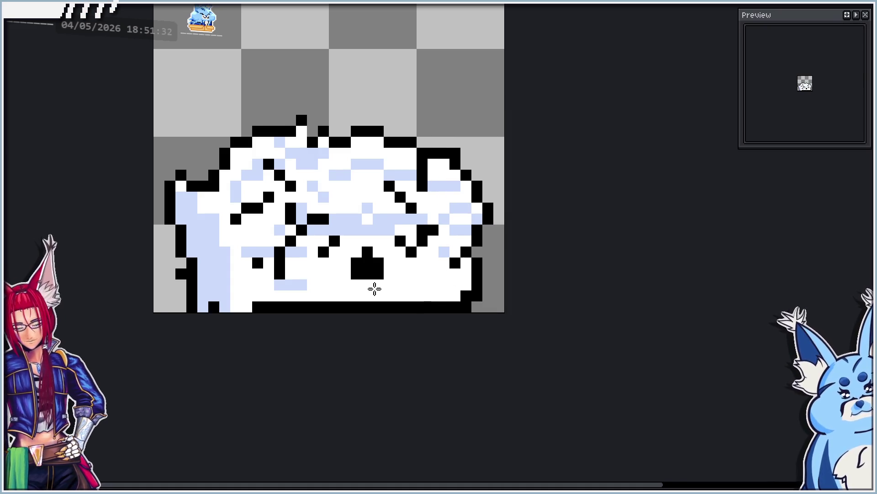
Two frames on, lower the sprite's upper part by one pixel.
key(Right)
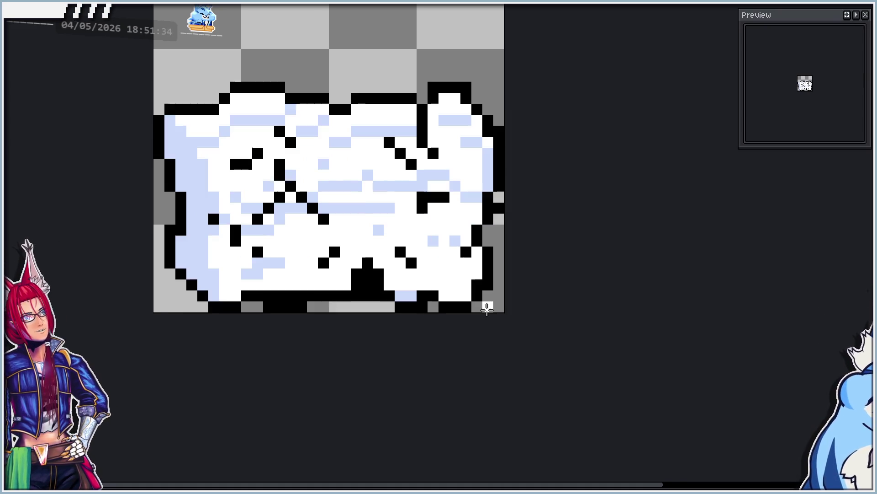
key(Right)
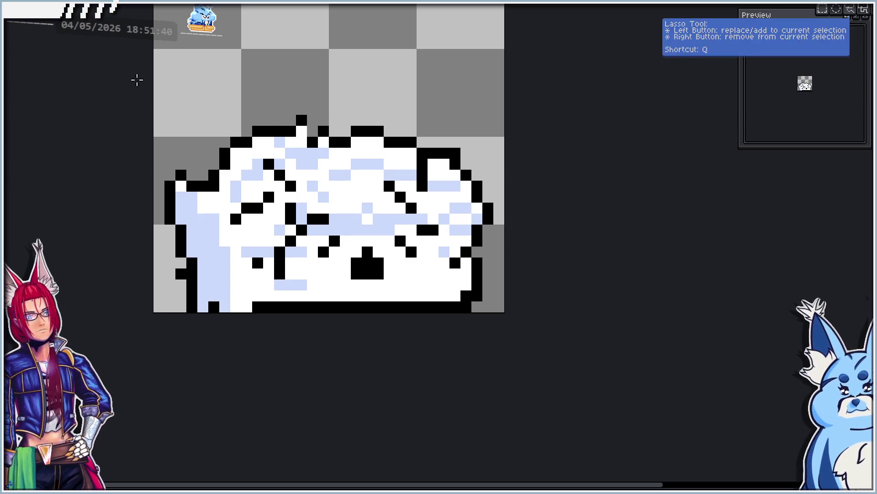
drag(137, 77, 509, 76)
drag(146, 284, 512, 284)
key(ctrl+z)
key(ctrl+z)
key(ctrl+z)
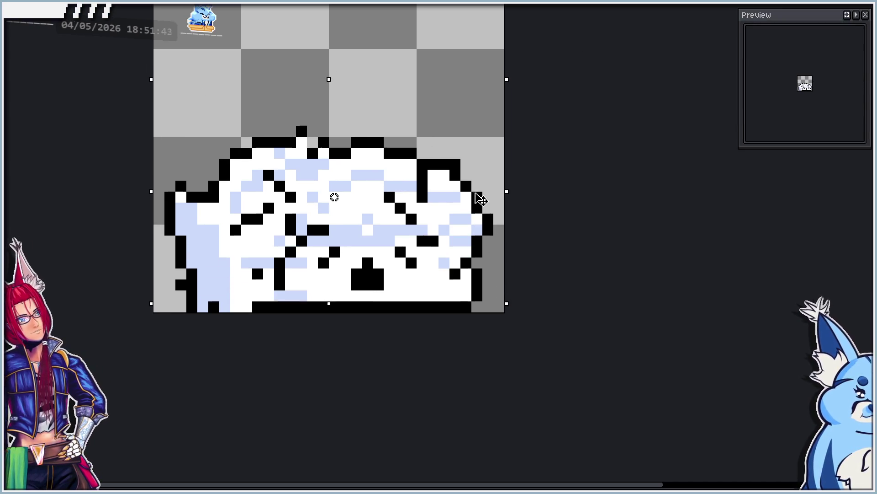
mouse_move(173, 101)
mouse_down()
mouse_move(357, 160)
mouse_move(506, 226)
mouse_up()
drag(461, 187, 460, 197)
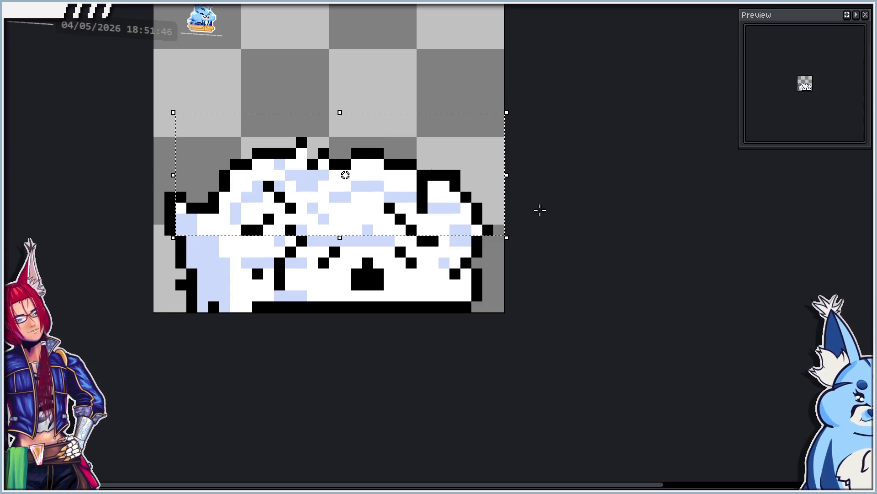
key(ctrl+d)
Undo a stray shift and paint part of the bottom outline white.
key(v)
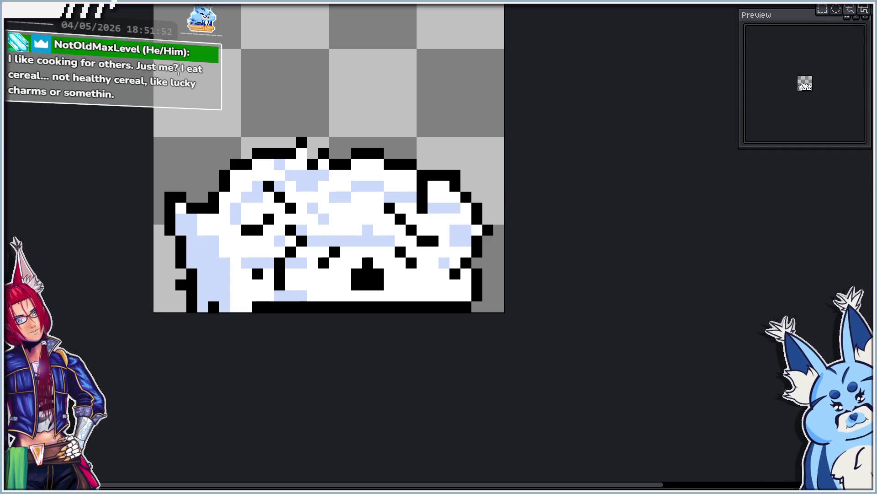
key(ctrl+z)
key(ctrl+z)
key(ctrl+z)
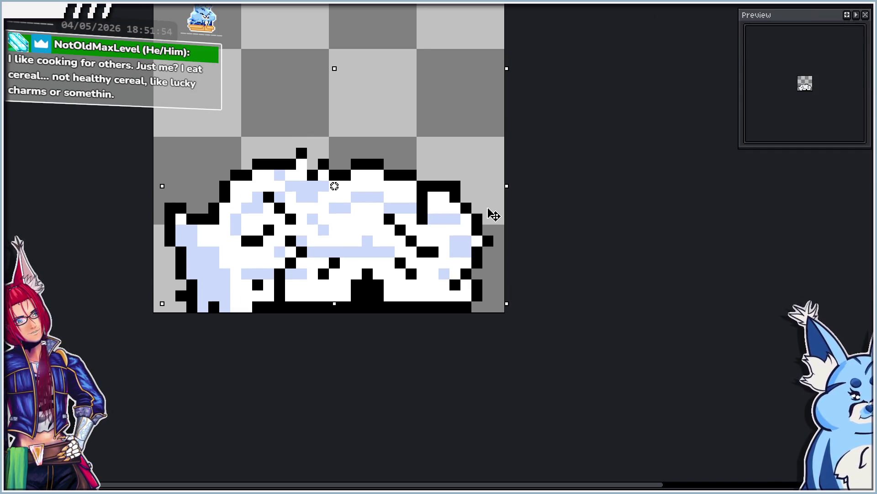
key(ctrl+d)
drag(403, 292, 364, 297)
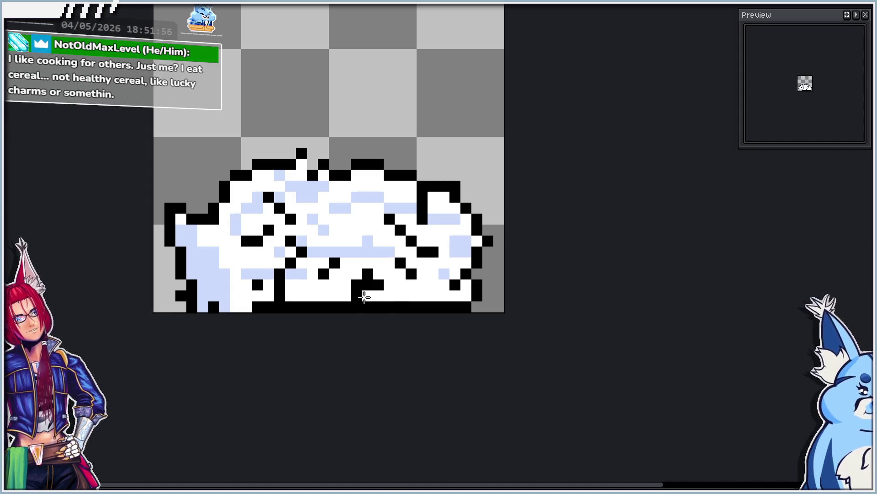
Lower the upper part another pixel, undoing a misplaced extra shift.
key(u)
drag(172, 63, 496, 242)
key(ctrl+z)
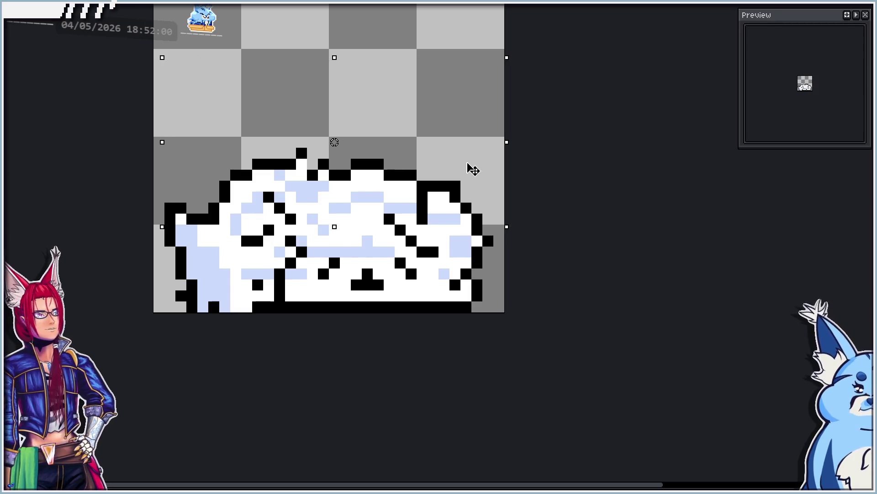
drag(471, 169, 474, 180)
key(ctrl+d)
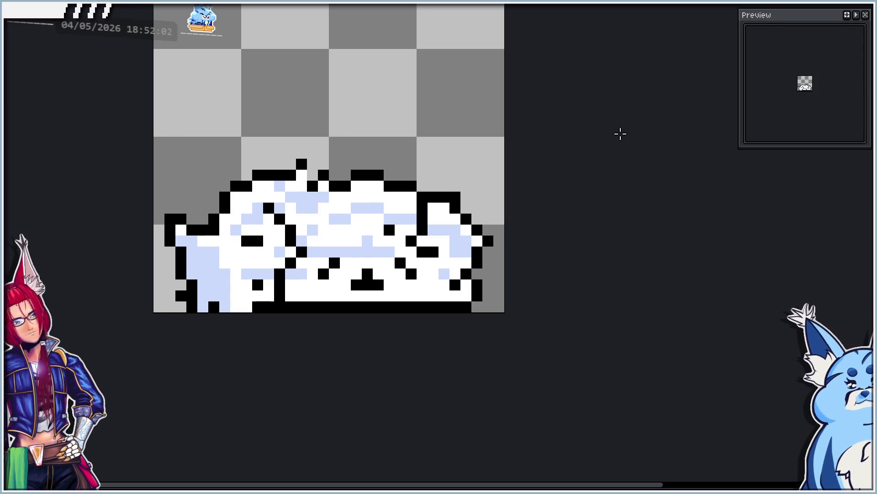
mouse_move(240, 106)
mouse_down()
mouse_move(540, 192)
mouse_move(541, 201)
mouse_up()
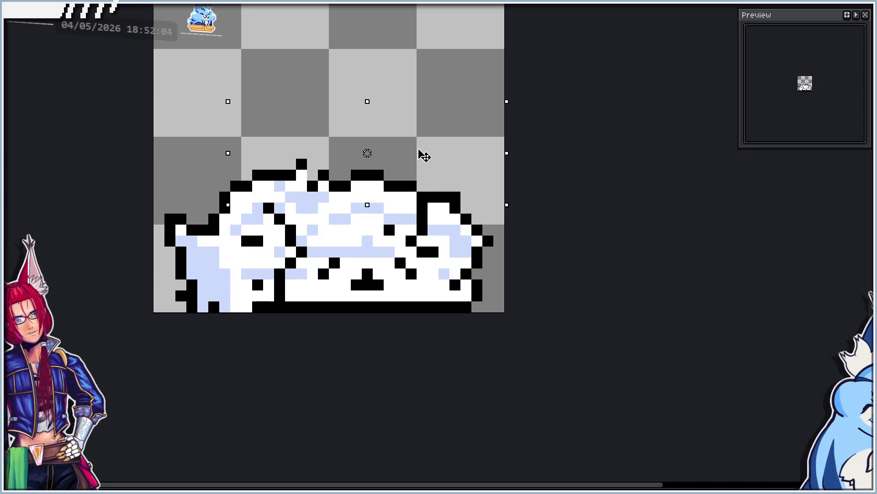
drag(424, 153, 425, 167)
key(ctrl+d)
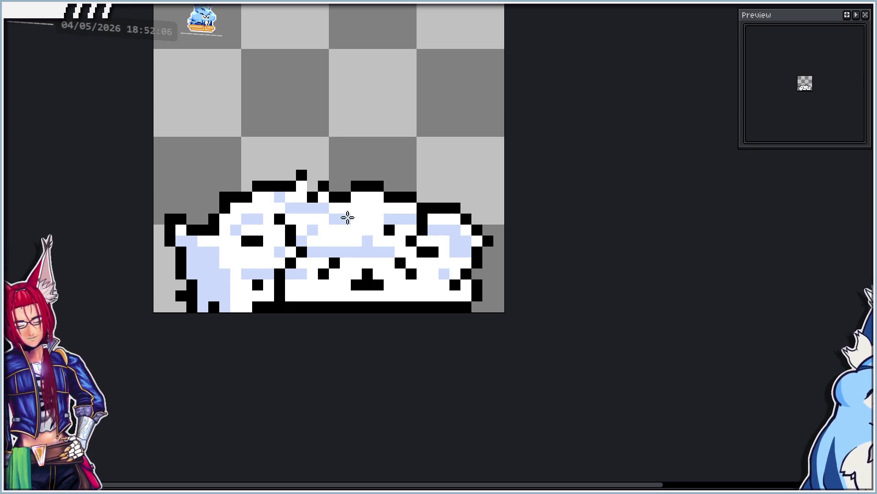
key(ctrl+z)
key(ctrl+z)
key(ctrl+z)
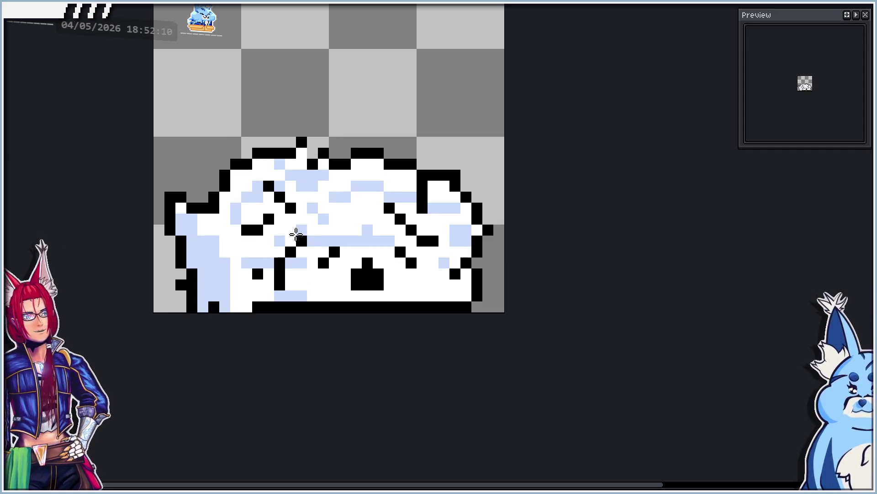
Try a black crack pixel, then fill the bottom outline solid black.
key(ctrl+z)
key(ctrl+y)
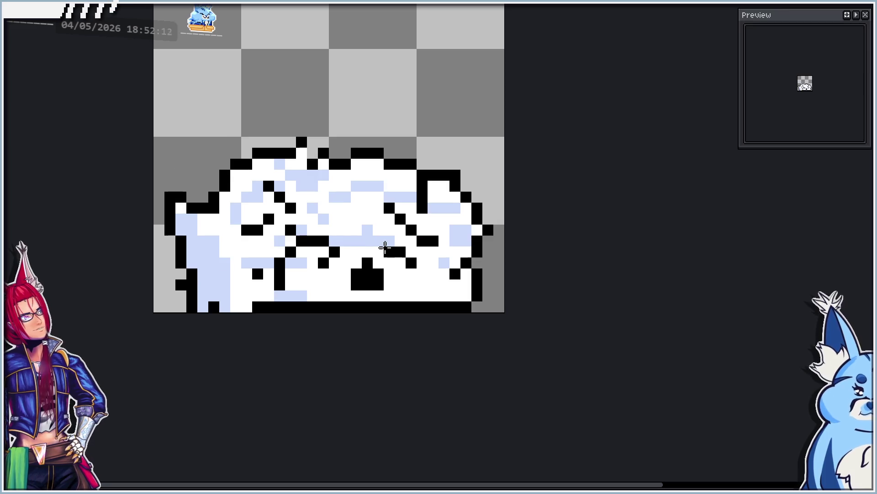
click(225, 264)
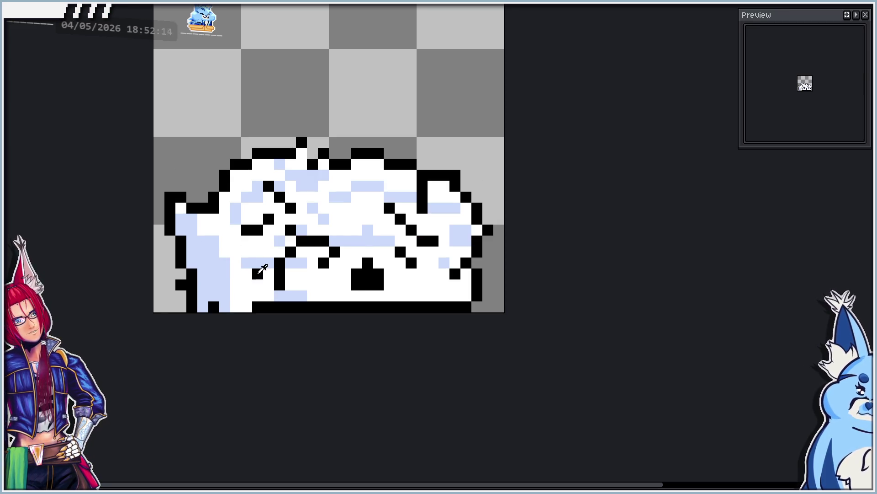
key(ctrl+z)
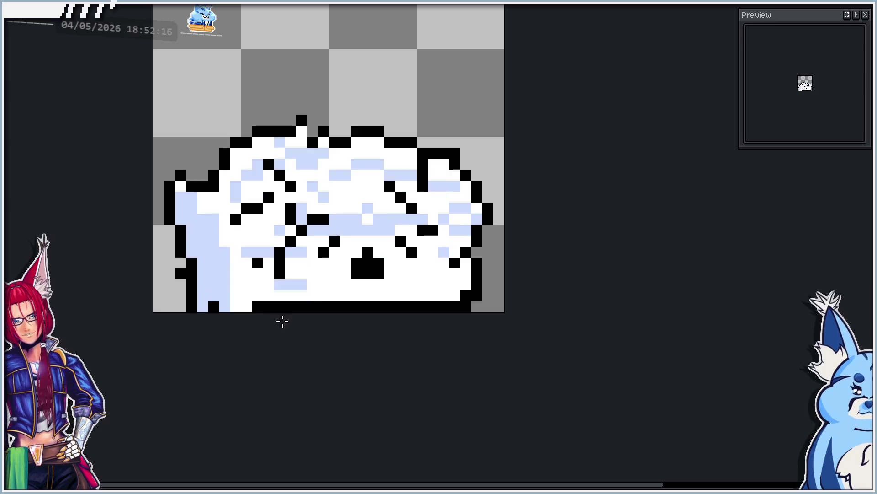
drag(252, 308, 192, 307)
On the next squashed frame, extend the black bottom outline.
key(Right)
key(Left)
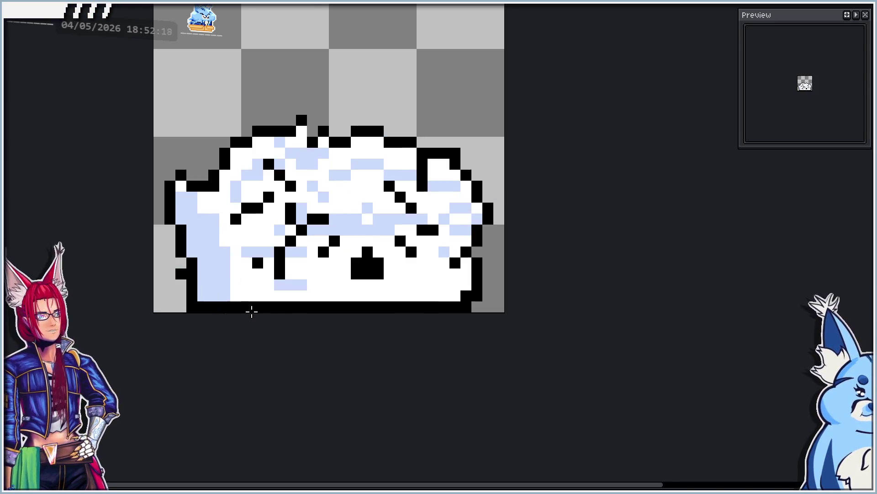
key(Right)
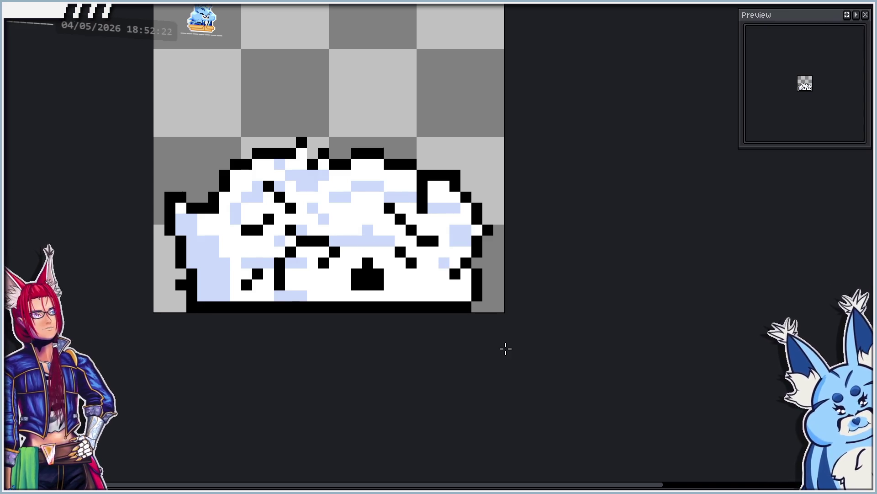
key(Right)
drag(263, 308, 208, 308)
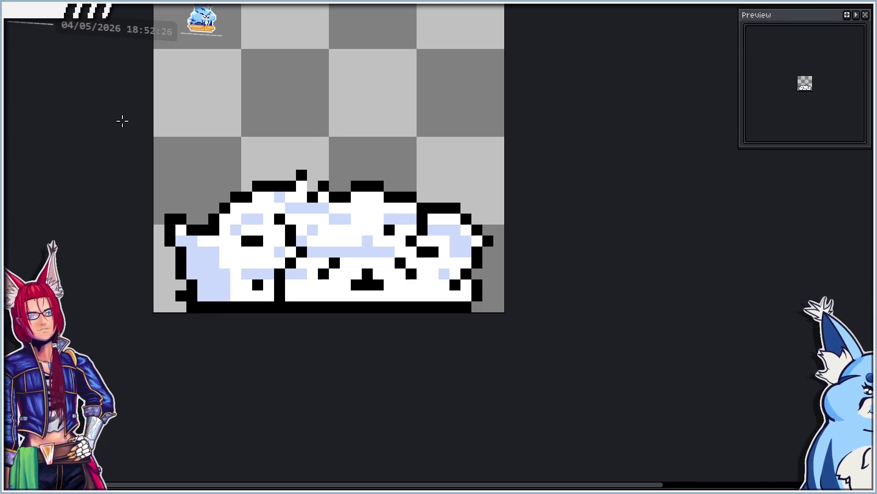
On the first later frame, lower the cube's upper part by one pixel, comparing with neighbouring frames.
mouse_move(121, 120)
mouse_down()
mouse_move(562, 233)
mouse_move(528, 242)
mouse_up()
key(Right)
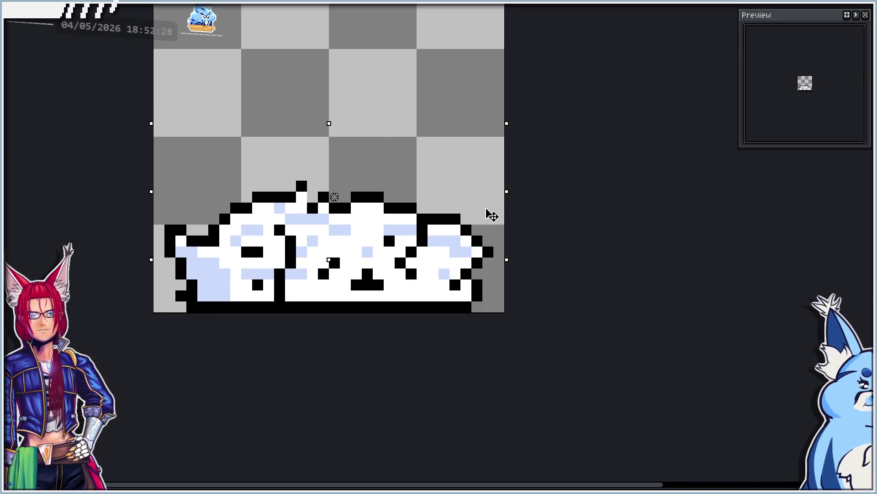
key(Left)
key(Right)
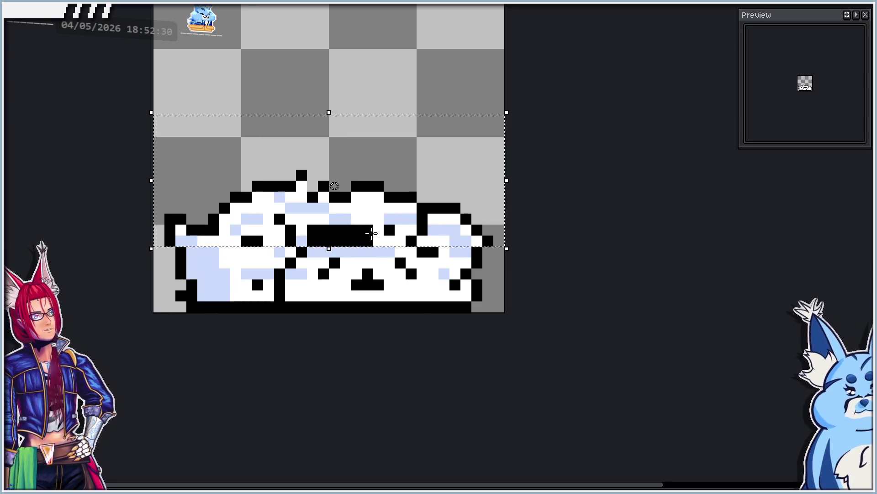
key(Left)
drag(430, 178, 428, 191)
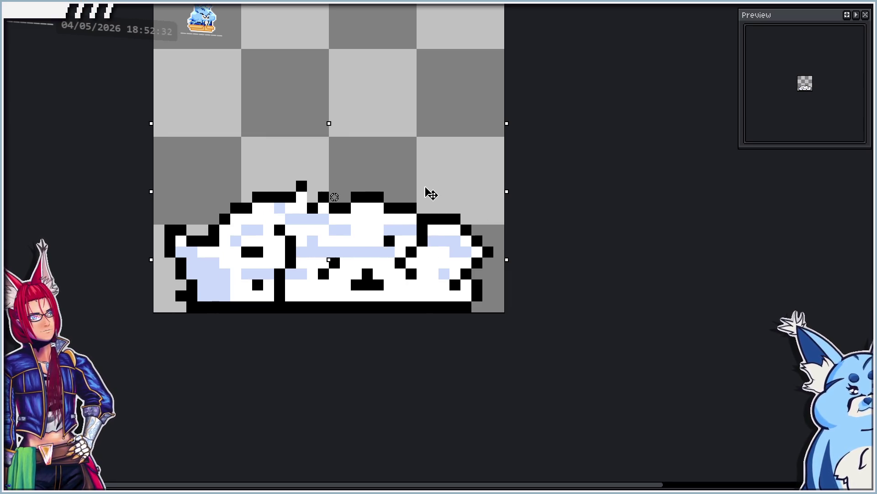
click(634, 231)
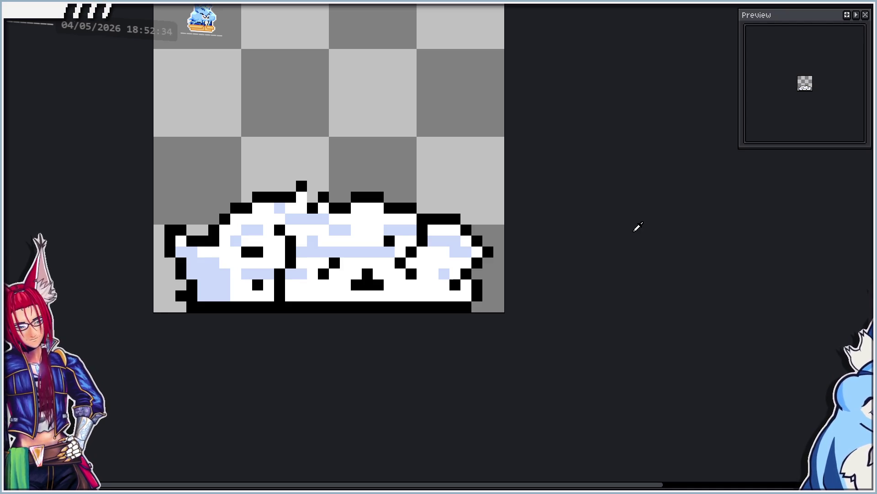
Lower the upper rows one pixel on each of the next two frames.
mouse_move(158, 94)
mouse_down()
mouse_move(330, 153)
mouse_move(553, 287)
mouse_up()
key(Down)
click(628, 201)
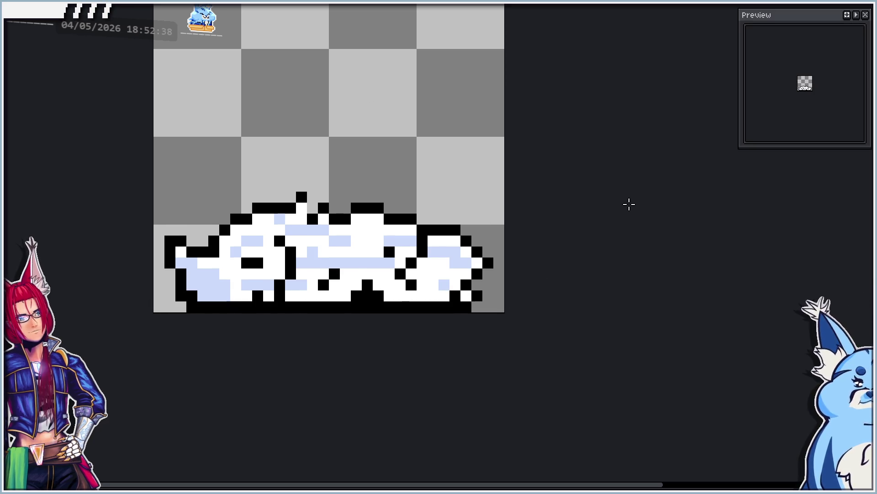
drag(157, 163, 497, 250)
key(Down)
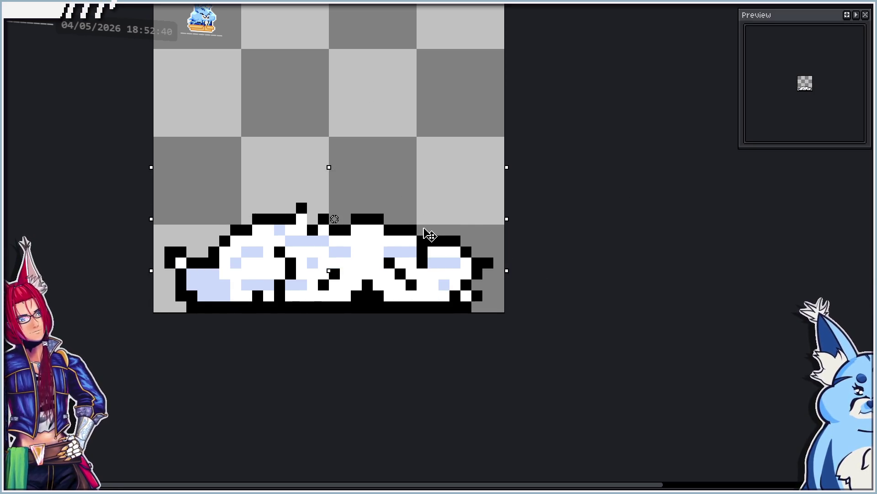
click(529, 198)
On the following frame, lower the cube's upper part two pixels in successive moves.
mouse_move(164, 170)
mouse_down()
mouse_move(496, 245)
mouse_move(520, 241)
mouse_move(507, 246)
mouse_up()
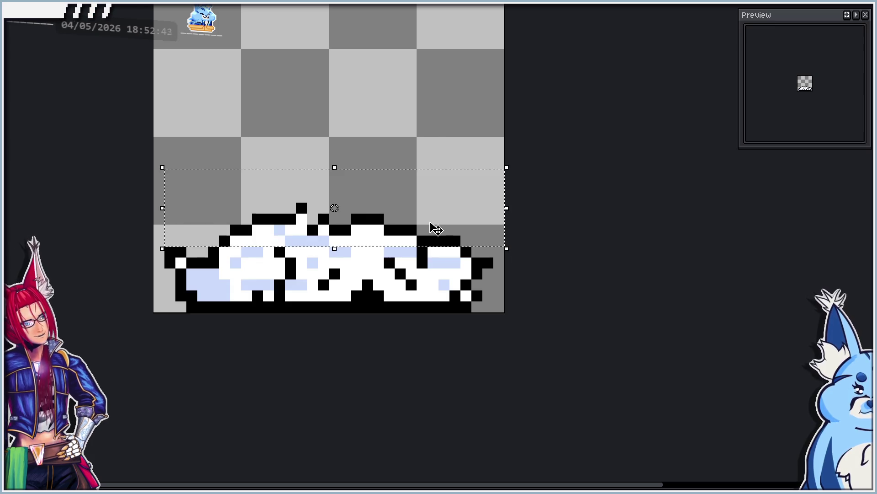
drag(427, 202, 425, 215)
click(427, 176)
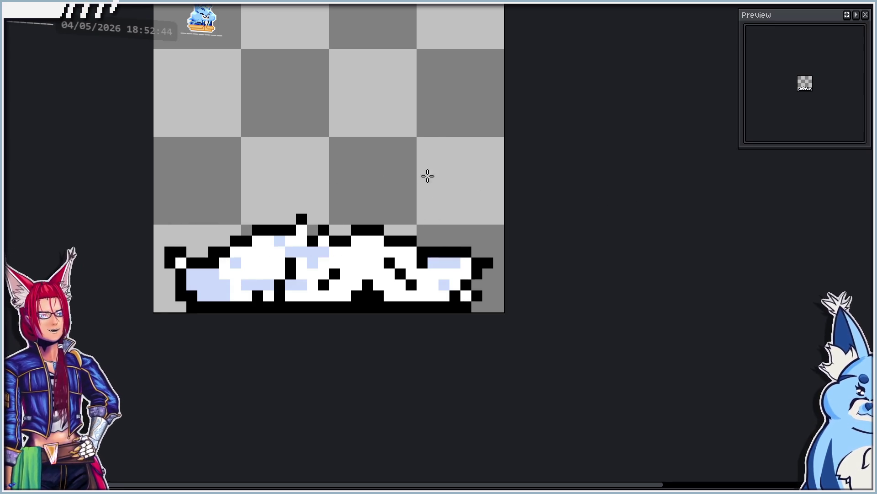
drag(176, 147, 498, 236)
drag(420, 211, 421, 225)
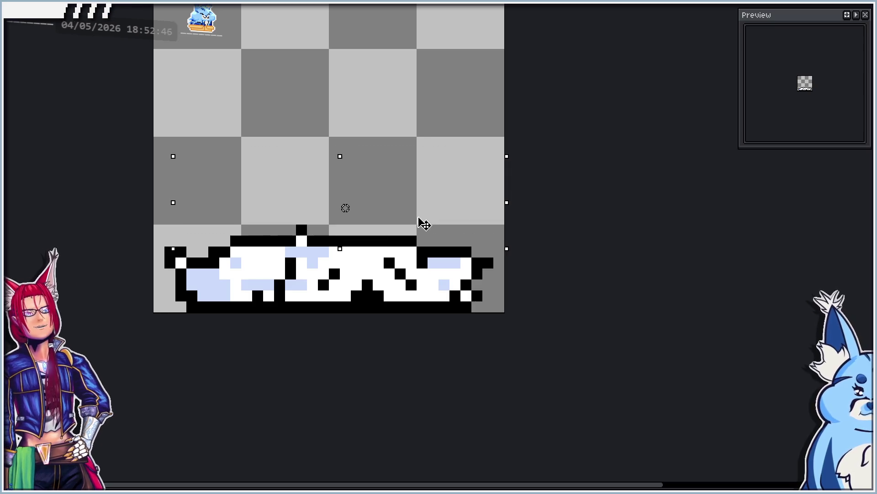
click(661, 260)
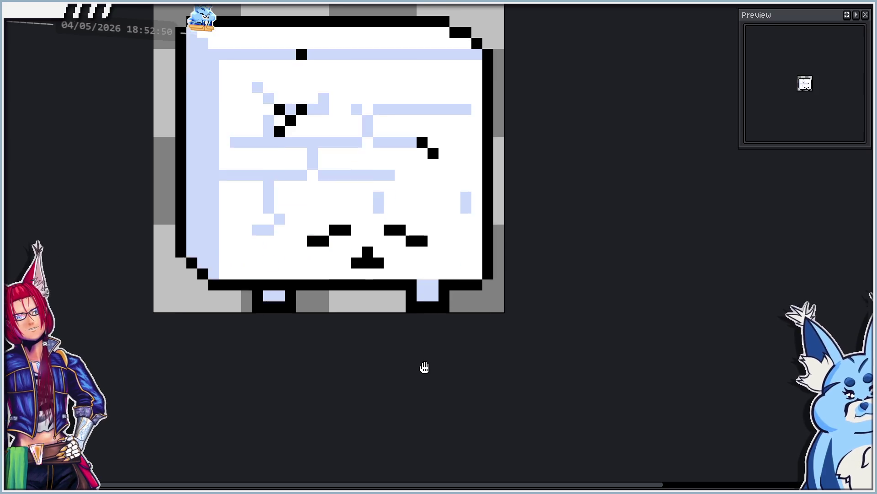
Zoom in on the flattest frame and nudge its selected rows down one pixel.
scroll(439, 376, down, 2)
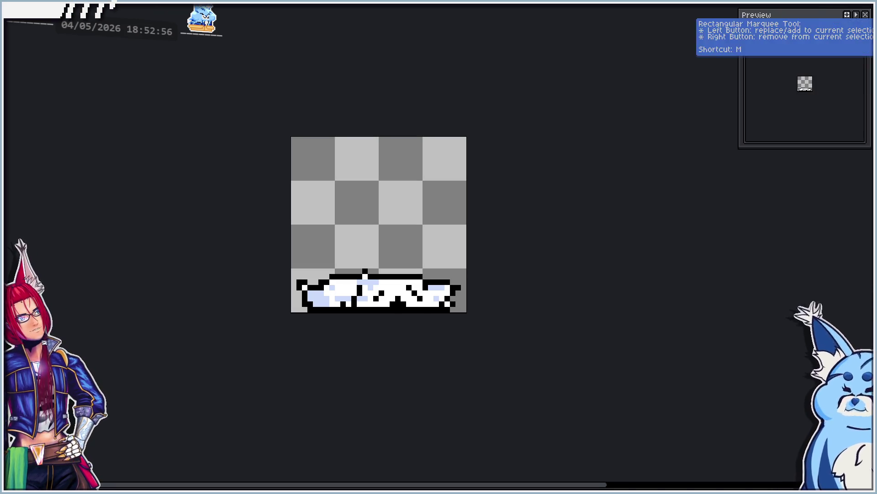
scroll(259, 157, up, 1)
mouse_move(259, 156)
mouse_down()
mouse_move(690, 329)
mouse_move(676, 354)
mouse_up()
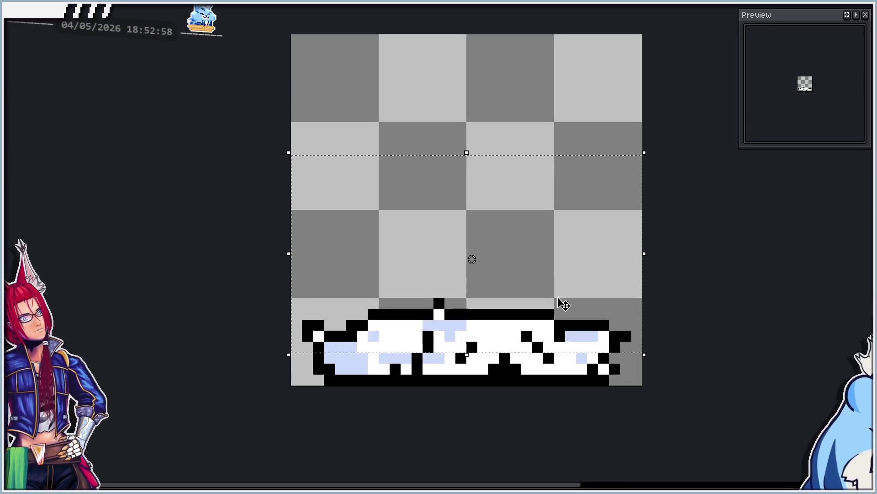
scroll(529, 302, down, 1)
scroll(367, 189, up, 2)
key(Down)
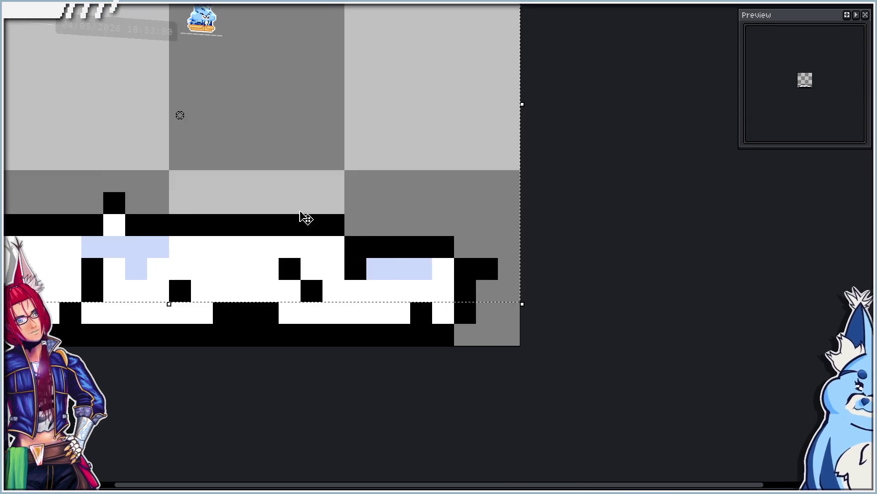
scroll(307, 219, down, 1)
Shift the flattest frame's top rows one pixel down and one pixel left.
mouse_move(35, 124)
mouse_down()
mouse_move(85, 152)
mouse_move(446, 228)
mouse_up()
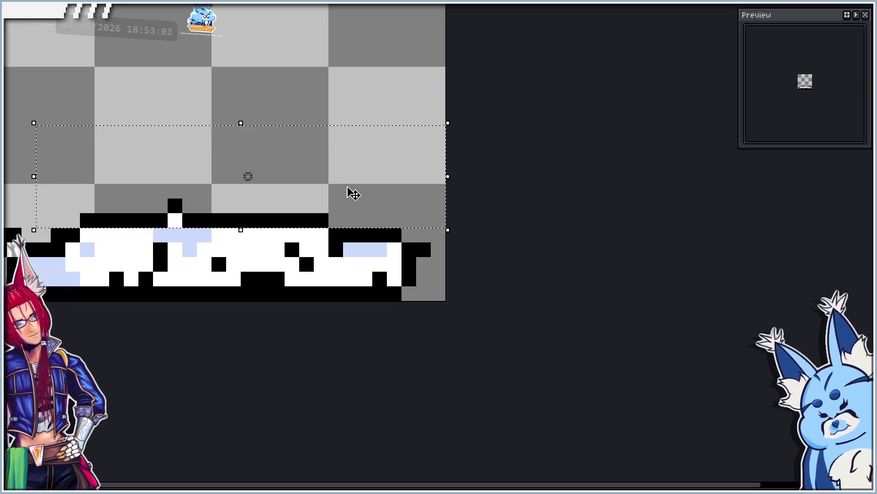
key(Down)
key(Left)
click(447, 234)
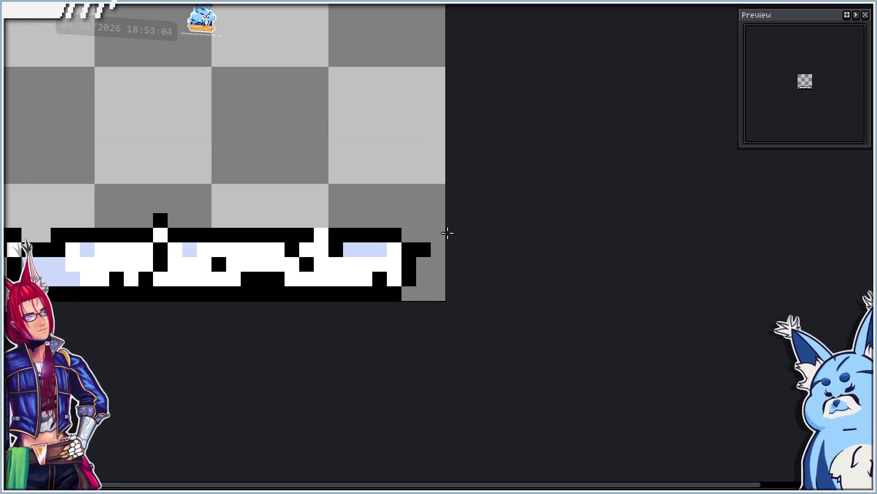
scroll(393, 235, down, 1)
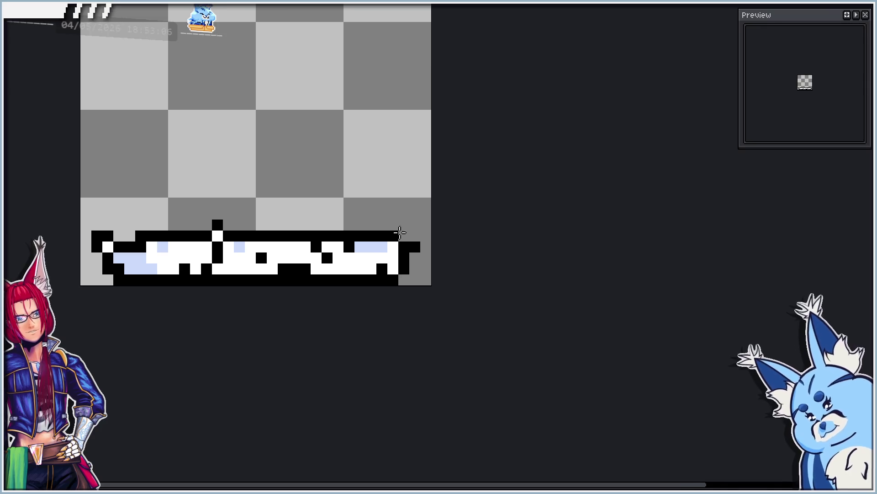
scroll(399, 232, down, 1)
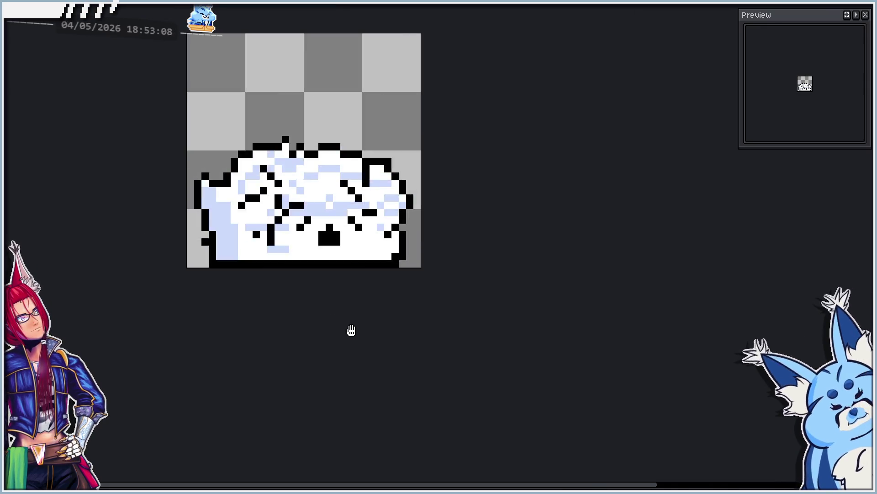
scroll(351, 308, down, 1)
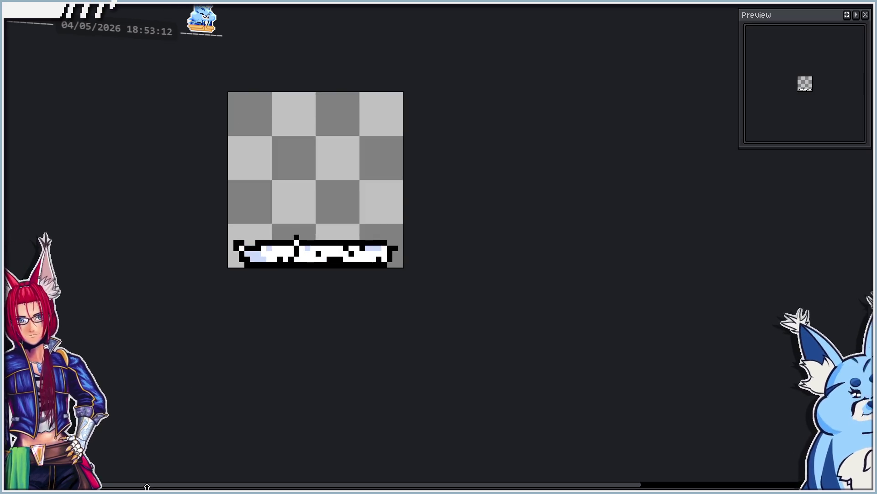
Blacken the last frame's lower row and erase the top line and leftover lavender and white pixels.
scroll(319, 376, up, 1)
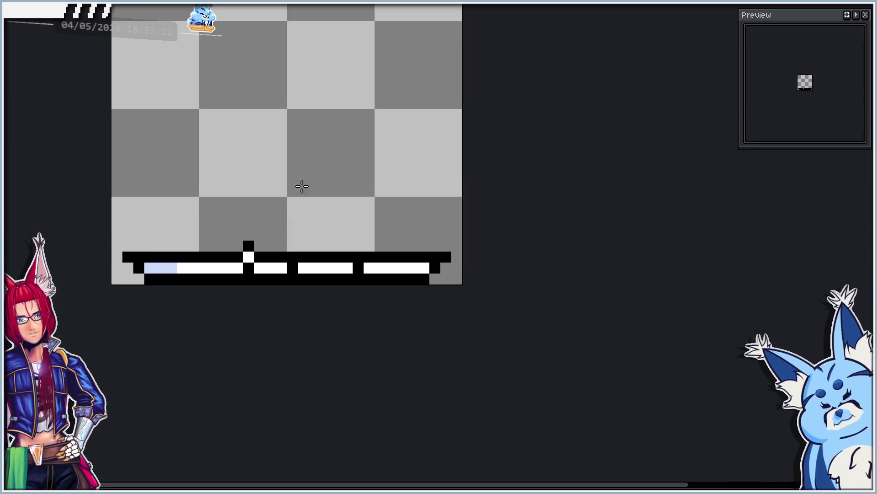
mouse_move(128, 279)
mouse_down()
mouse_move(441, 269)
mouse_move(442, 284)
mouse_up()
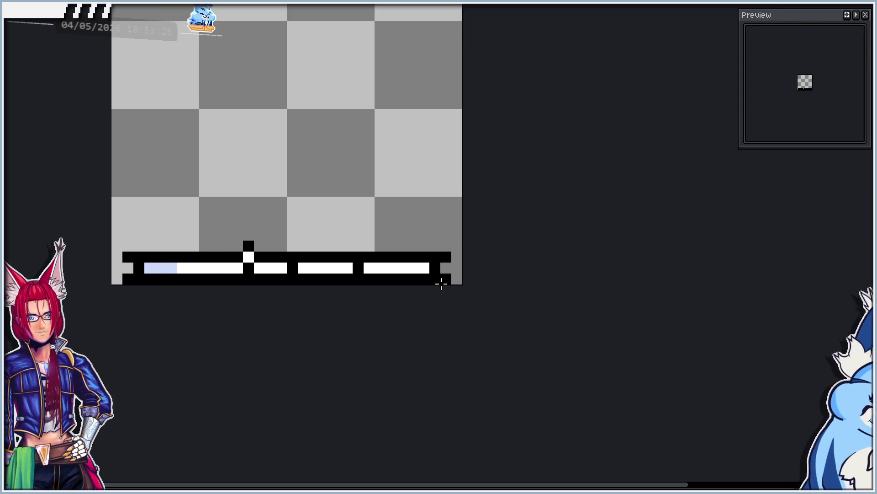
mouse_move(116, 257)
mouse_down()
mouse_move(435, 245)
mouse_move(456, 255)
mouse_move(237, 245)
mouse_move(204, 256)
mouse_up()
drag(145, 265, 228, 266)
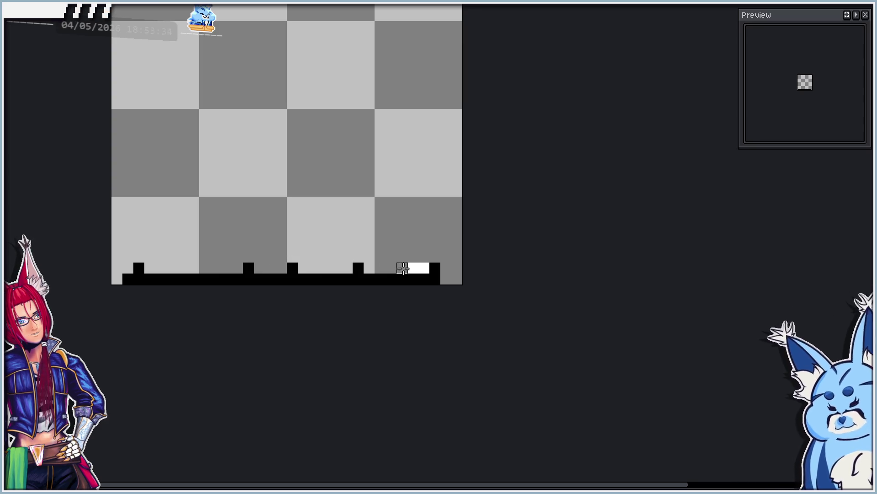
Play the animation to review every crumbling frame.
scroll(366, 327, down, 1)
key(Return)
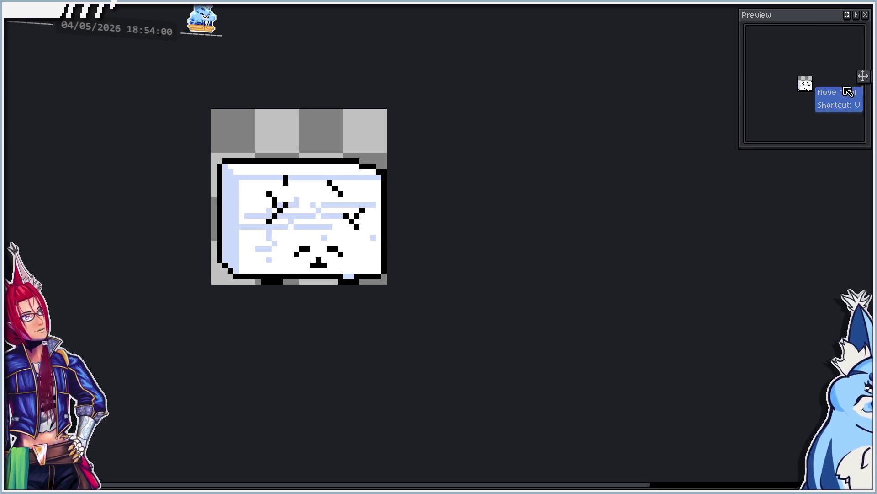
scroll(307, 266, up, 1)
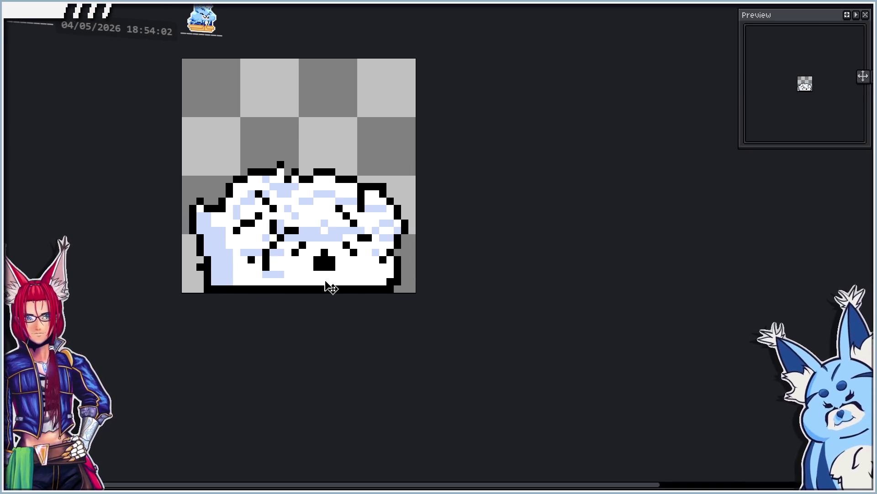
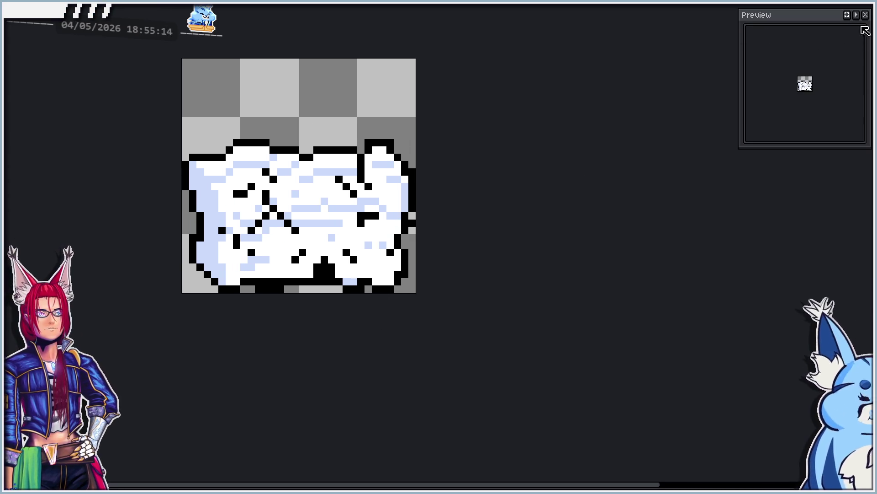
Switch to the Pencil tool to work on the last death-animation frame.
click(863, 22)
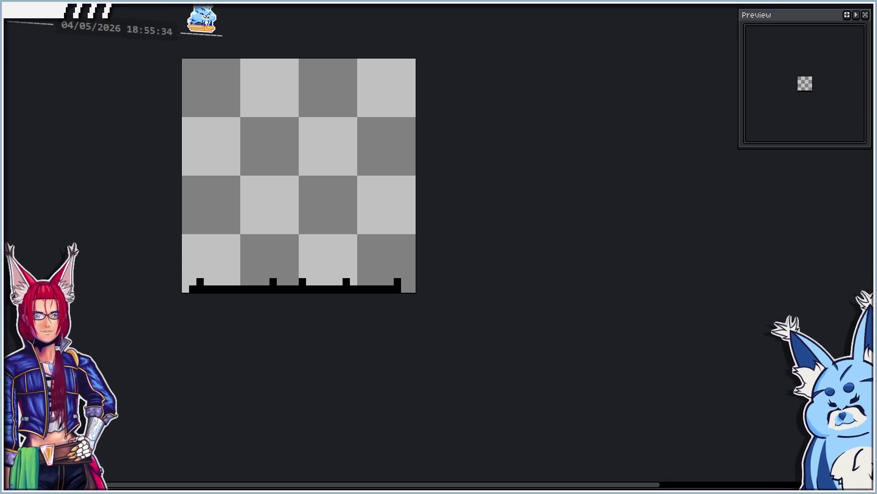
Cancel the GIF export and export the block enemy animation as sprite sheet BlockEnemy.png.
key(ctrl+alt+shift+s)
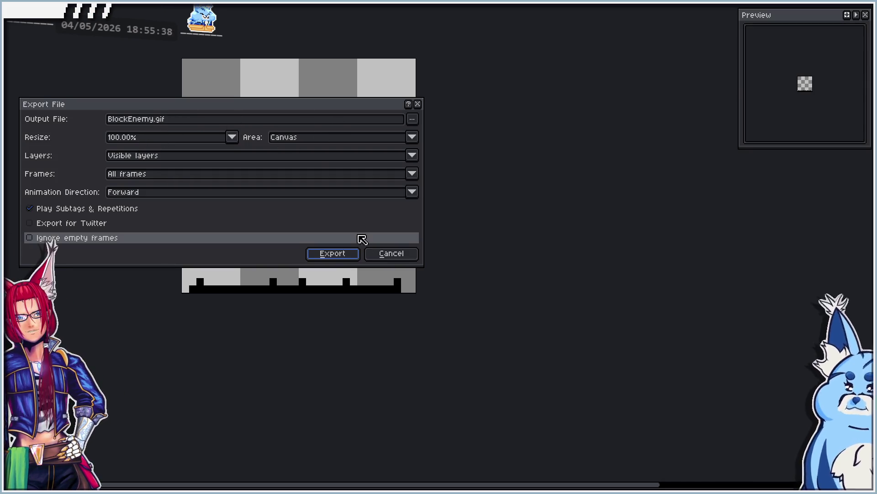
click(390, 253)
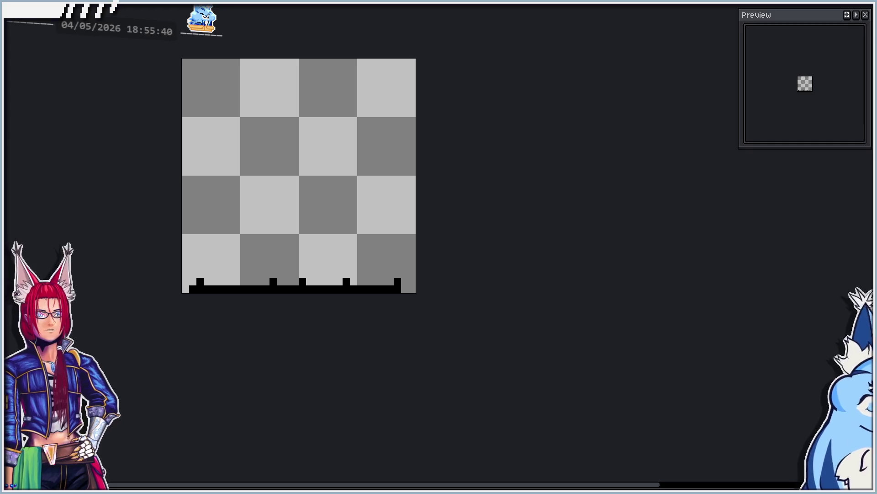
key(ctrl+e)
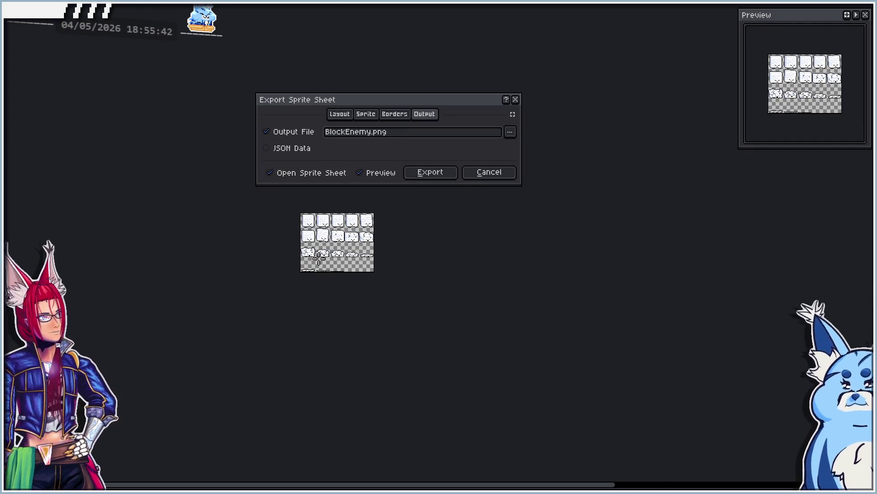
scroll(353, 231, up, 1)
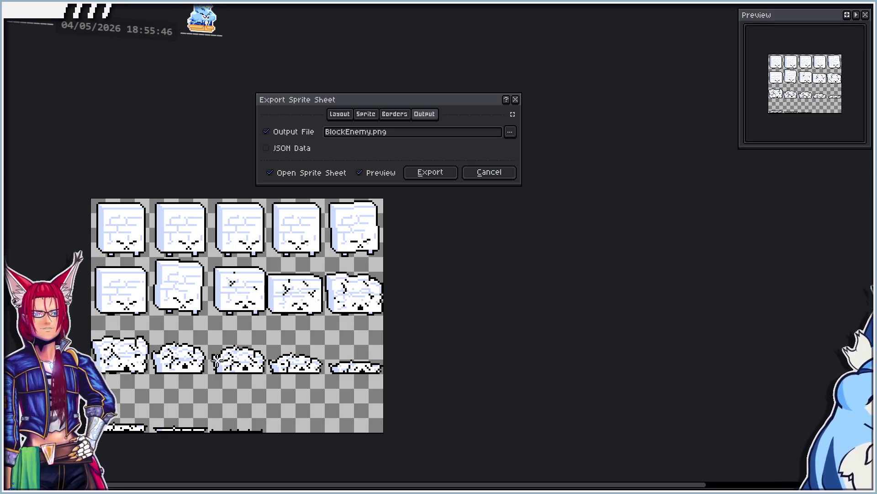
drag(216, 361, 237, 354)
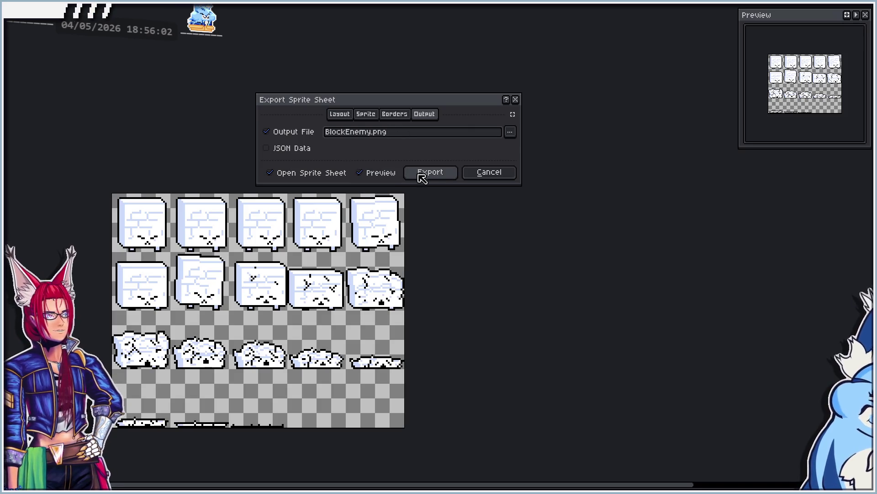
click(510, 132)
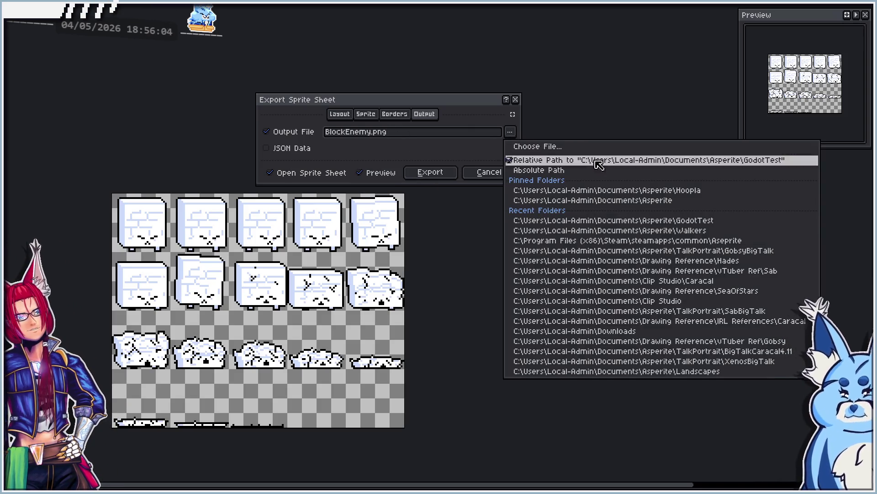
click(442, 96)
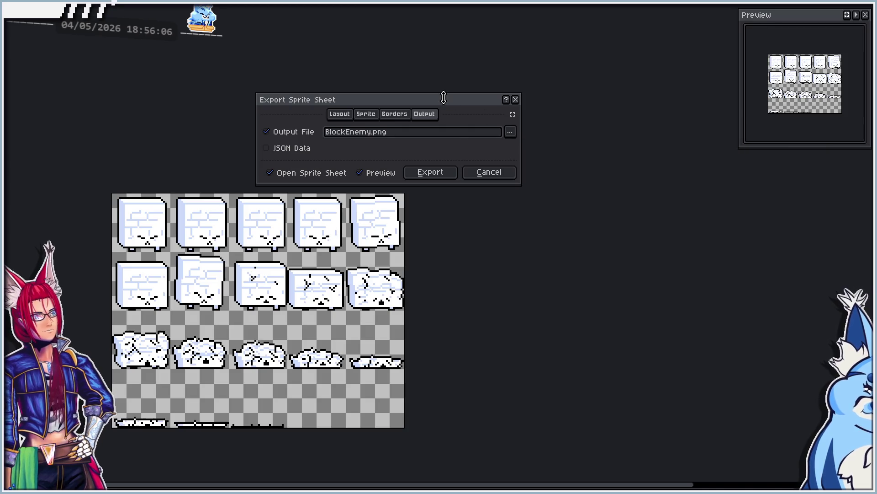
click(420, 172)
scroll(365, 251, up, 3)
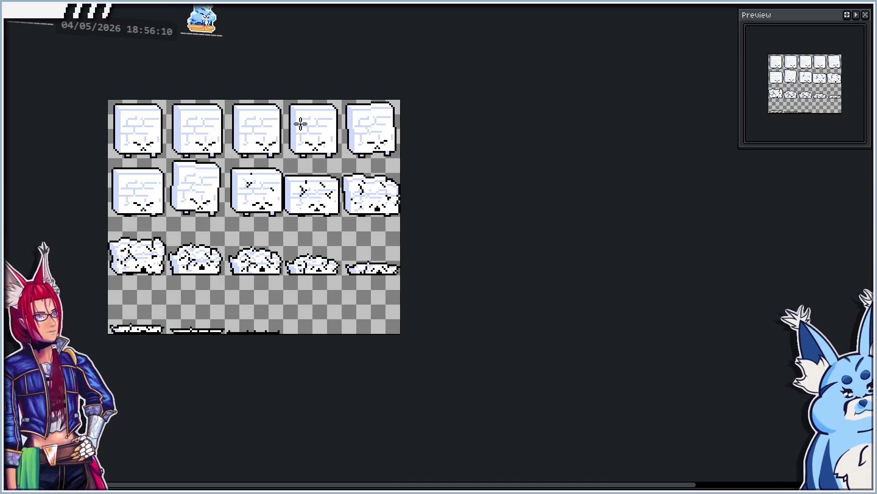
Inspect the exported sheet, return to the original animation document, then switch to Godot.
scroll(255, 145, up, 1)
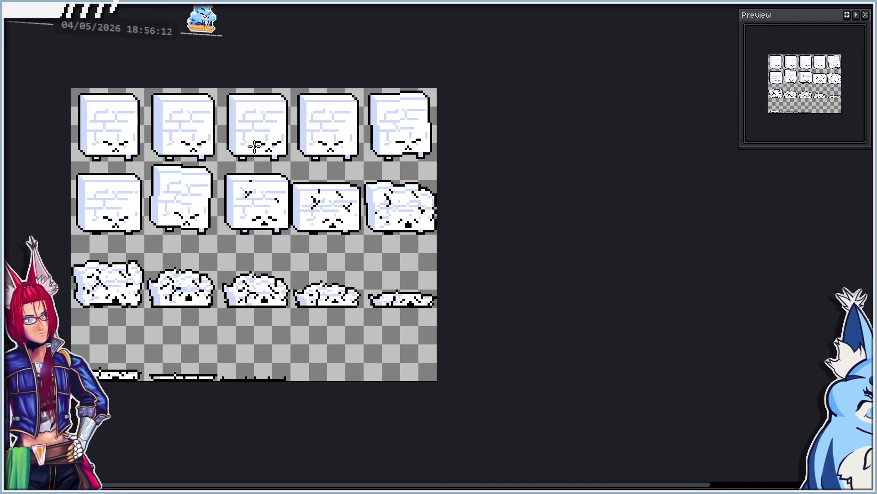
drag(164, 195, 252, 191)
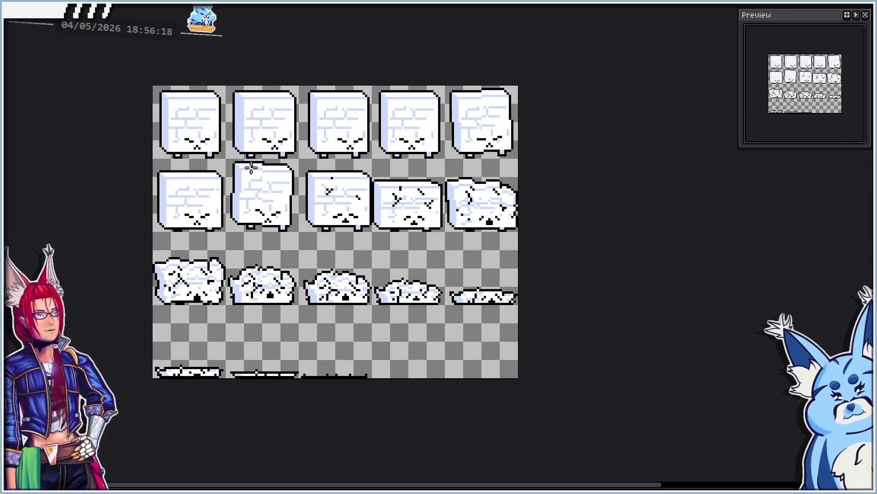
key(ctrl+z)
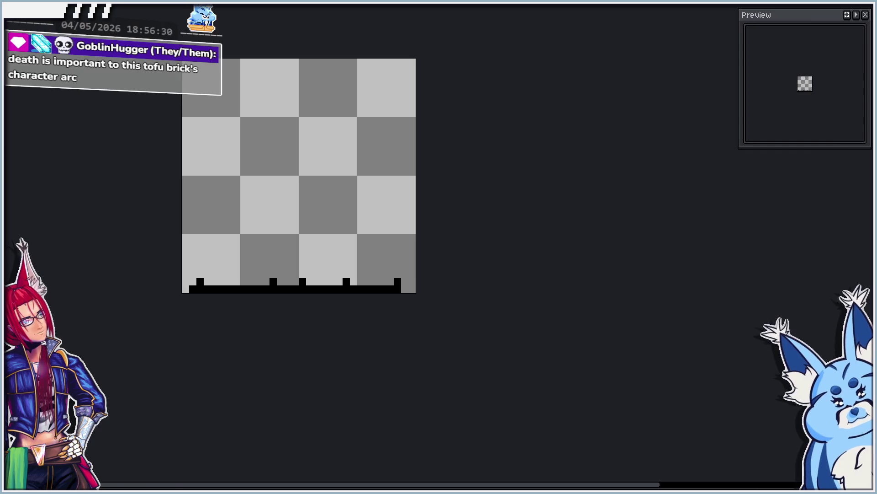
key(alt+Tab)
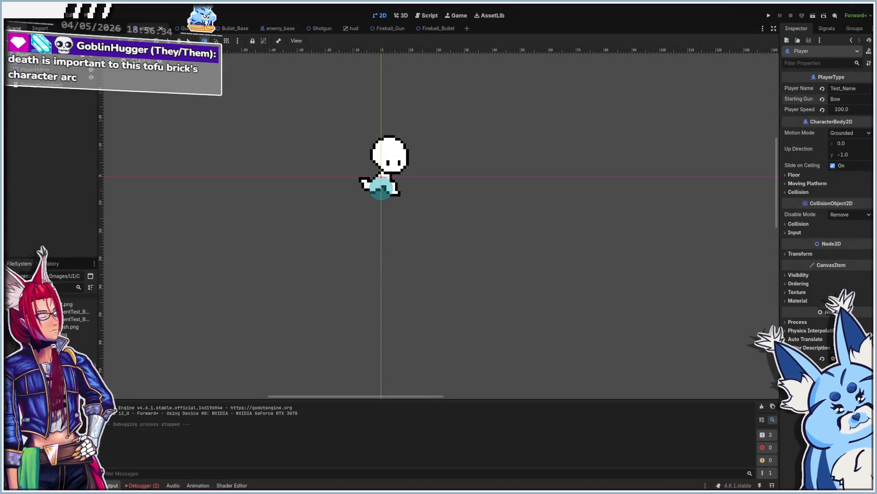
Save the Player scene and create a new scene inheriting from enemy_base.
mouse_move(282, 302)
mouse_down()
mouse_move(298, 303)
mouse_move(282, 303)
mouse_up()
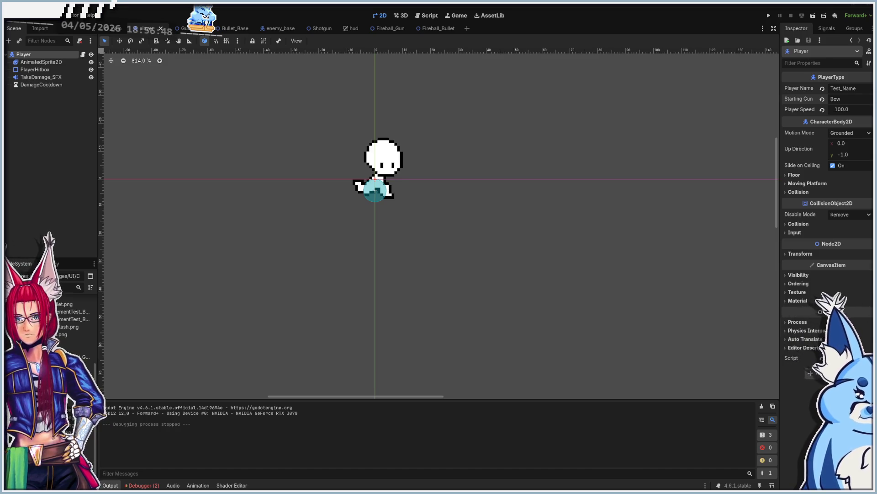
key(ctrl+s)
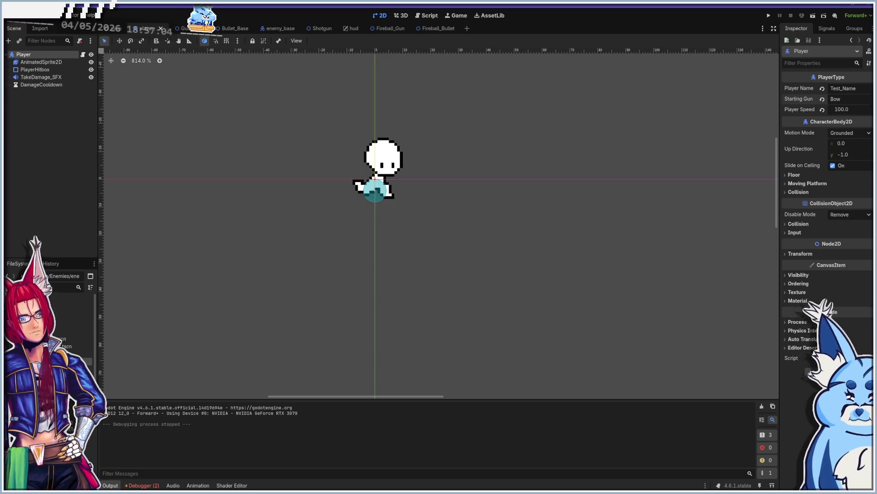
right_click(60, 332)
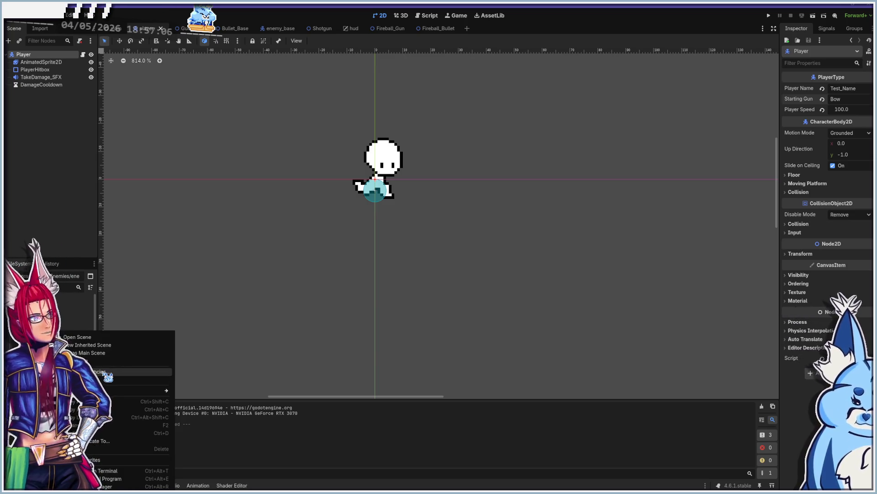
click(108, 345)
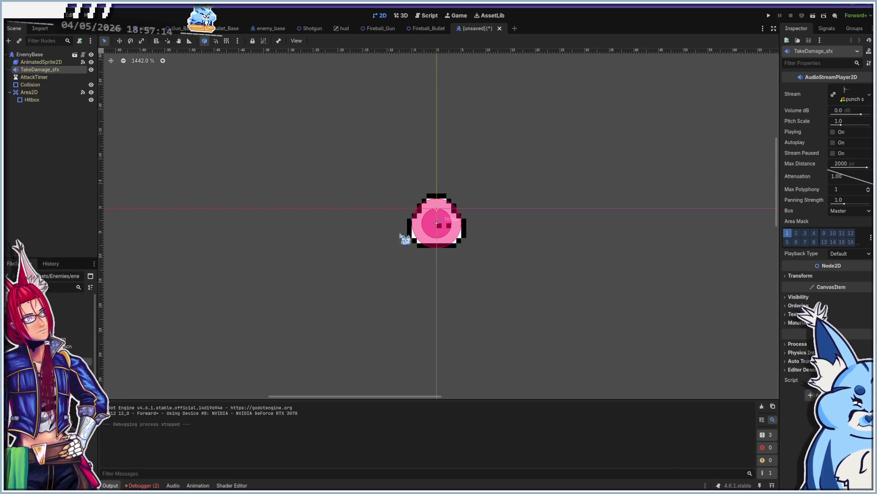
On AnimatedSprite2D's Attack animation, load frames from the block enemy sprite sheet.
click(39, 63)
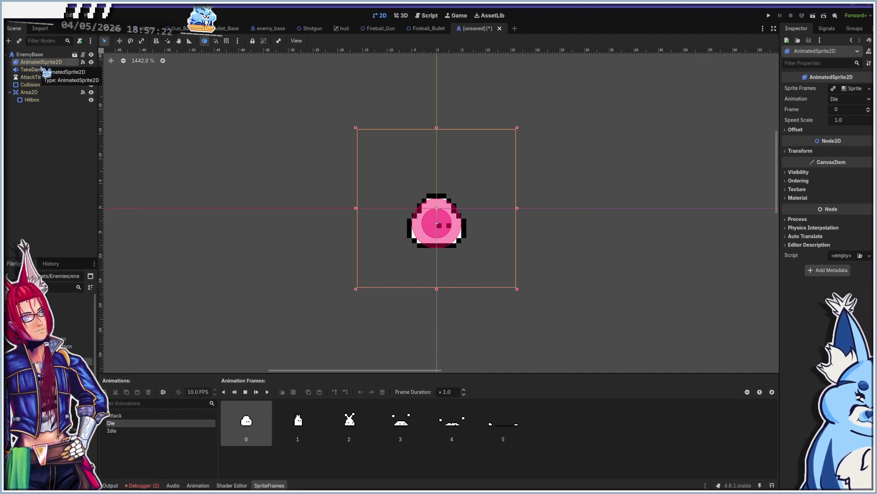
click(30, 55)
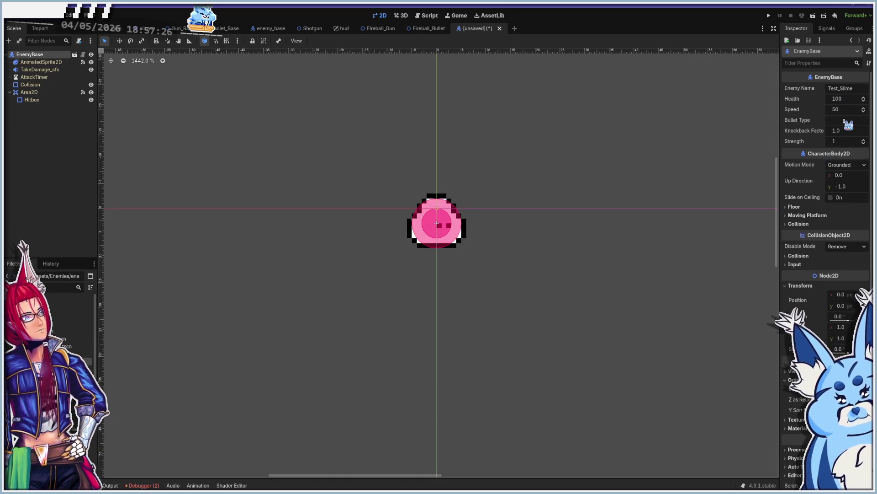
click(41, 62)
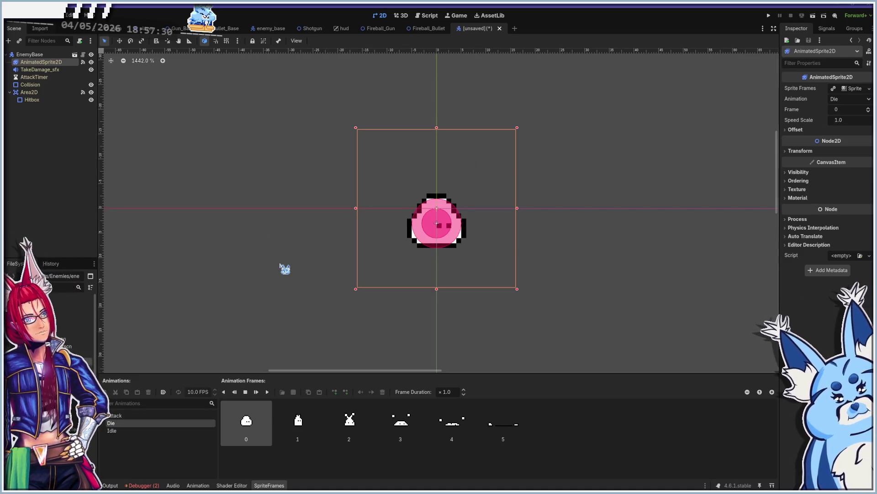
click(119, 415)
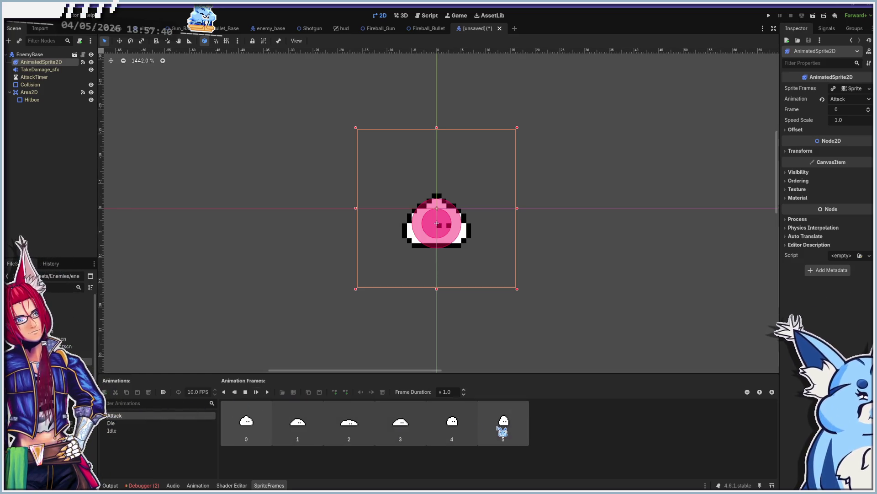
click(294, 392)
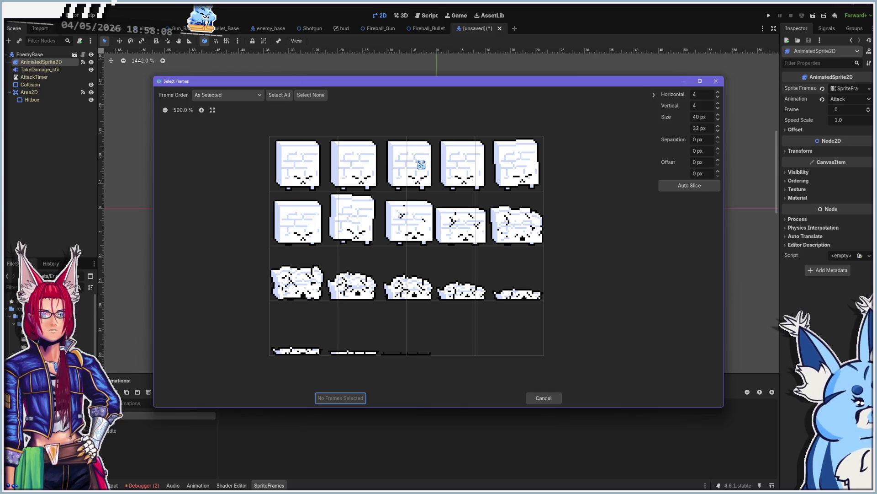
Slice the block enemy sheet into 5 horizontal columns in Select Frames.
click(525, 168)
click(304, 233)
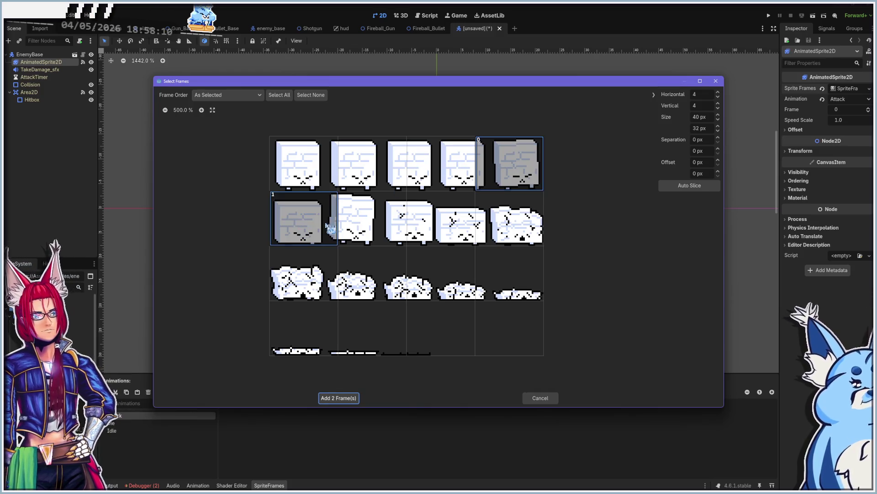
click(352, 228)
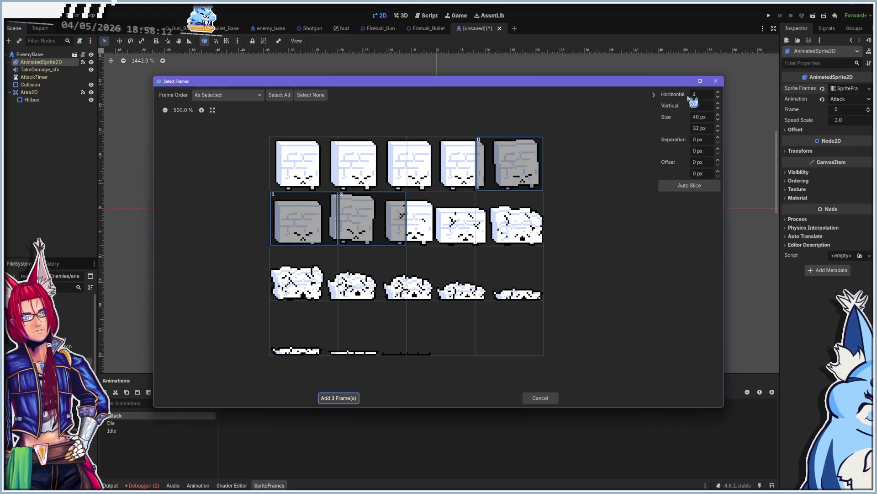
click(718, 92)
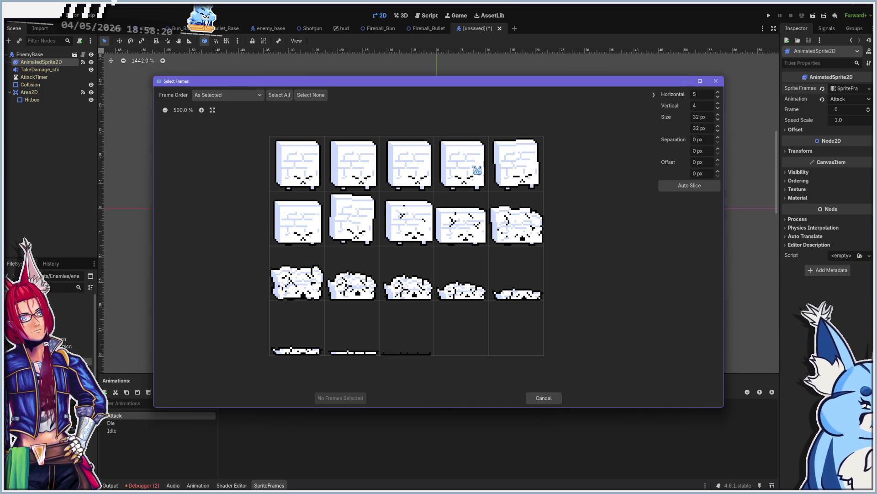
Pick the first and last top-row frames plus two second-row frames, adding 4 frames to Attack.
click(482, 170)
click(522, 169)
click(517, 184)
click(478, 176)
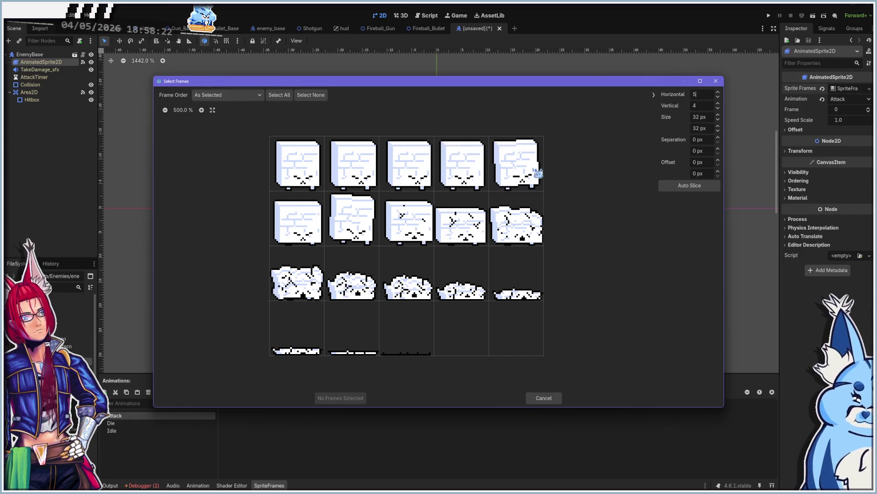
click(299, 176)
click(526, 168)
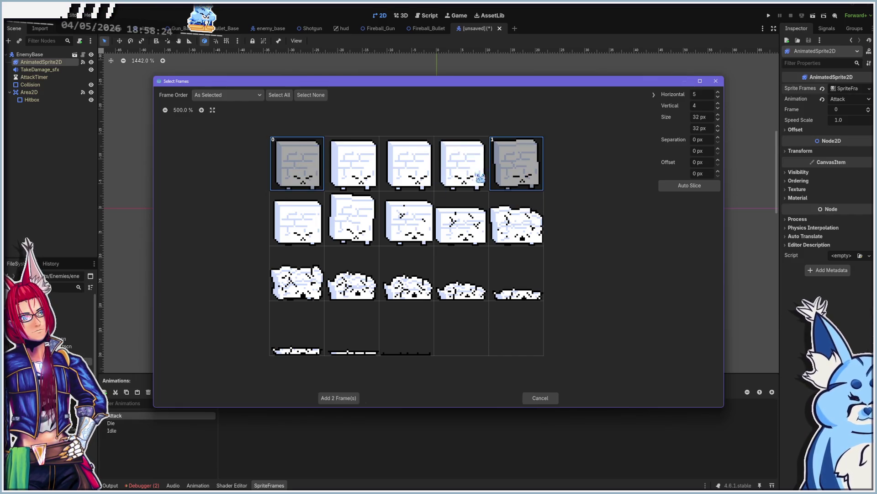
click(291, 228)
click(351, 229)
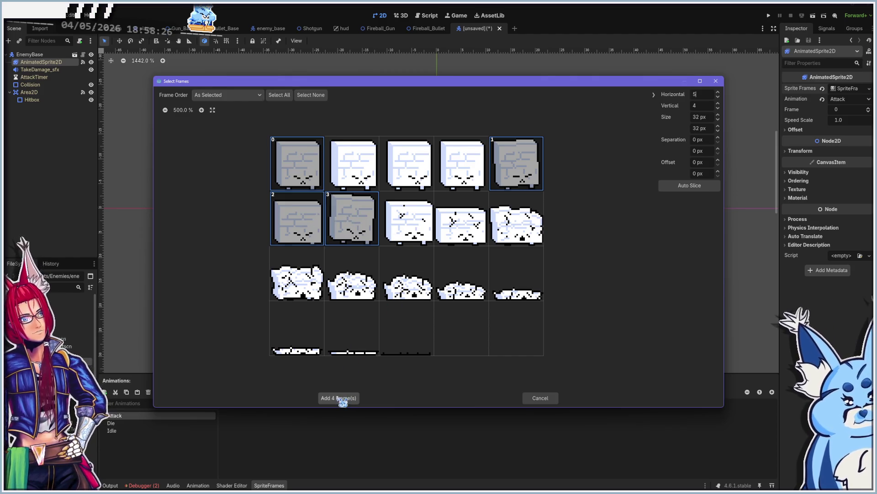
click(345, 398)
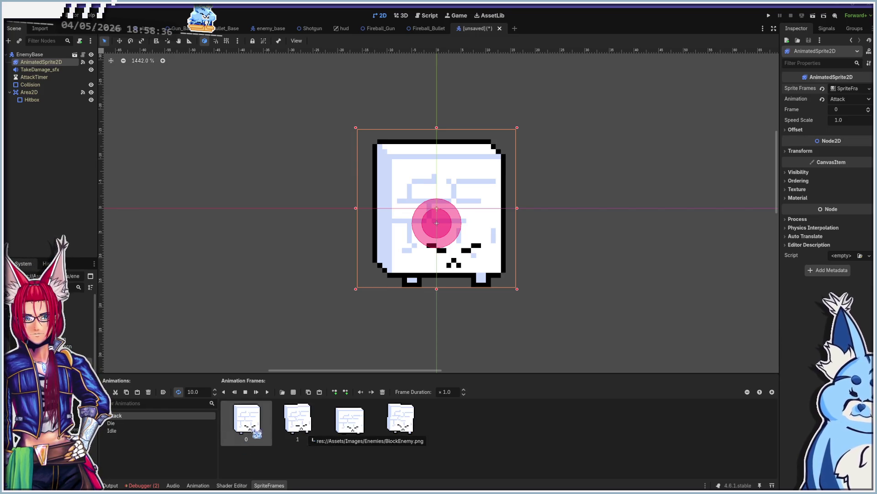
Confirm the Attack animation speed at 10 FPS and remove an accidentally pasted node.
click(264, 420)
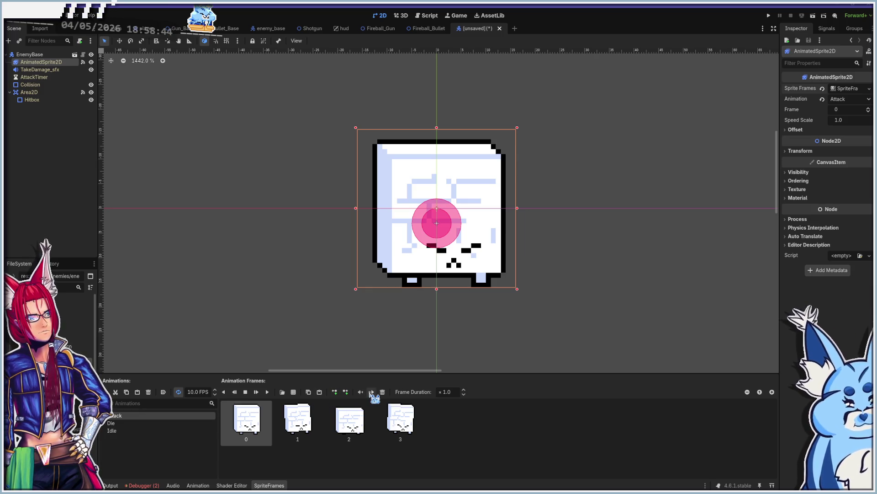
right_click(250, 419)
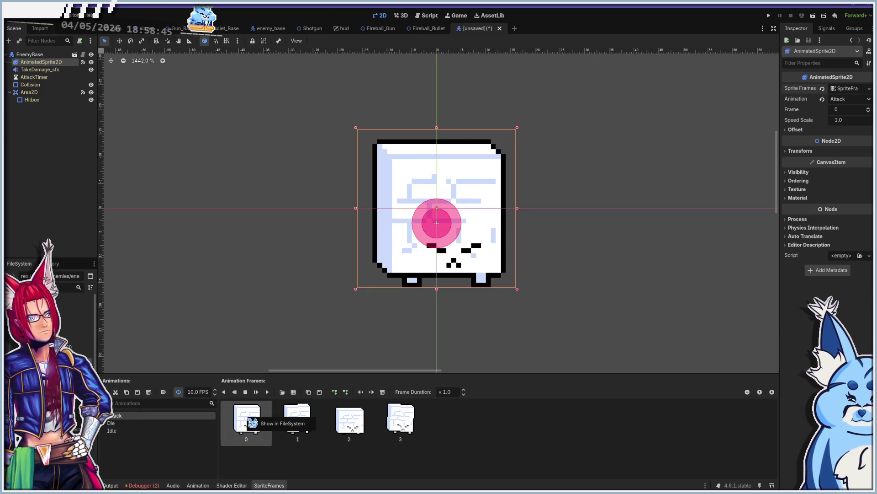
click(297, 461)
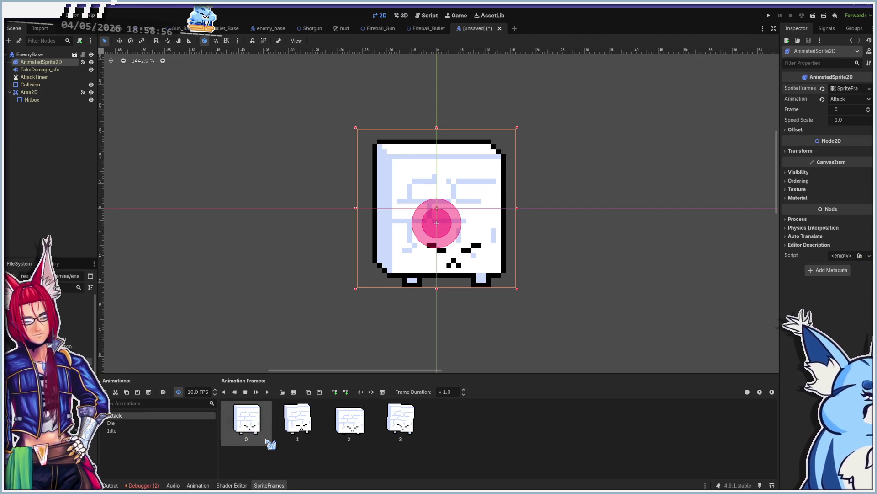
key(ctrl+v)
key(Delete)
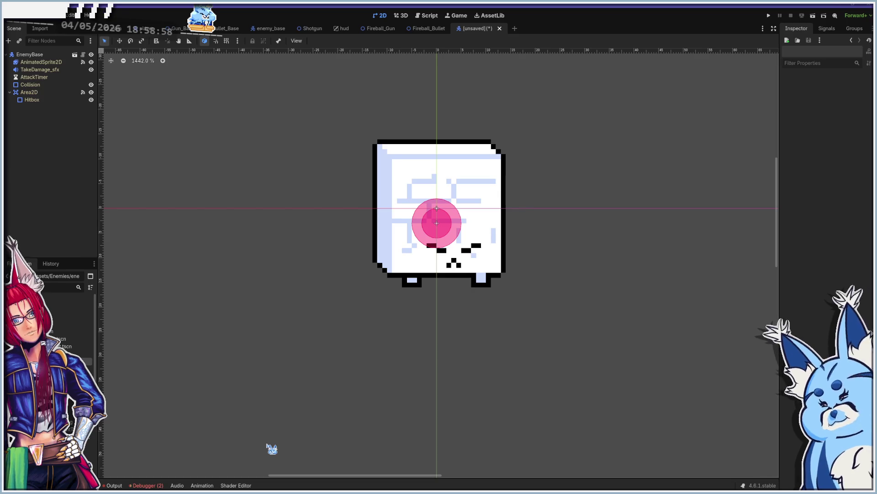
Reselect AnimatedSprite2D and try thumbnail sizing and frame reordering, leaving the order unchanged.
click(34, 62)
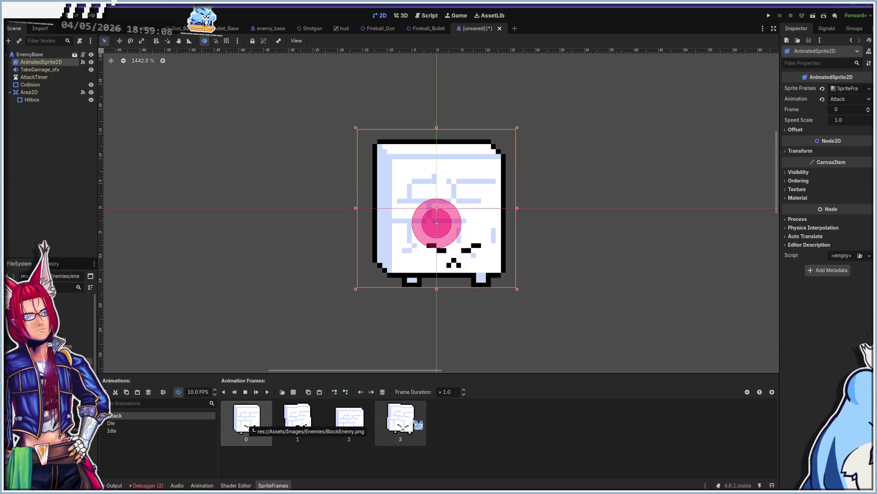
click(756, 393)
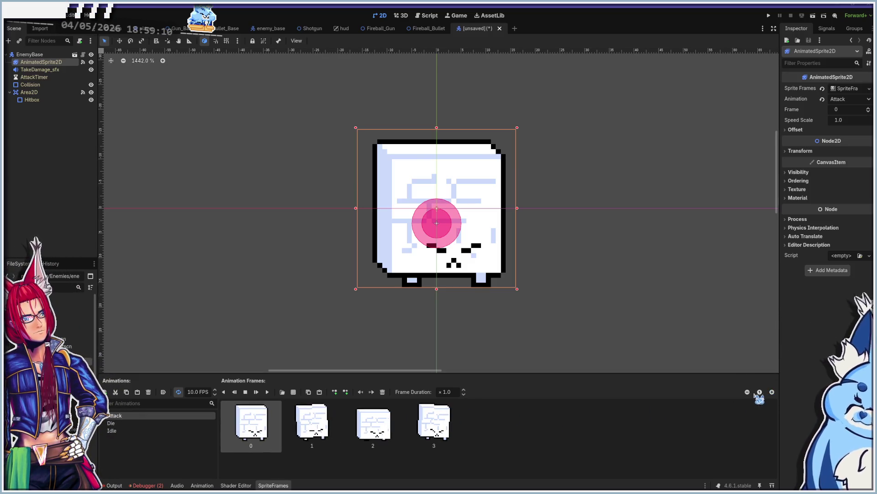
click(748, 391)
click(371, 392)
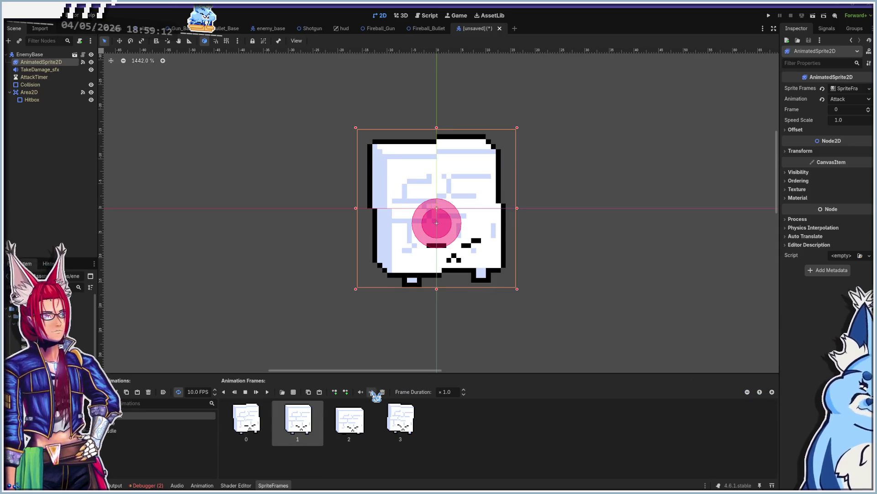
click(361, 391)
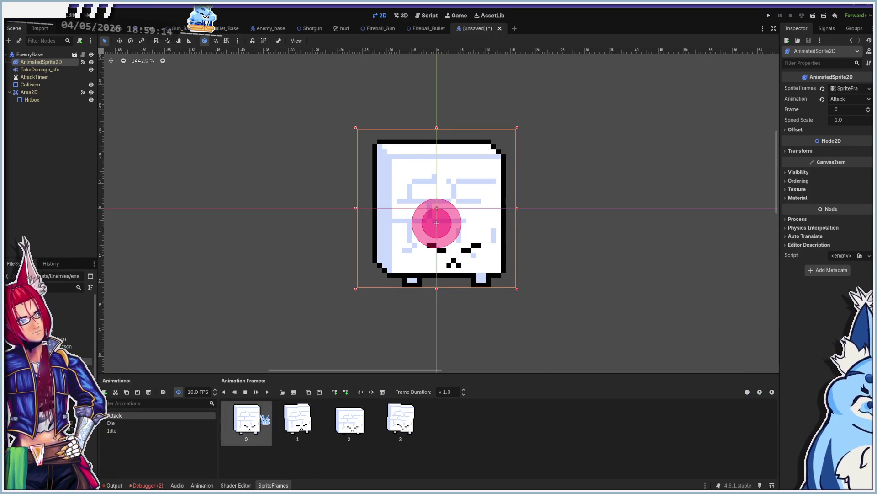
Add the top-left BlockEnemy.png frame to Attack and move it earlier in the sequence.
click(293, 392)
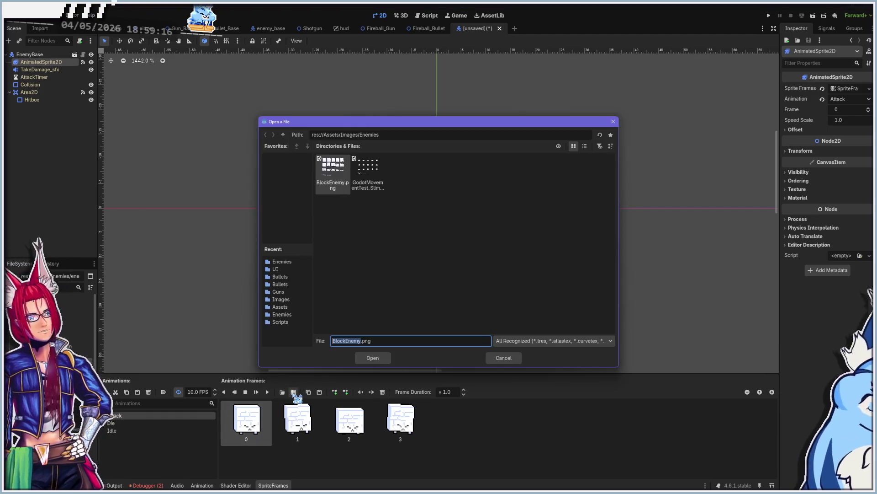
click(372, 360)
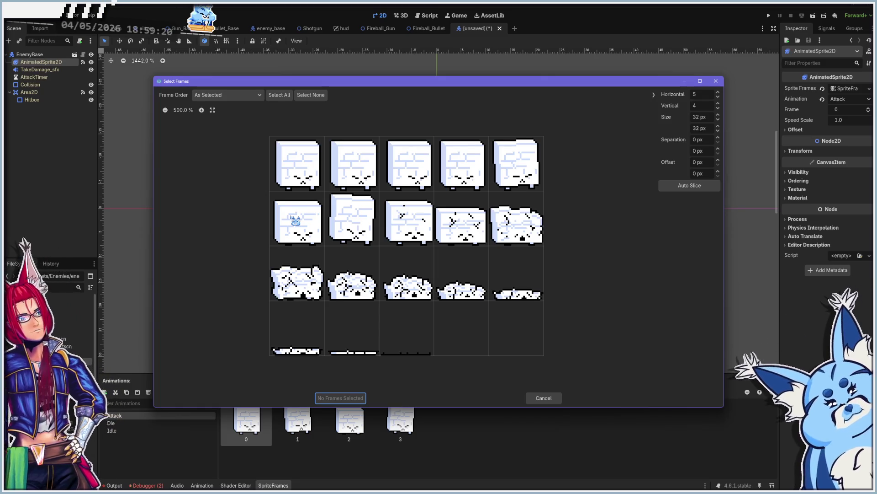
click(305, 171)
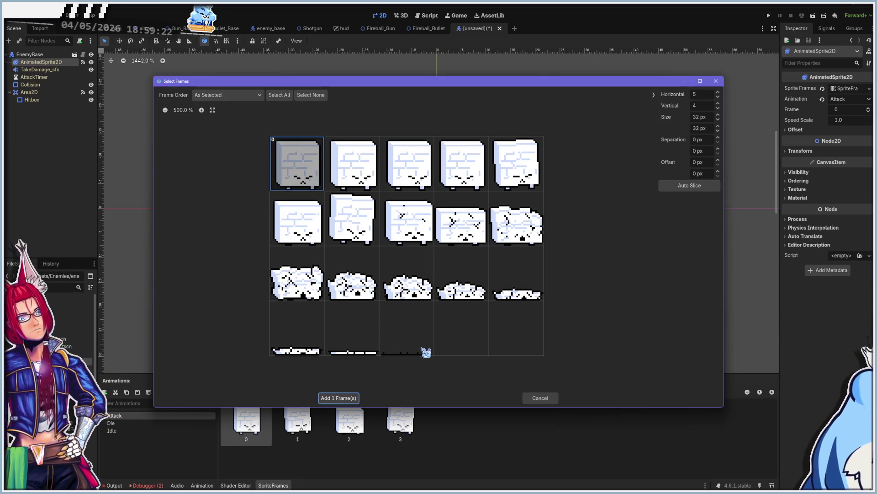
click(342, 398)
click(461, 428)
drag(461, 428, 263, 428)
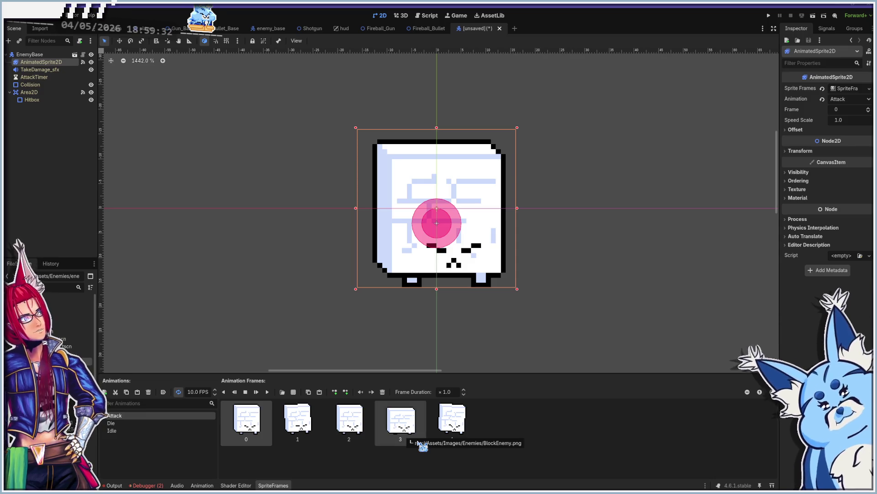
click(297, 428)
click(336, 428)
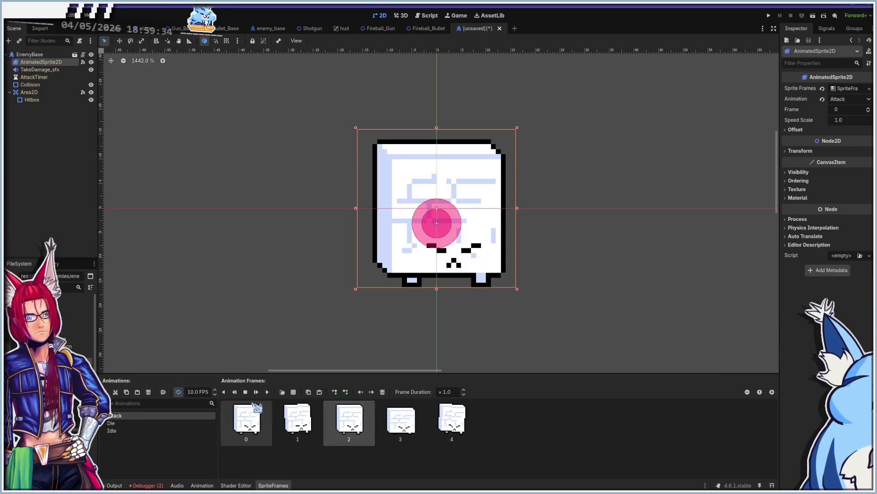
right_click(355, 423)
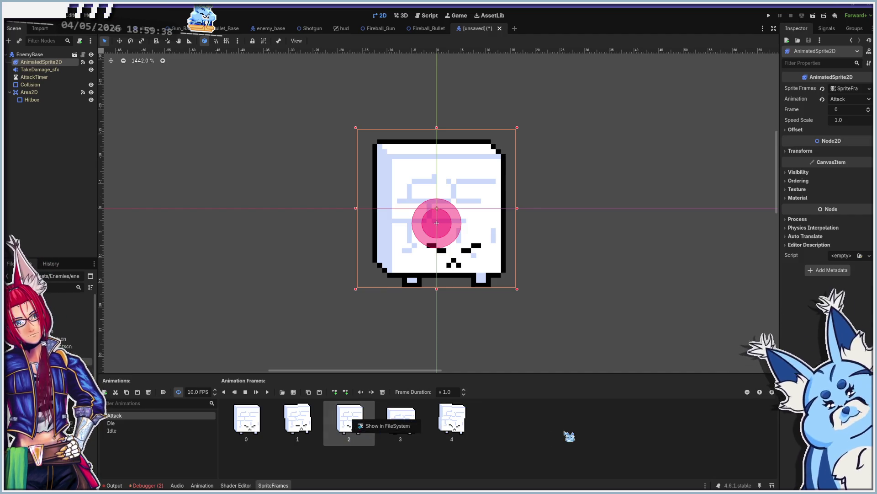
Add the top-left and first second-row BlockEnemy.png frames, bringing Attack to seven frames.
click(293, 392)
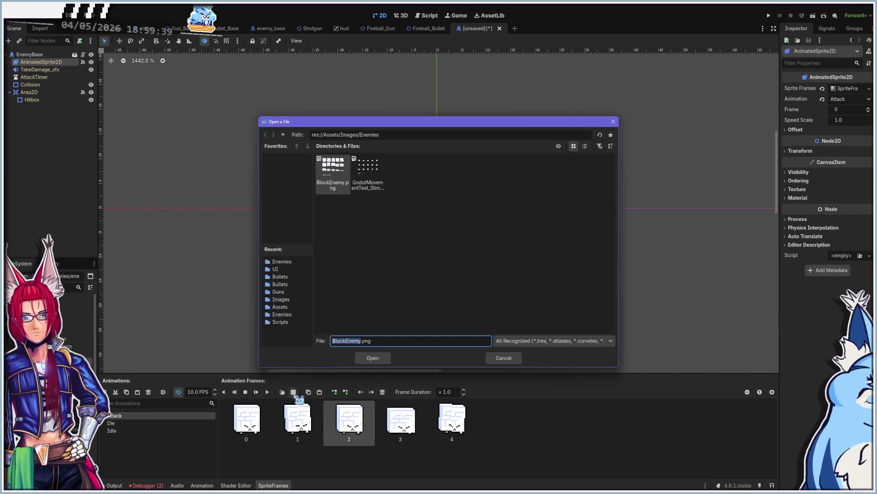
click(371, 358)
click(303, 170)
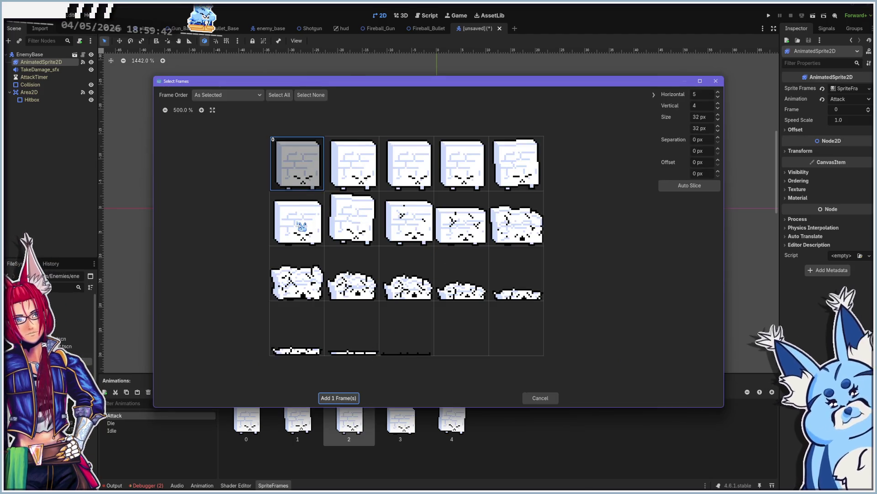
click(302, 226)
click(350, 398)
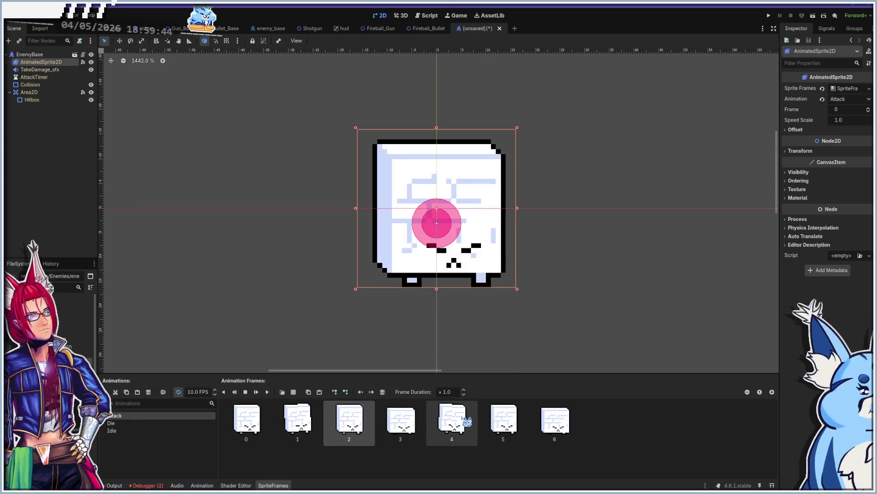
Preview the Attack animation with Loop off, then turn Loop back on and replay.
click(267, 392)
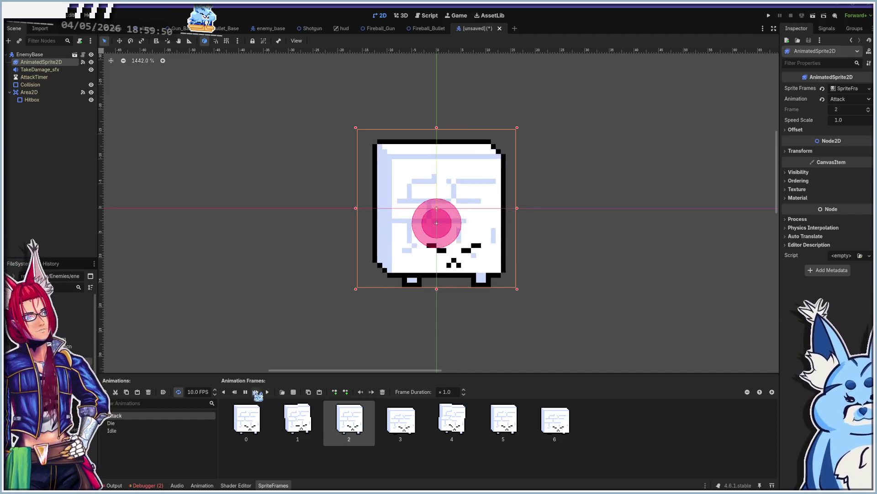
click(267, 403)
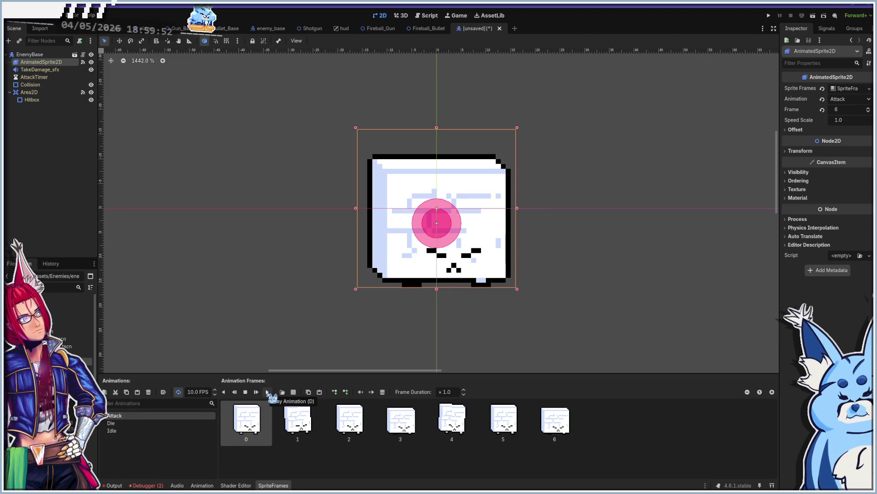
click(268, 394)
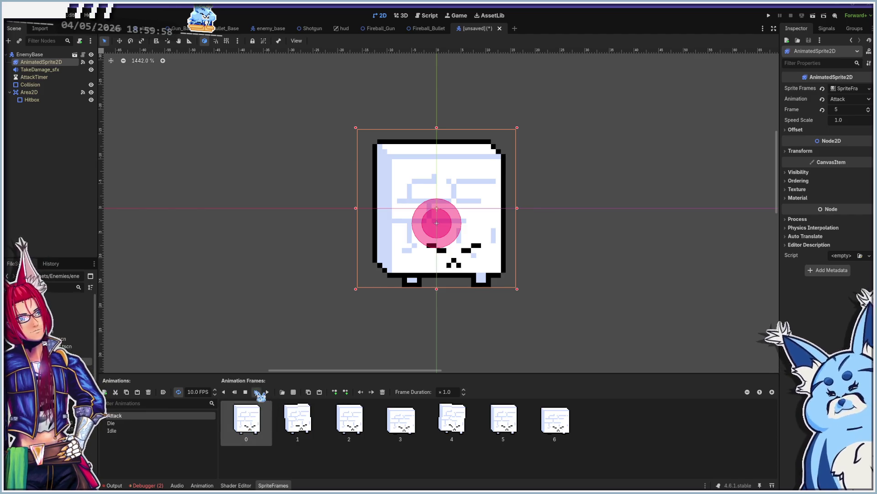
click(178, 392)
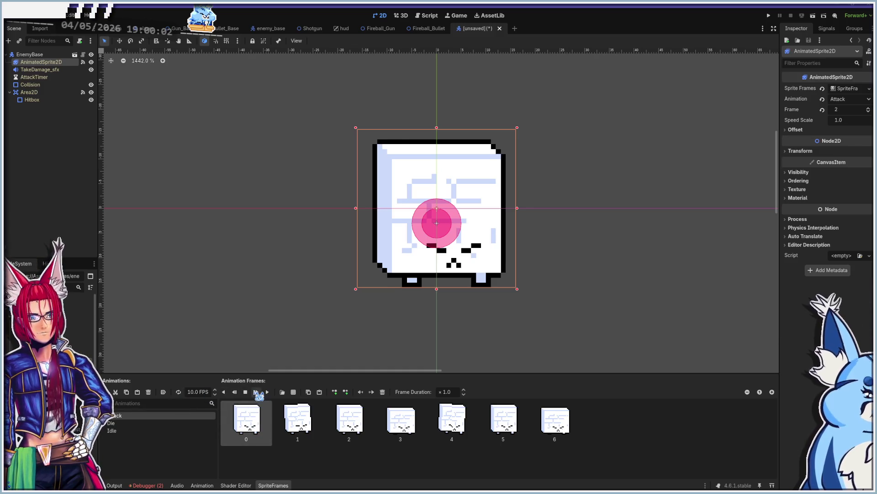
click(256, 392)
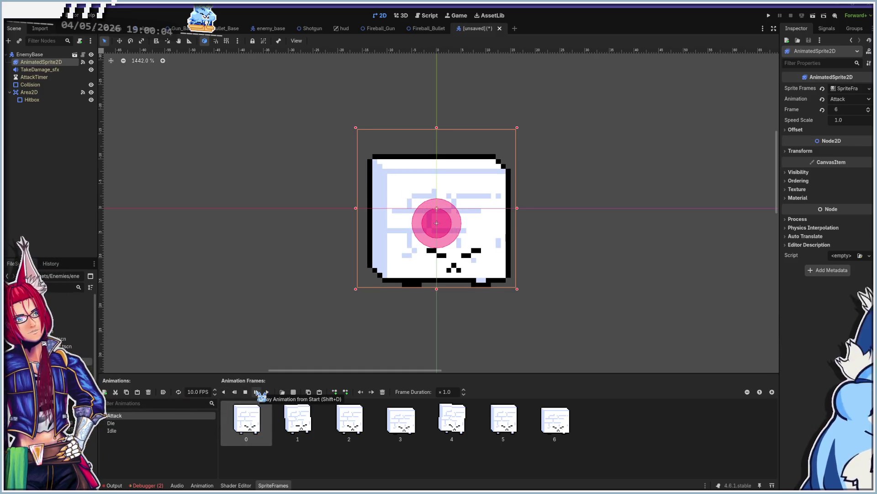
click(261, 396)
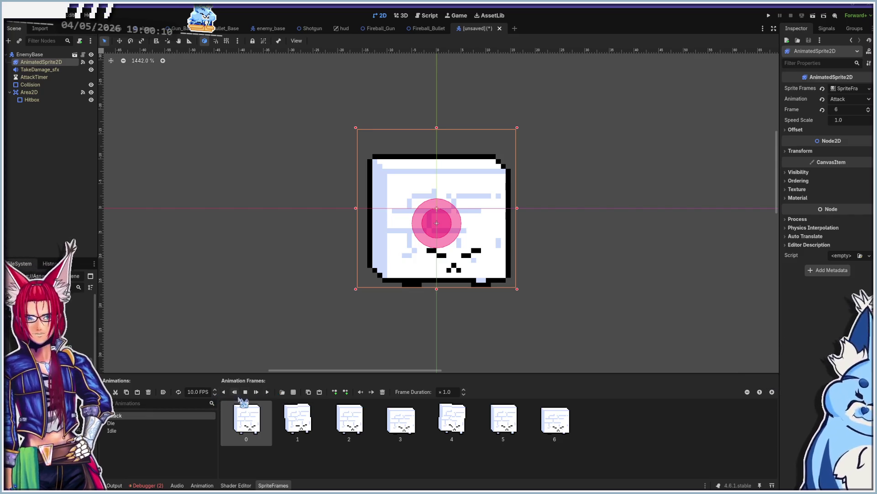
click(267, 392)
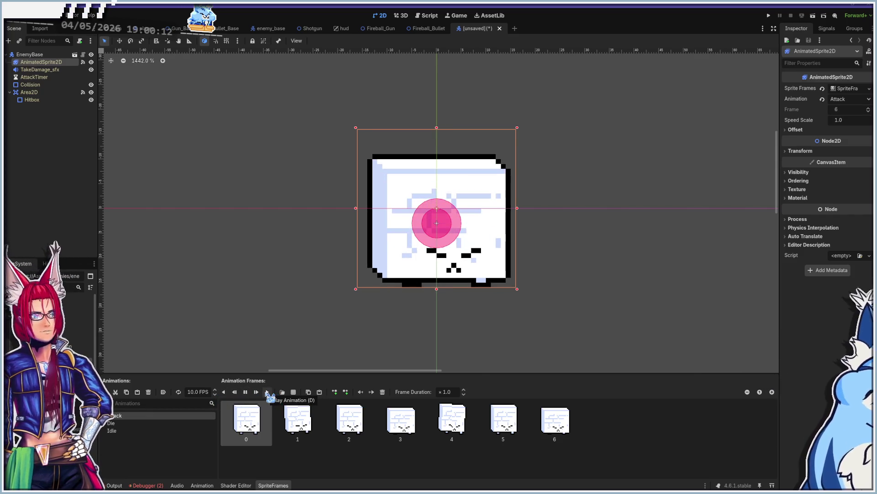
click(178, 392)
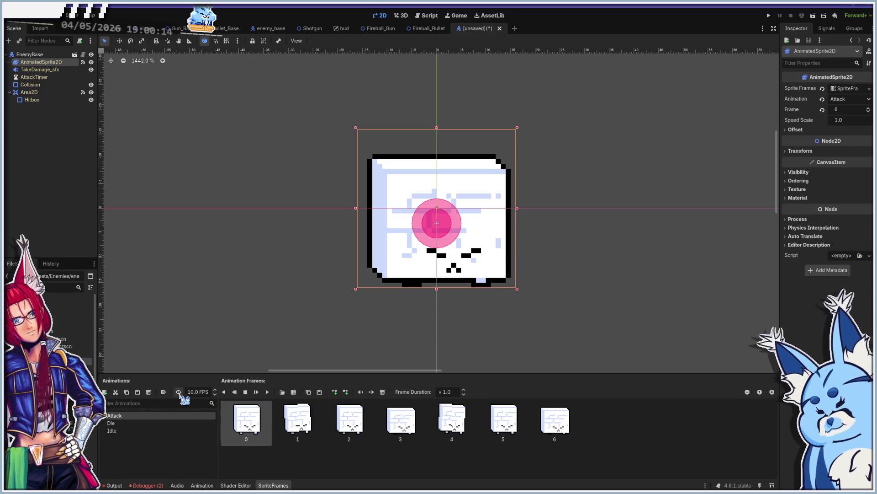
click(267, 392)
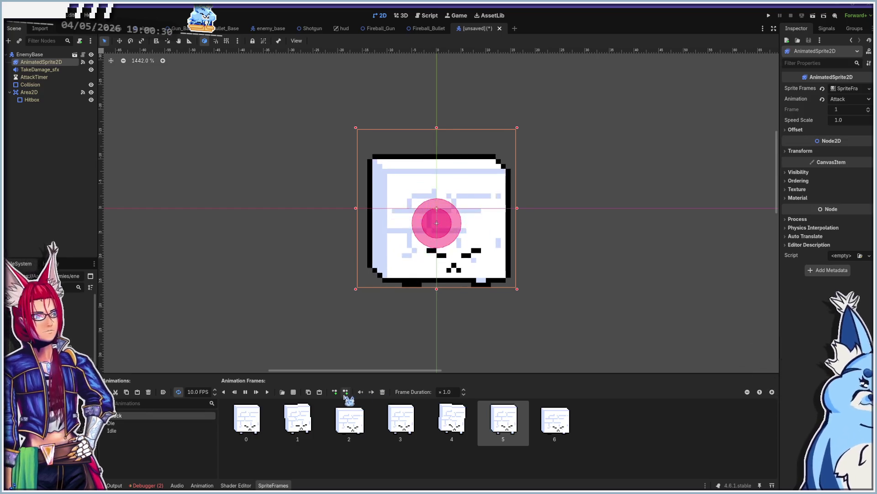
Delete the last Attack frame and set frames 2 and 5 to duration × 2.
click(383, 392)
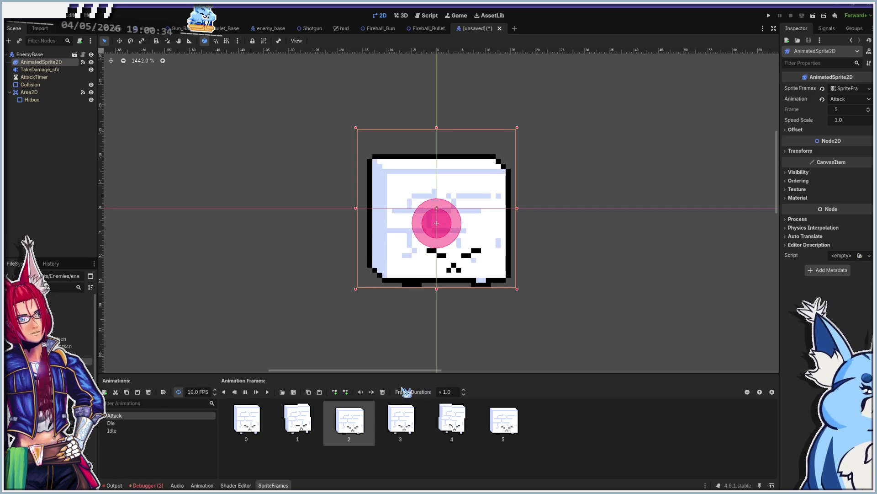
click(452, 393)
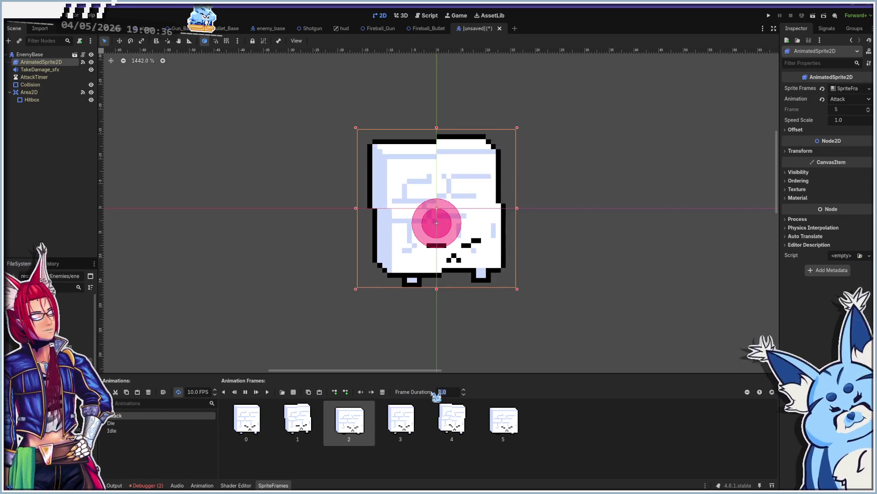
text(2)
key(Return)
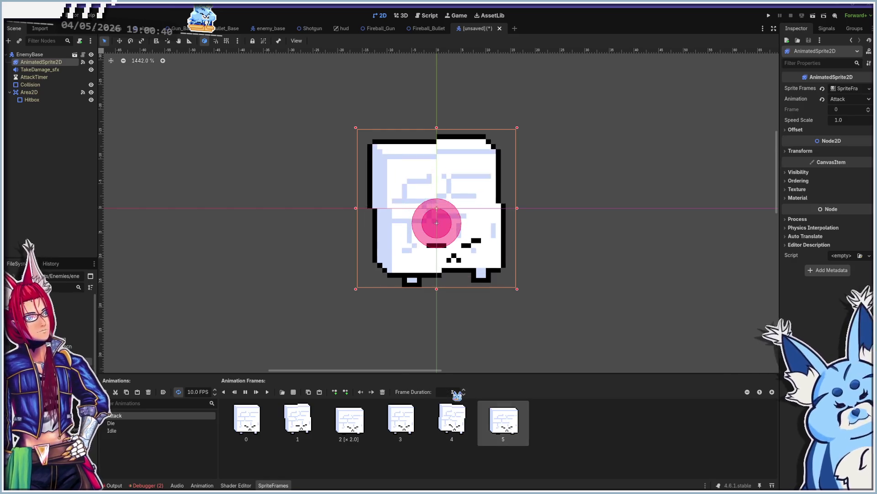
text(2)
key(Return)
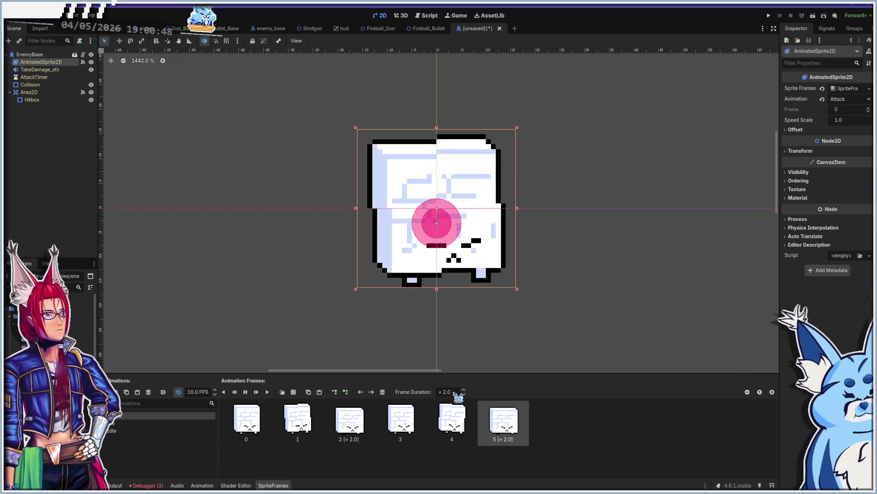
Change frame 2's duration to × 1.5, then return to Aseprite.
click(455, 393)
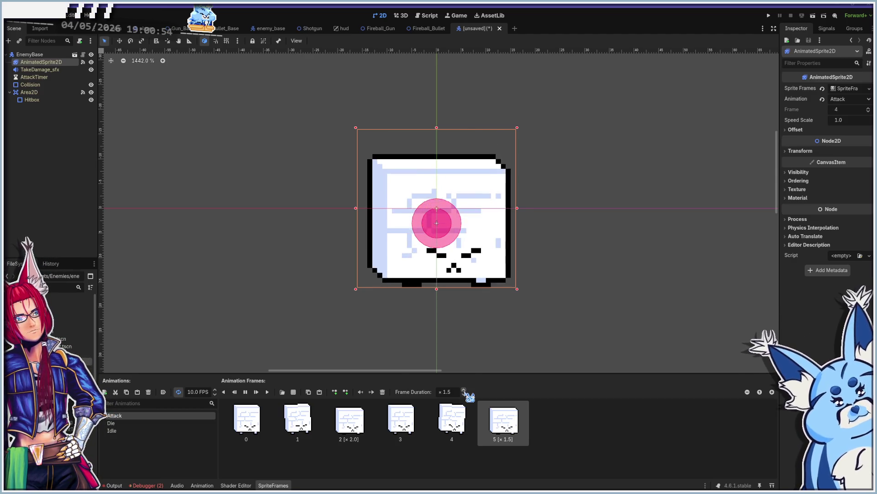
click(452, 392)
text(2.)
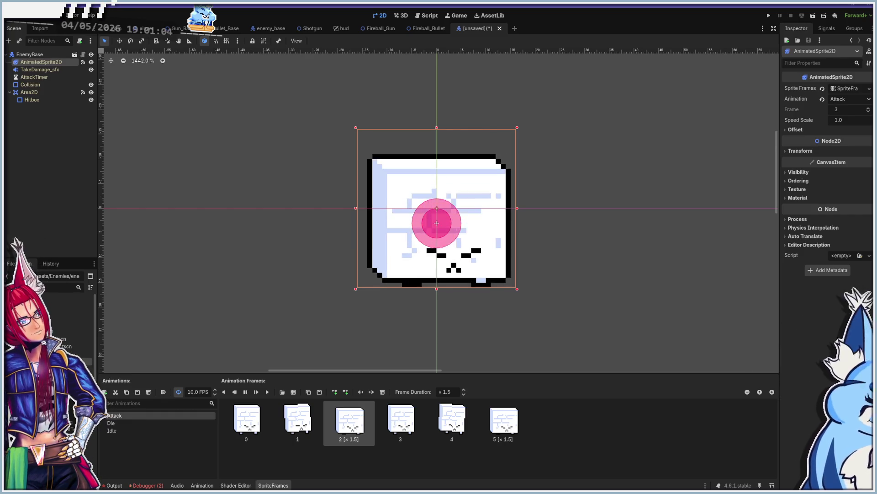
key(alt+Tab)
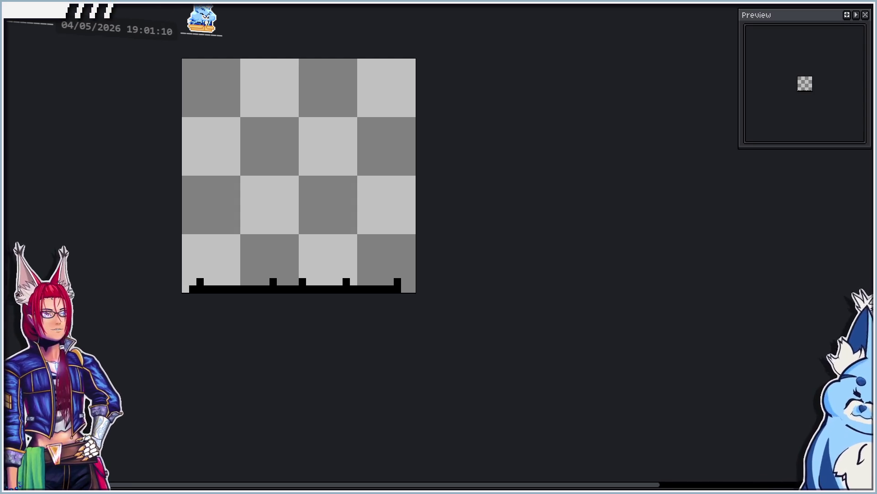
In Aseprite, move the ice-cube sprite down so it rests on the canvas bottom.
key(ctrl+z)
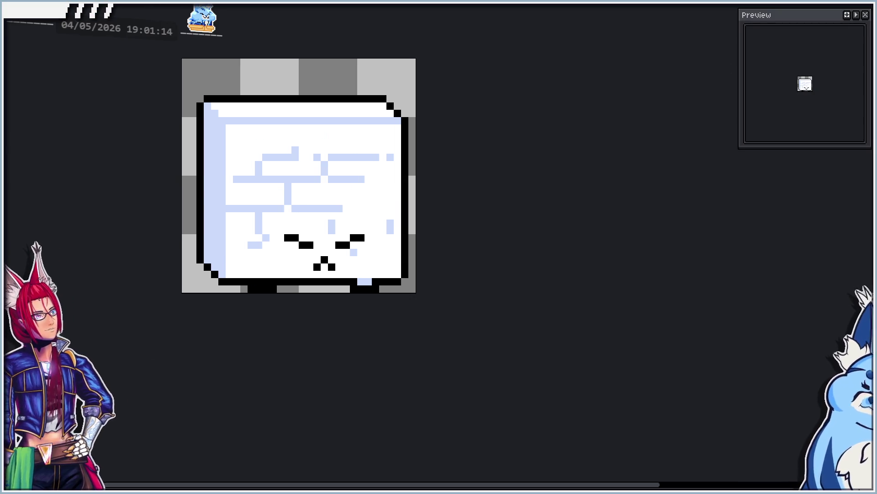
drag(193, 93, 411, 287)
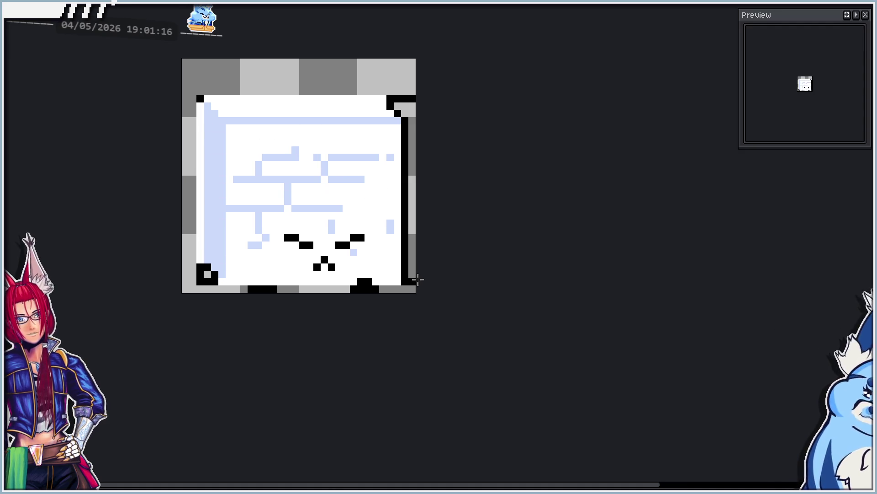
drag(396, 247, 397, 255)
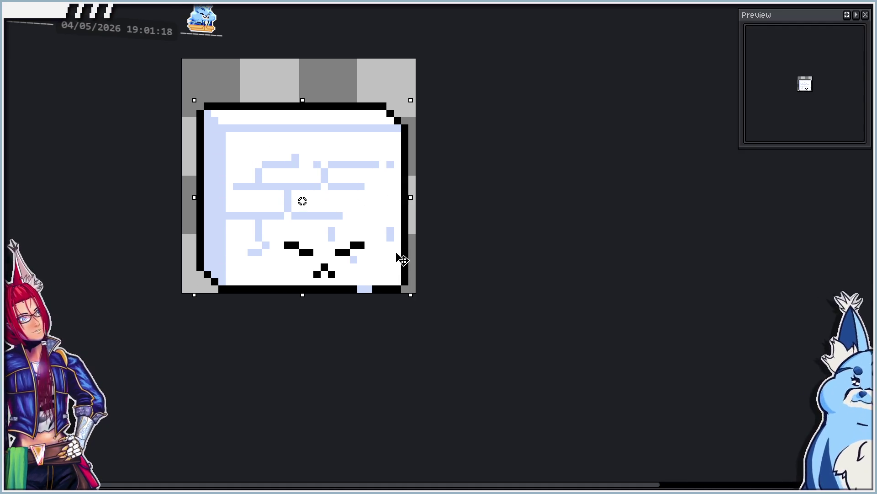
click(533, 235)
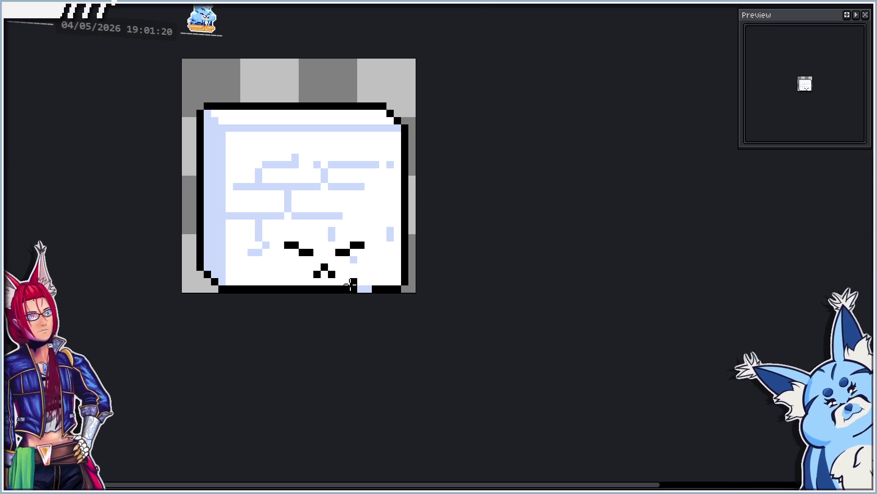
Play the Aseprite animation to check the frames, then return to Godot.
scroll(353, 288, up, 2)
scroll(306, 304, down, 2)
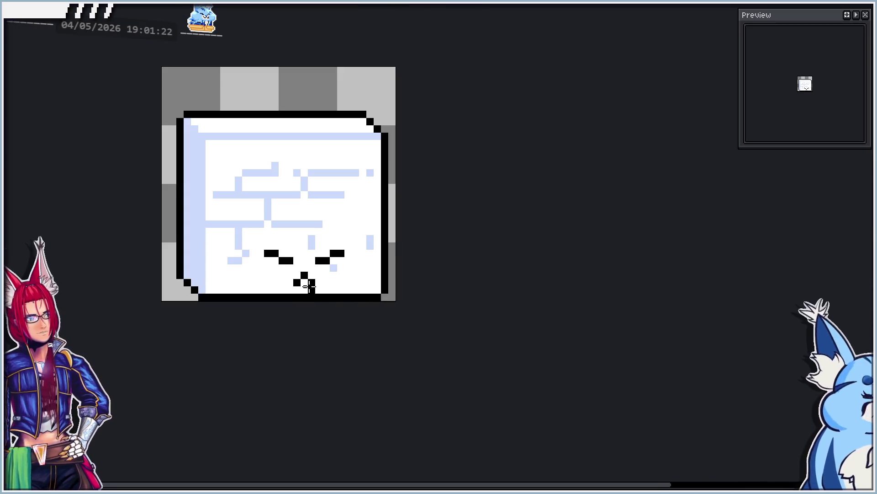
key(Return)
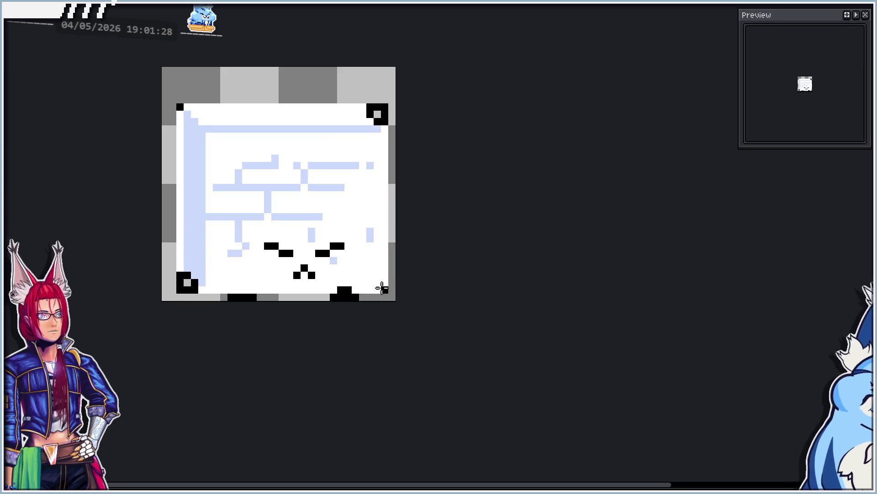
scroll(428, 270, up, 1)
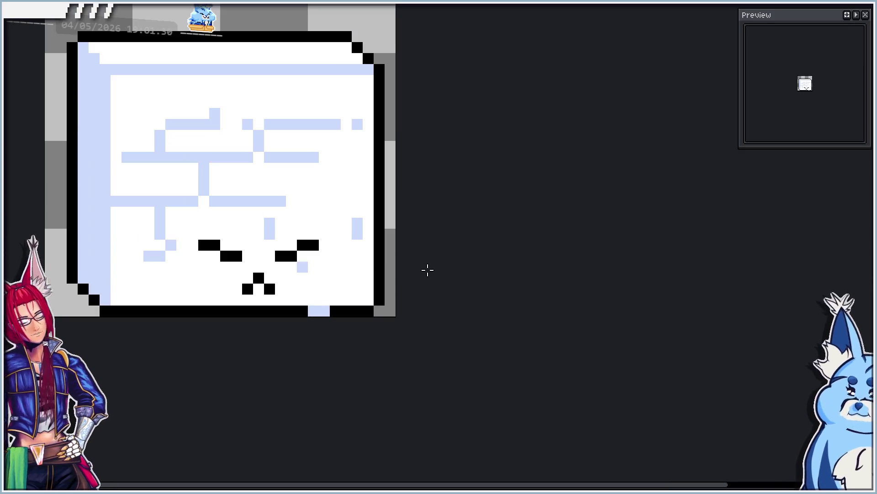
scroll(329, 314, down, 2)
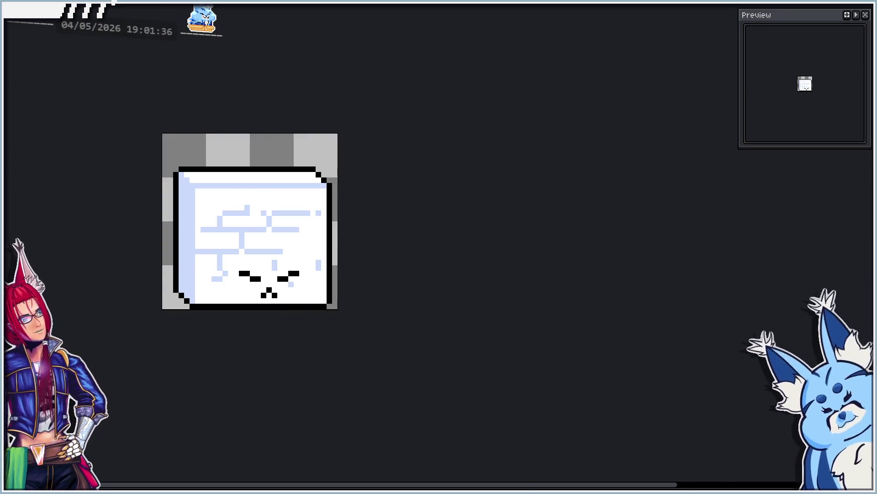
key(alt+Tab)
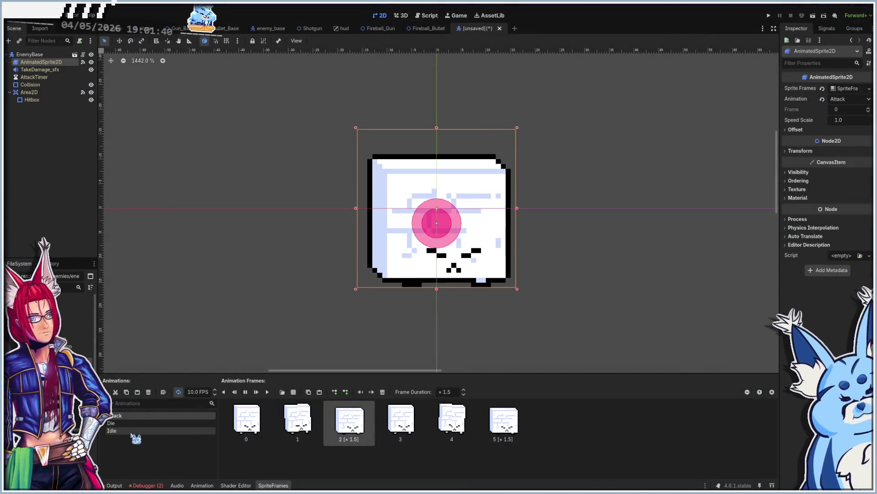
Delete all six existing frames of the Die animation.
click(208, 423)
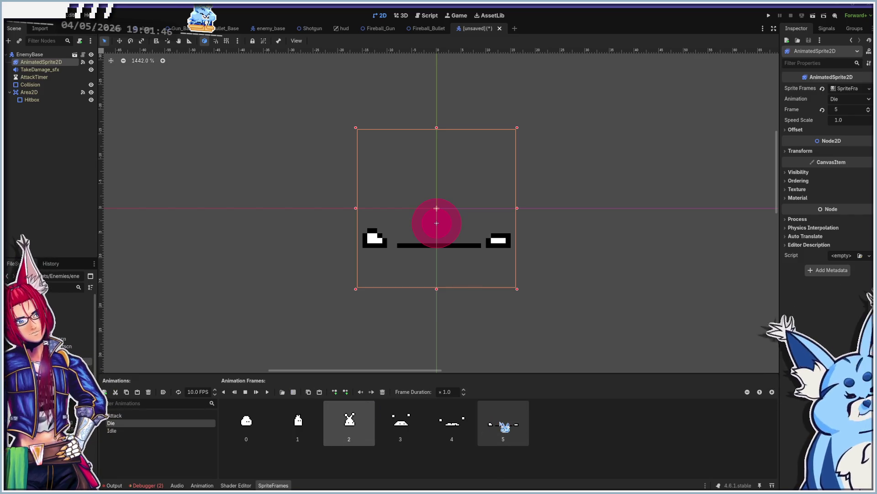
drag(505, 427, 244, 423)
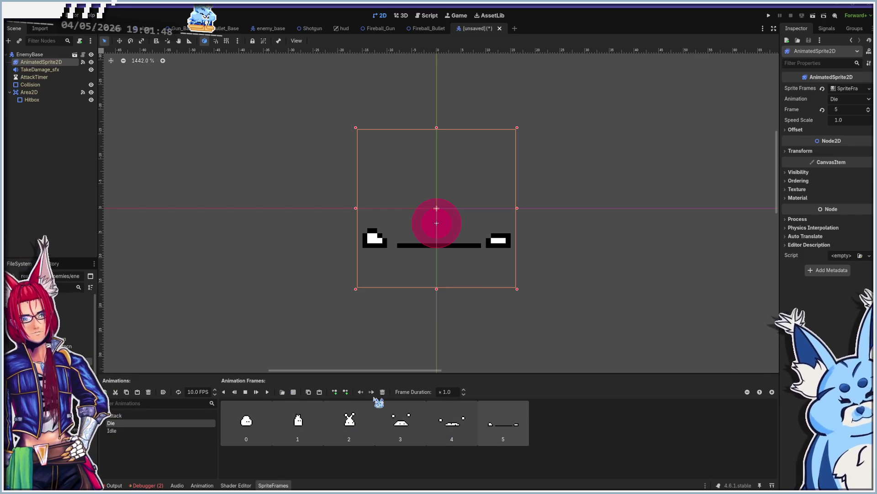
click(382, 391)
Add the ten collapse frames from BlockEnemy.png to Die and preview the animation.
click(294, 391)
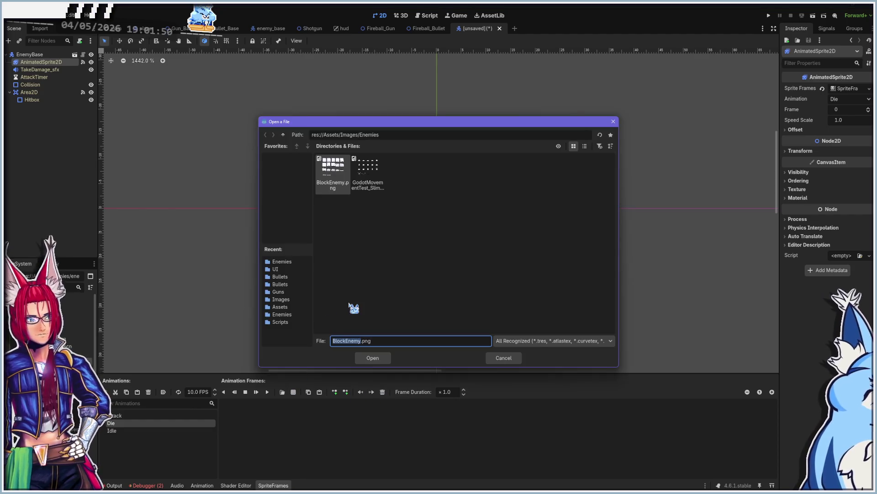
double_click(333, 184)
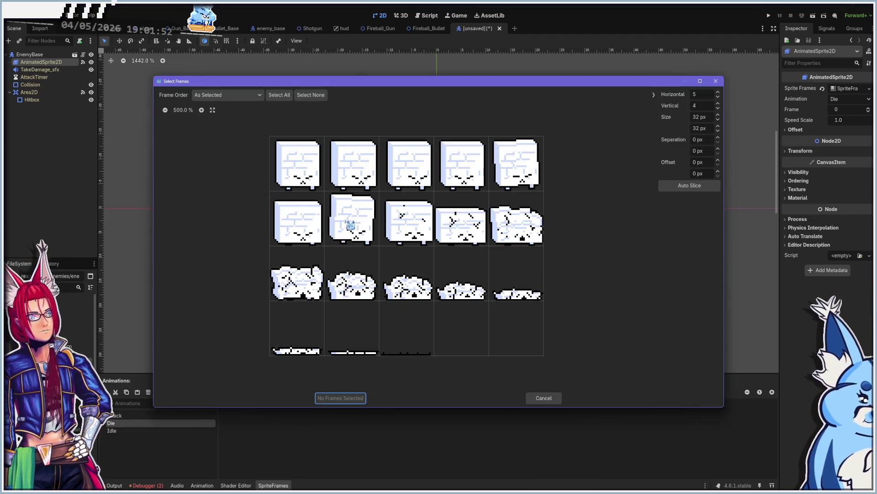
click(296, 173)
click(305, 186)
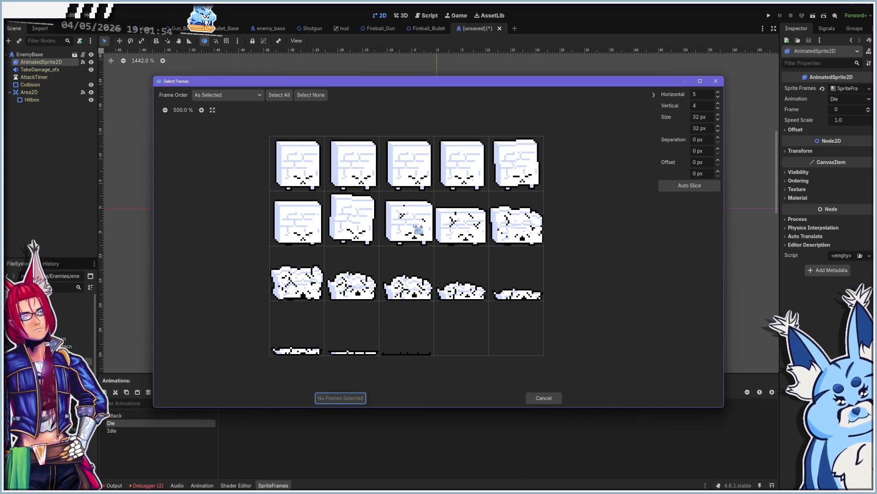
click(419, 241)
mouse_move(464, 237)
mouse_down()
mouse_move(509, 239)
mouse_move(457, 299)
mouse_move(391, 334)
mouse_up()
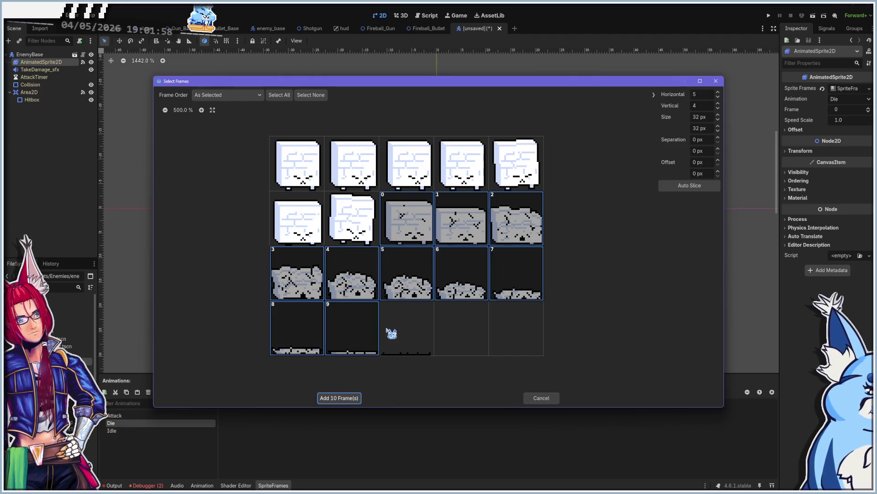
click(341, 398)
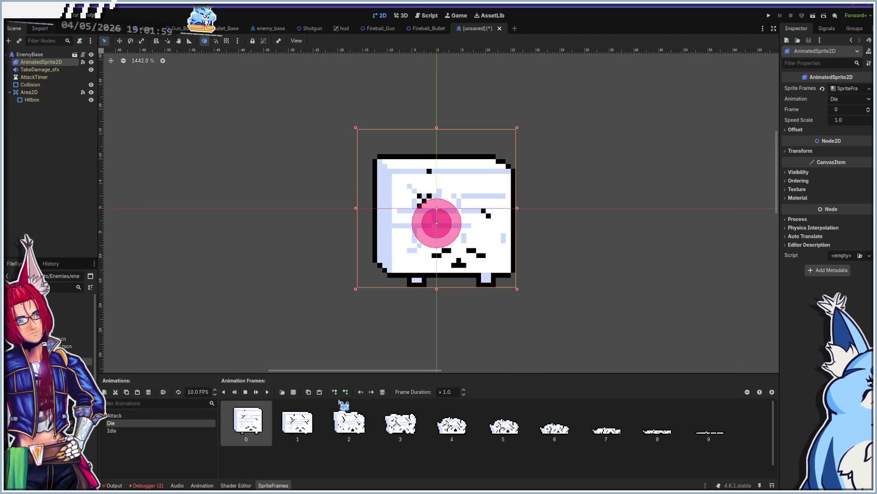
click(269, 391)
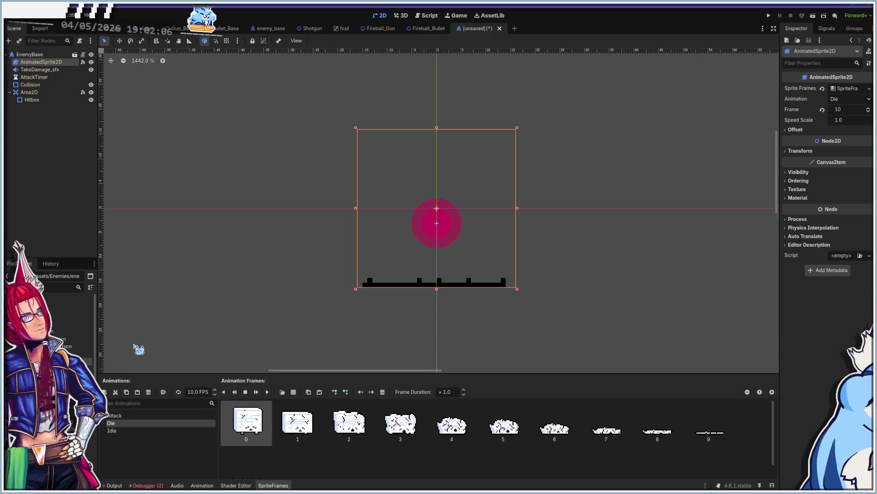
click(118, 430)
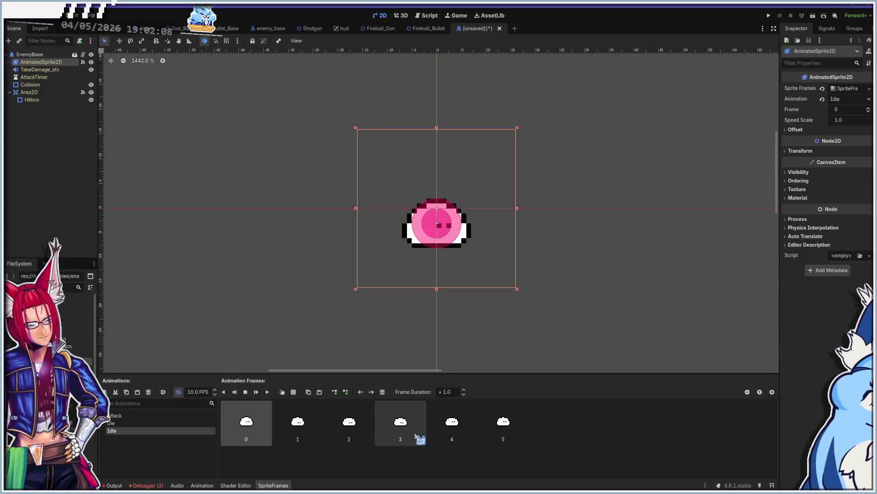
Replace Idle's old frames with BlockEnemy.png top-row frames 0–3, then check frames 1 and 0.
click(382, 392)
click(293, 392)
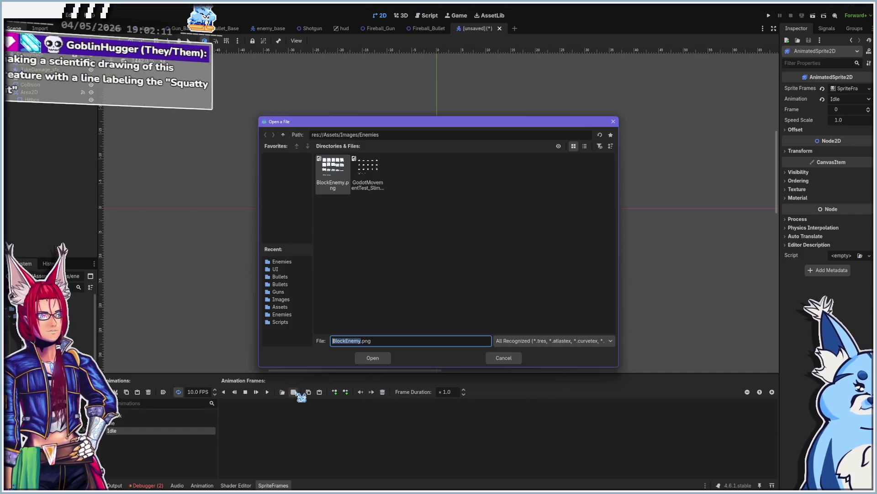
click(366, 357)
click(308, 172)
click(358, 177)
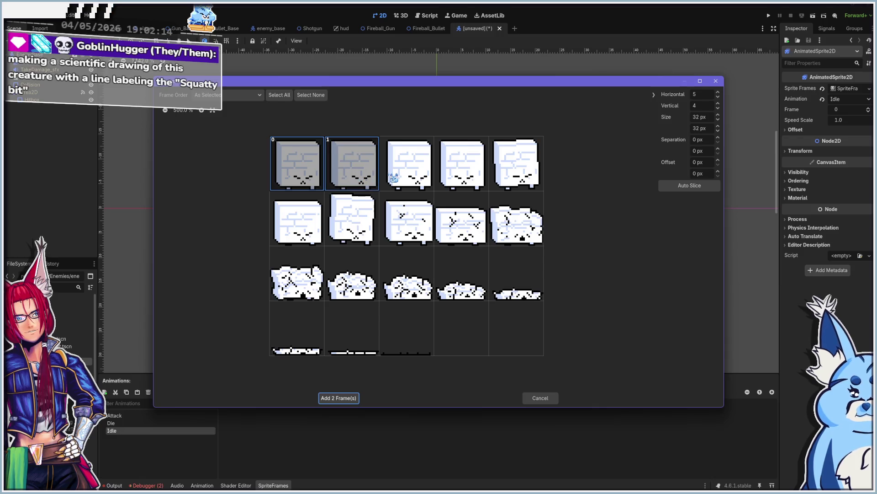
click(394, 177)
click(460, 177)
click(339, 398)
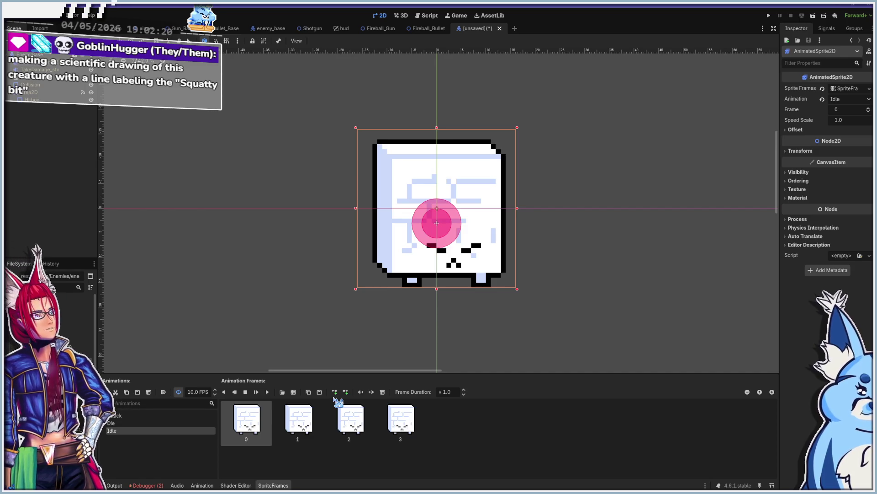
click(300, 421)
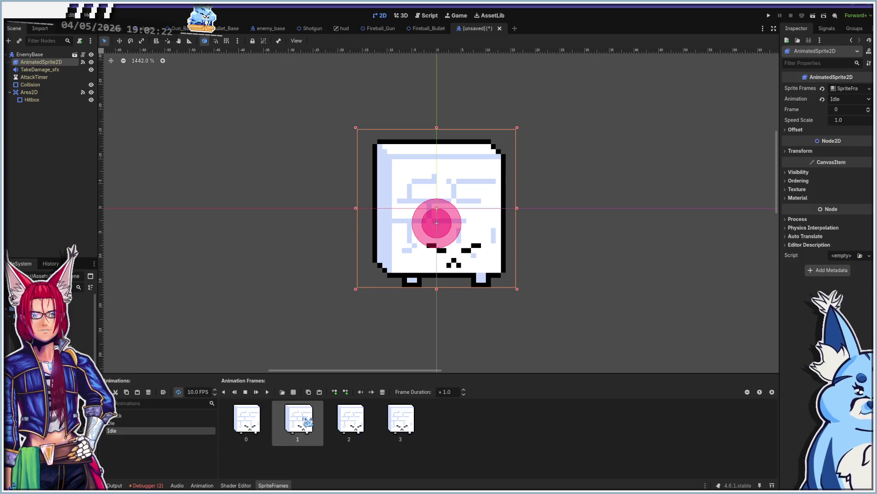
click(256, 425)
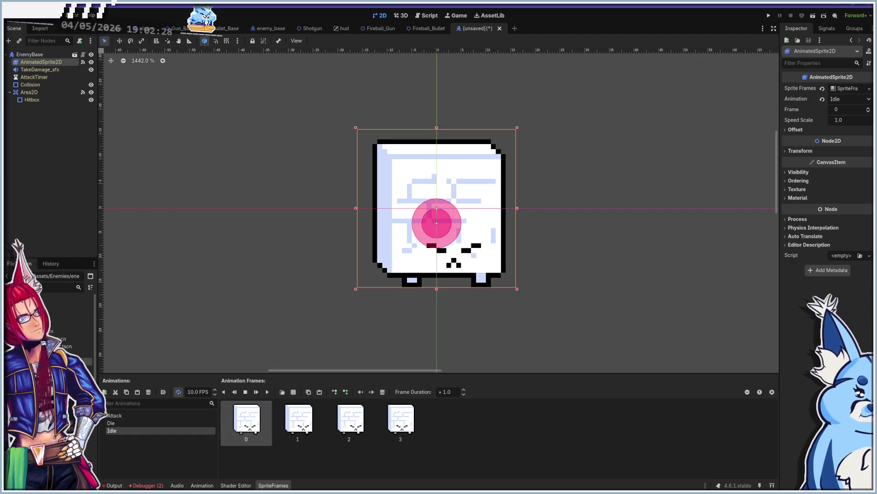
In Aseprite, read the durations of BlockEnemy Idle frames 1–3 without changing them, then return to Godot.
key(alt+Tab)
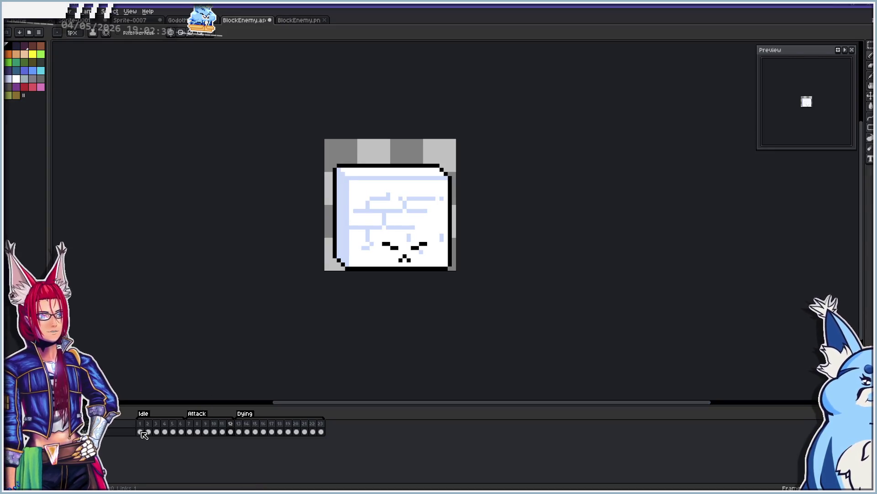
click(141, 432)
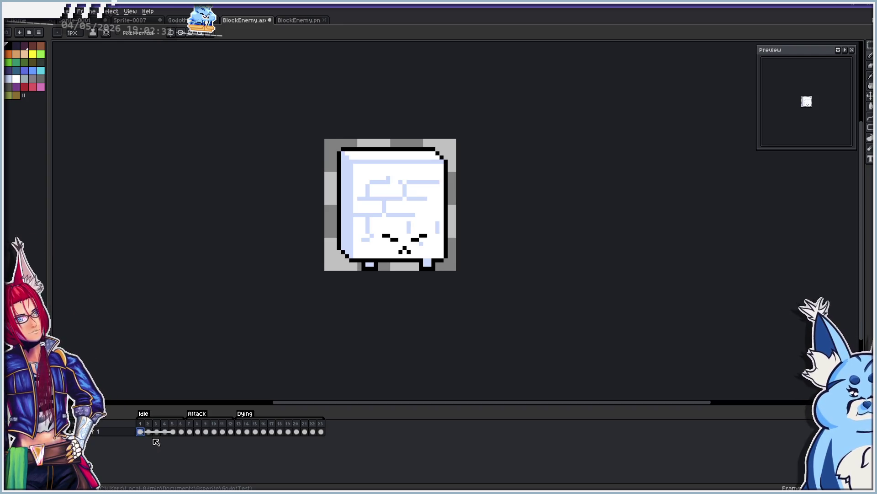
double_click(141, 423)
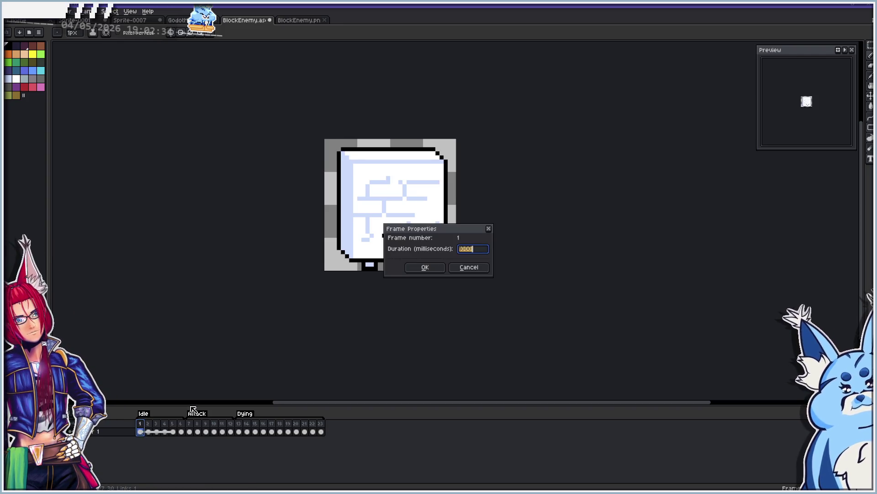
click(476, 269)
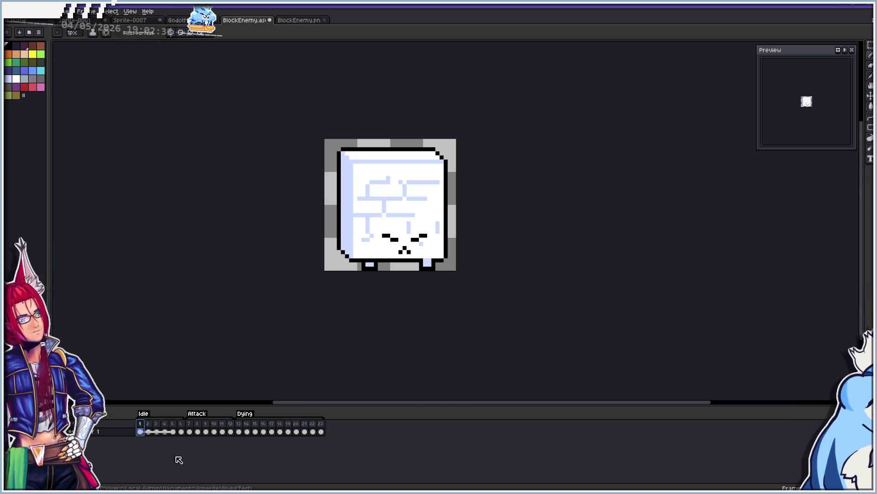
click(151, 425)
double_click(155, 425)
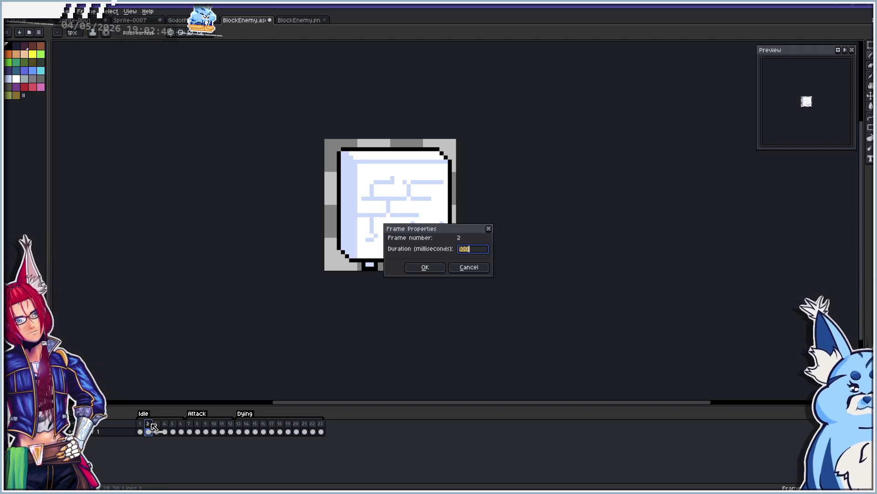
click(473, 267)
double_click(155, 425)
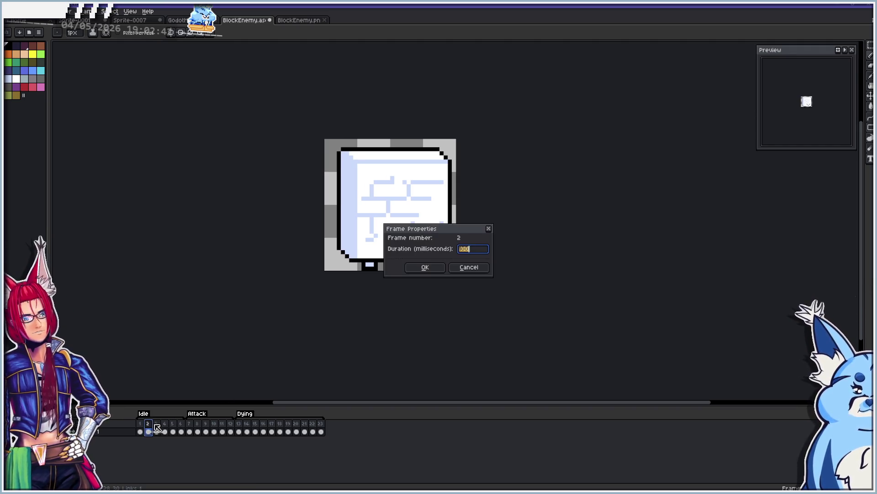
key(Escape)
double_click(158, 425)
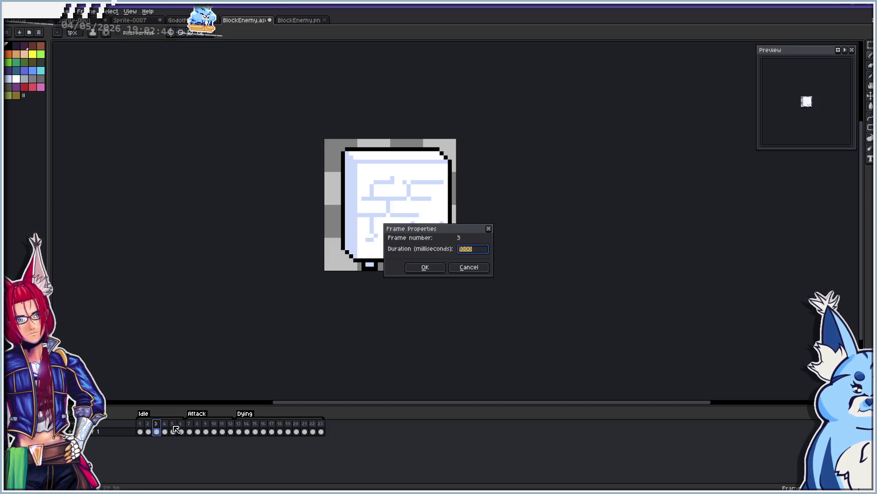
key(Escape)
key(alt+Tab)
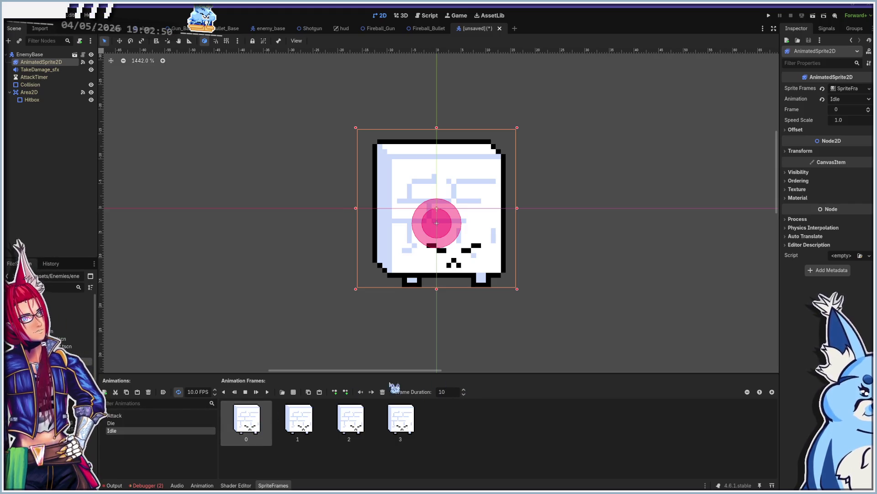
Set Idle frames 0 and 2 to a 10× frame duration and start adding sprite-sheet frames.
key(Return)
click(299, 420)
click(457, 392)
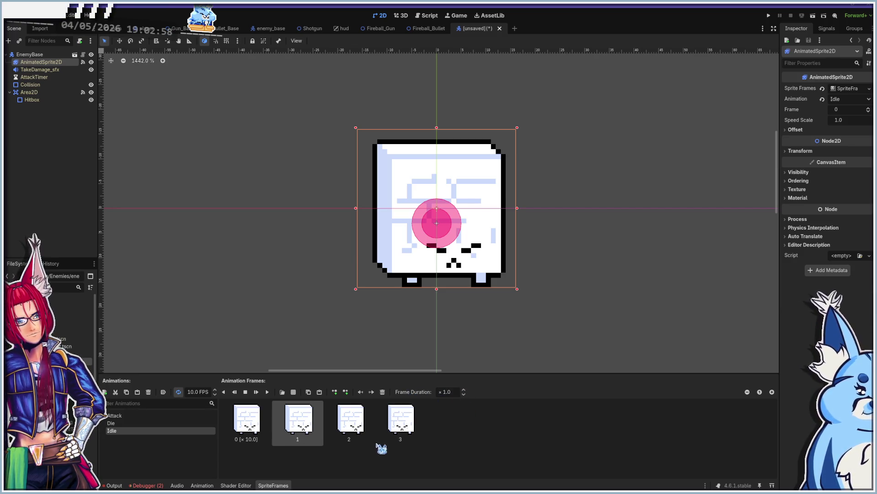
click(371, 419)
click(457, 392)
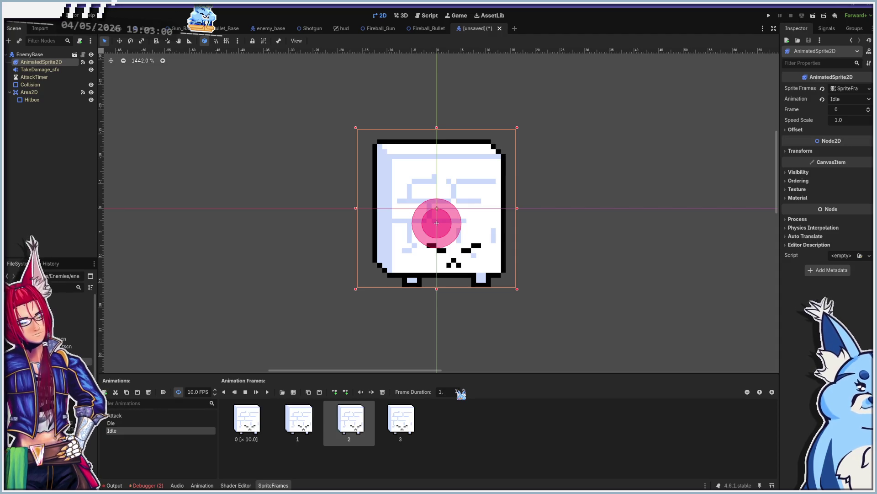
text(10)
key(Return)
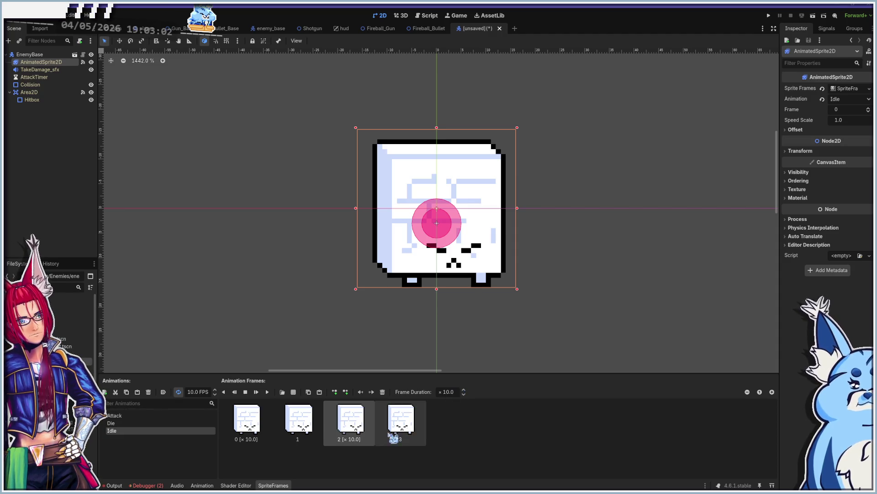
click(307, 427)
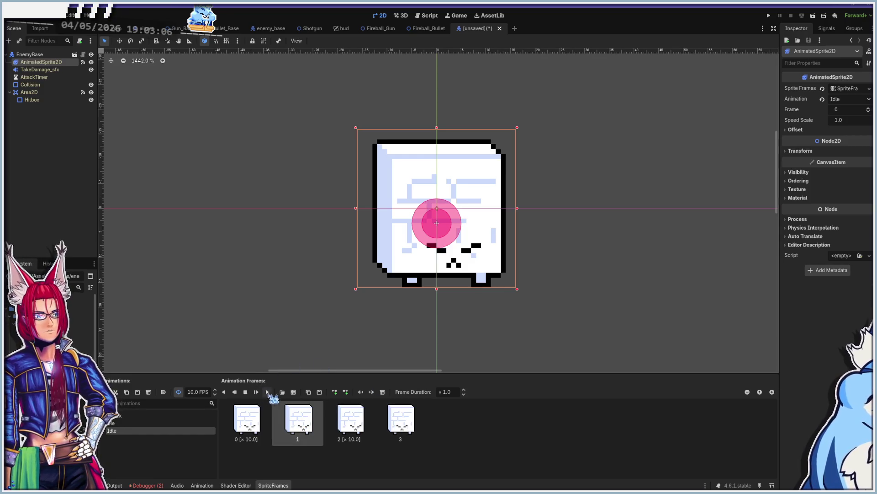
click(294, 392)
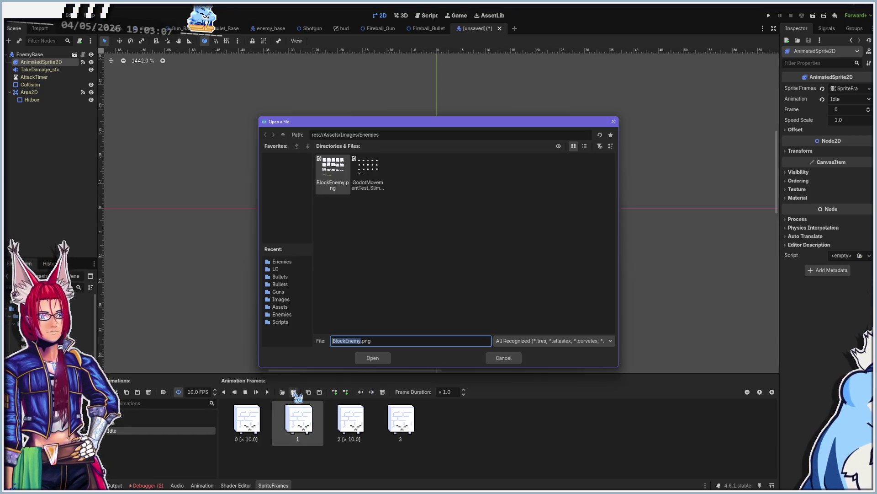
Add two more BlockEnemy.png sheet cells to the Idle animation.
click(370, 358)
click(299, 174)
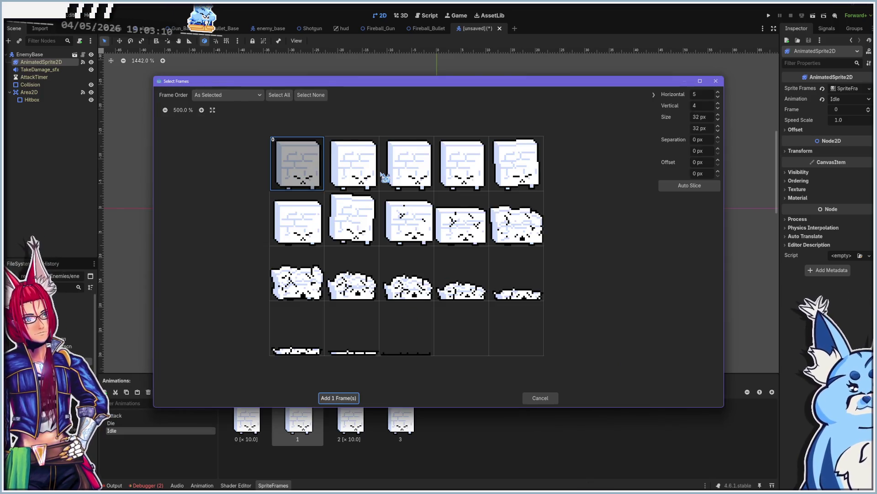
click(364, 176)
click(331, 398)
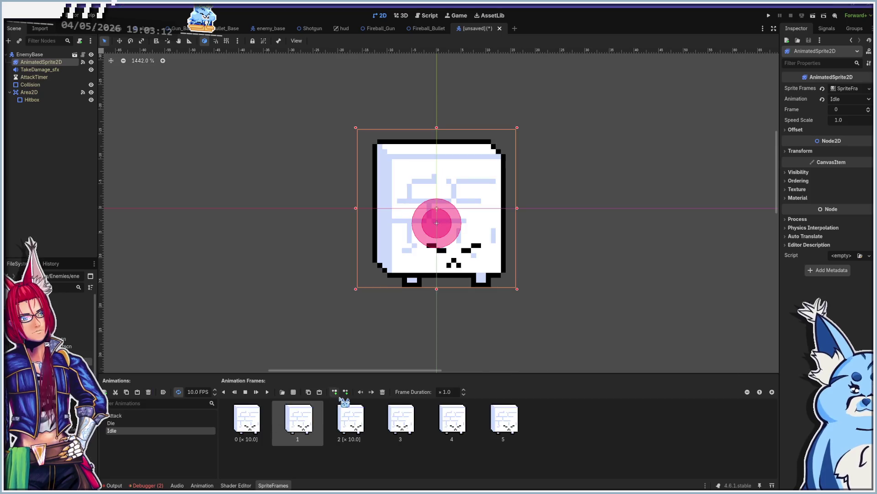
Move Idle frame 3 two slots later to the end and preview the animation.
click(452, 419)
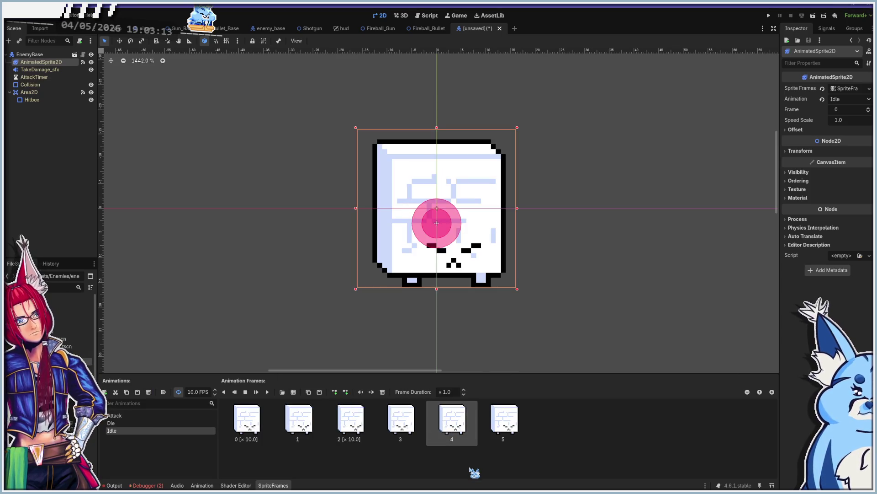
click(358, 420)
click(402, 422)
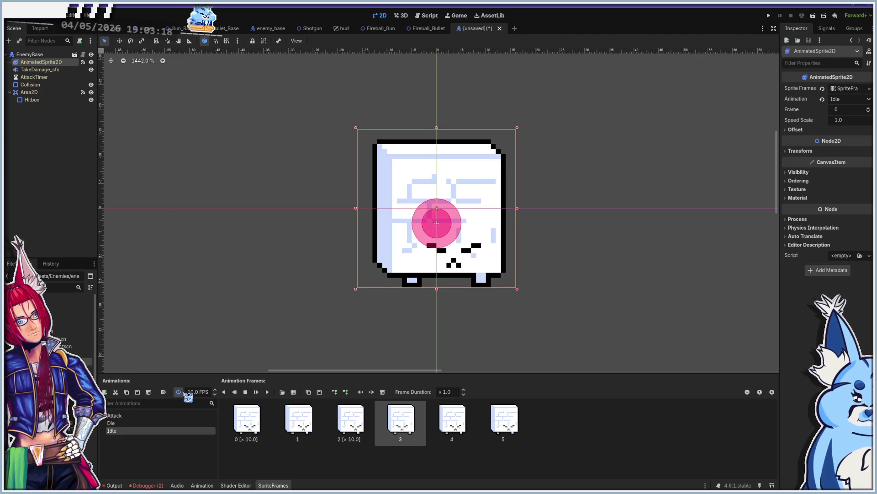
click(459, 437)
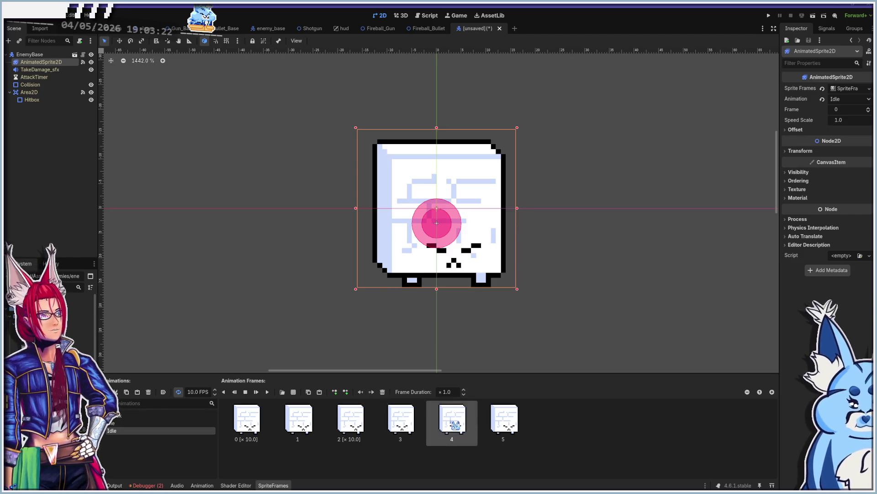
click(400, 418)
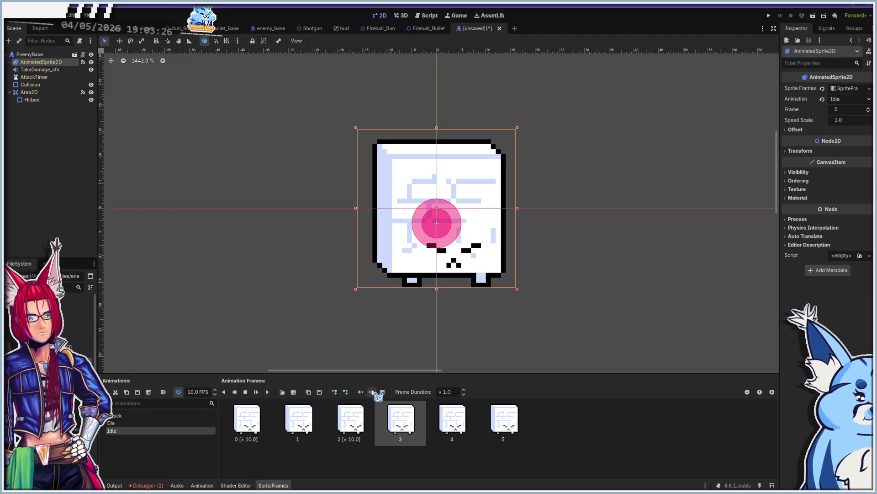
click(372, 392)
click(371, 392)
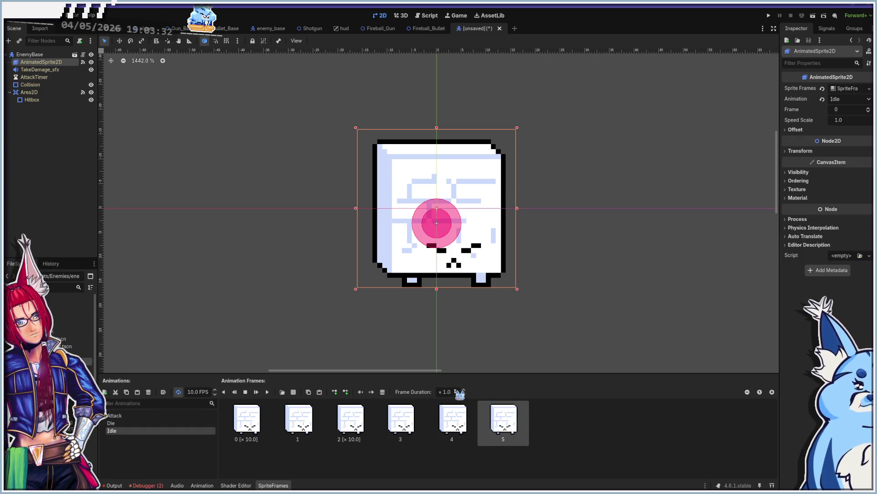
click(268, 392)
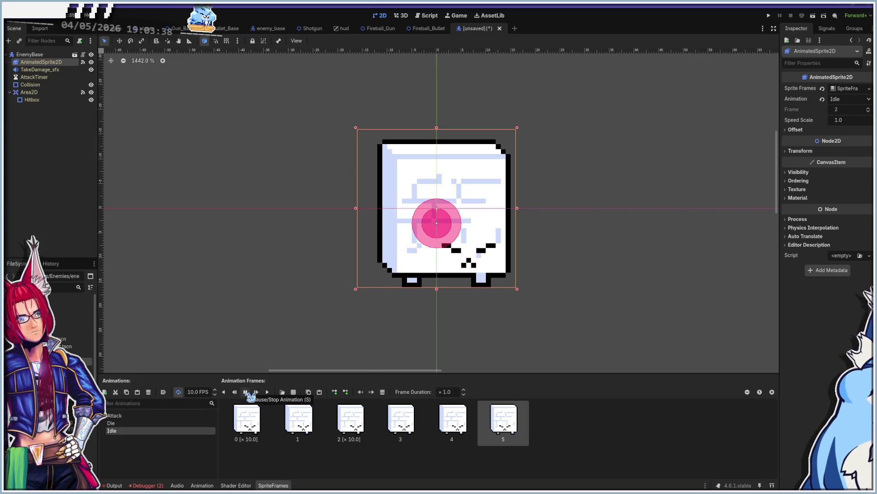
Stop the preview, move Idle frame 3 one slot later, and play it again.
key(s)
click(402, 420)
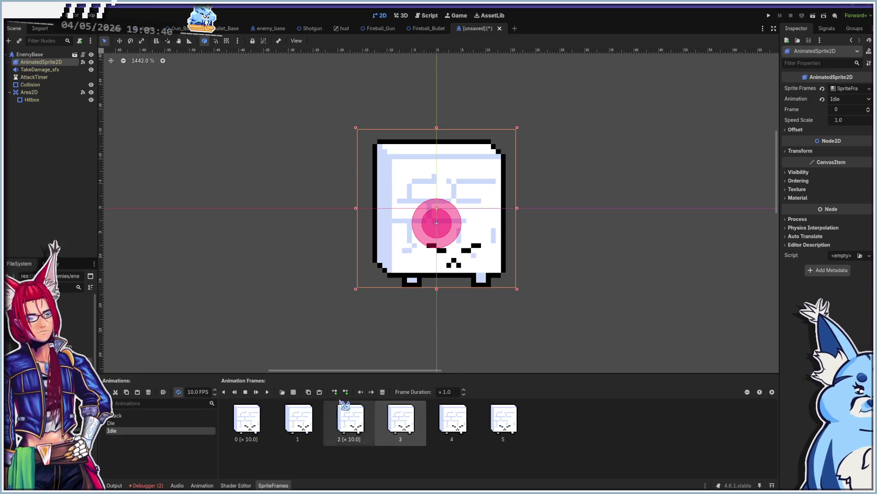
click(372, 391)
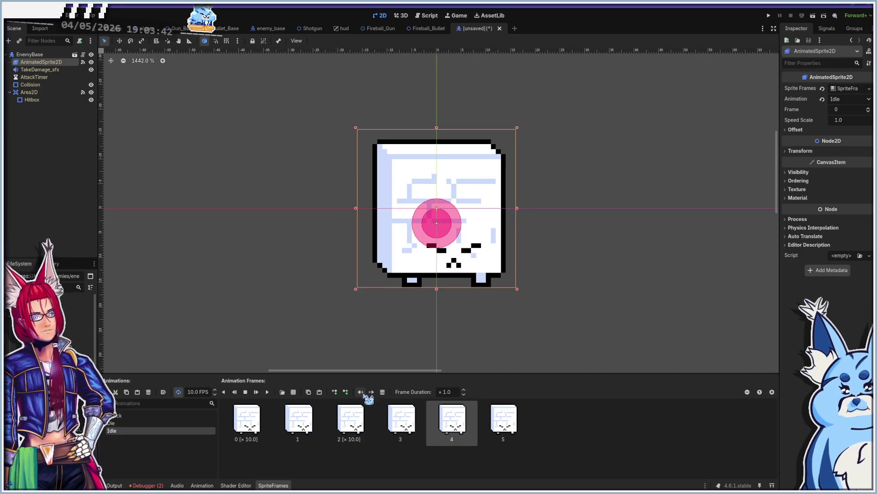
click(267, 392)
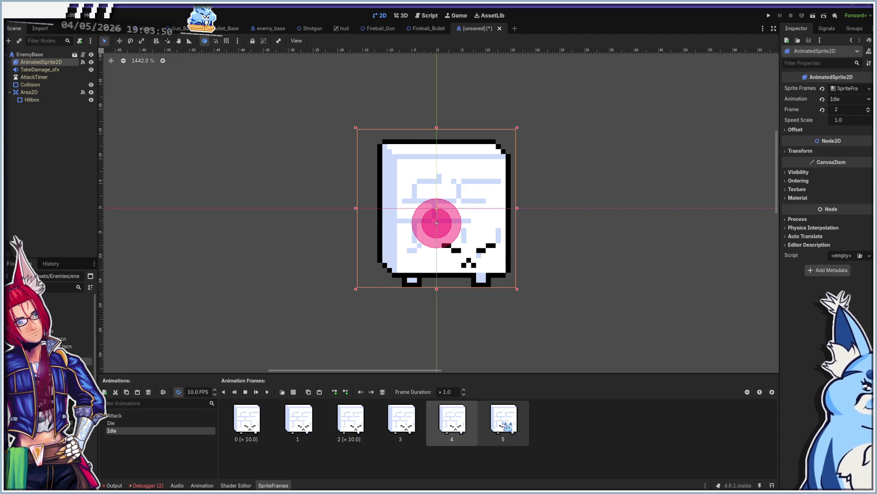
Delete the last Idle frame, give frame 4 a 3× duration, and preview.
click(504, 425)
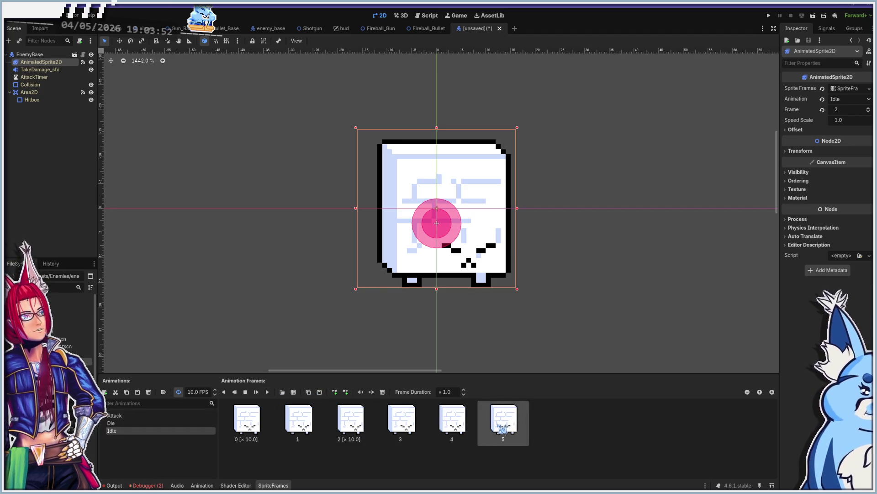
click(382, 391)
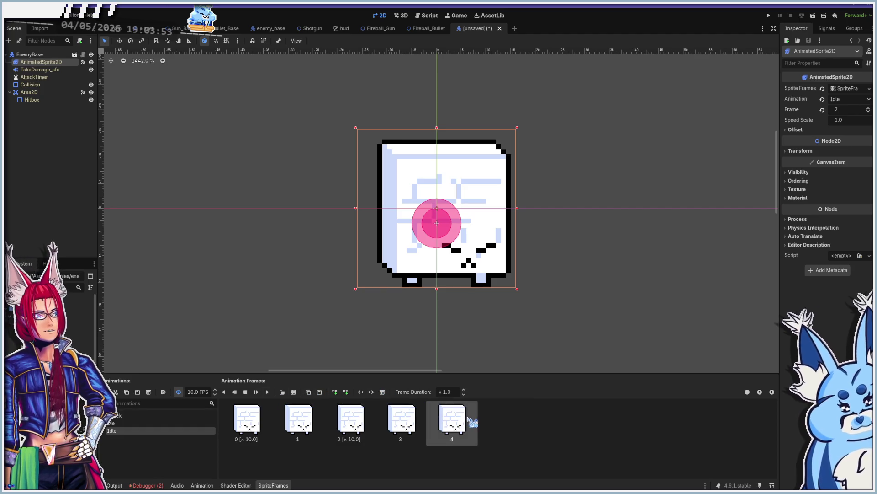
click(453, 392)
text(3)
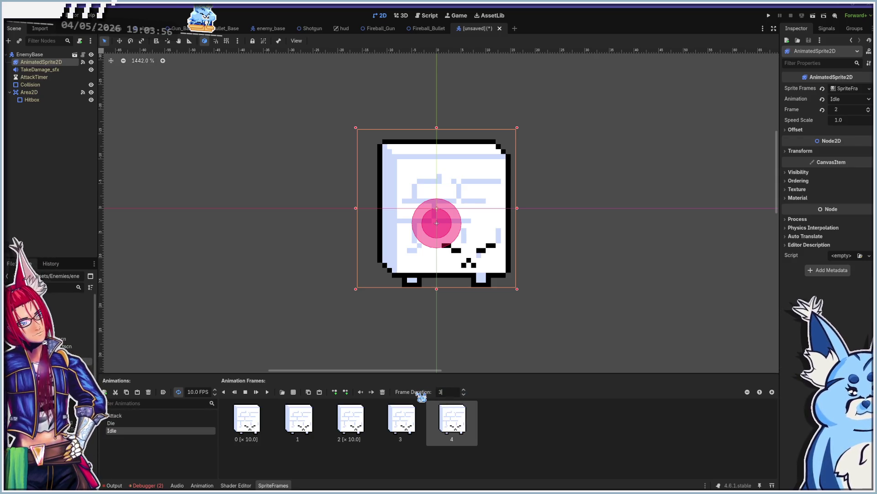
click(269, 392)
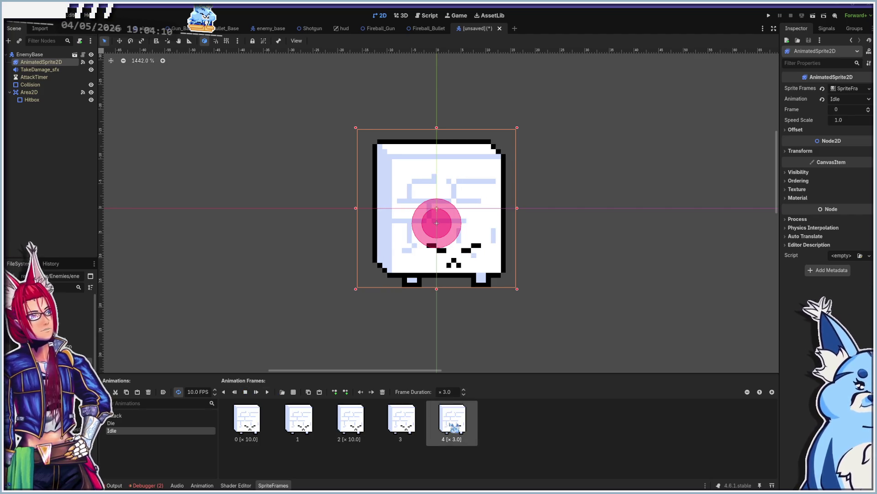
Replace Idle frame 4 with the fourth cell of the BlockEnemy.png sheet.
click(382, 391)
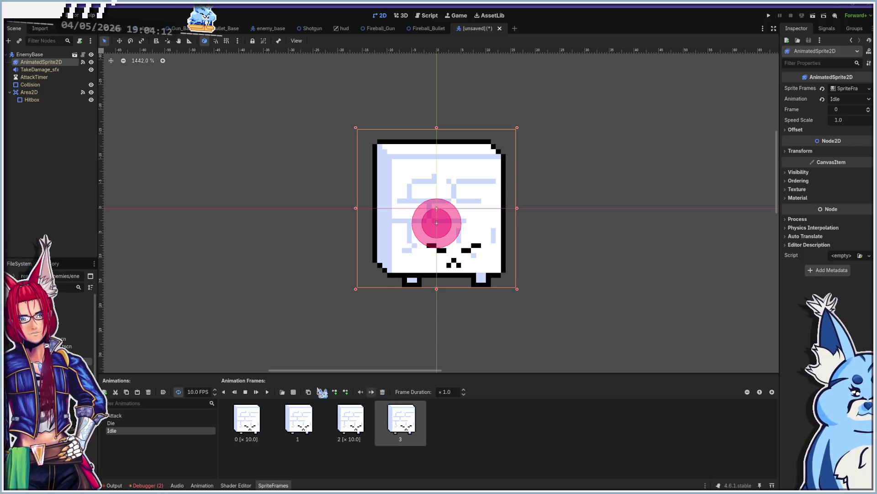
click(282, 392)
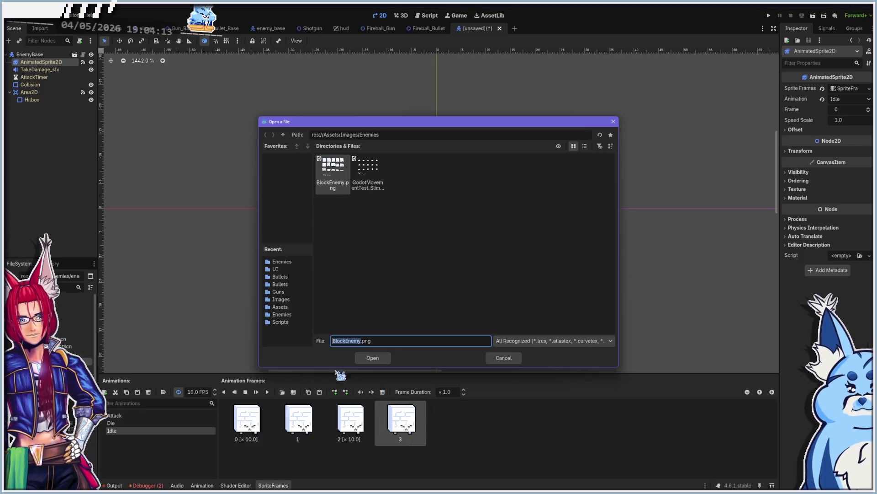
click(373, 358)
click(463, 167)
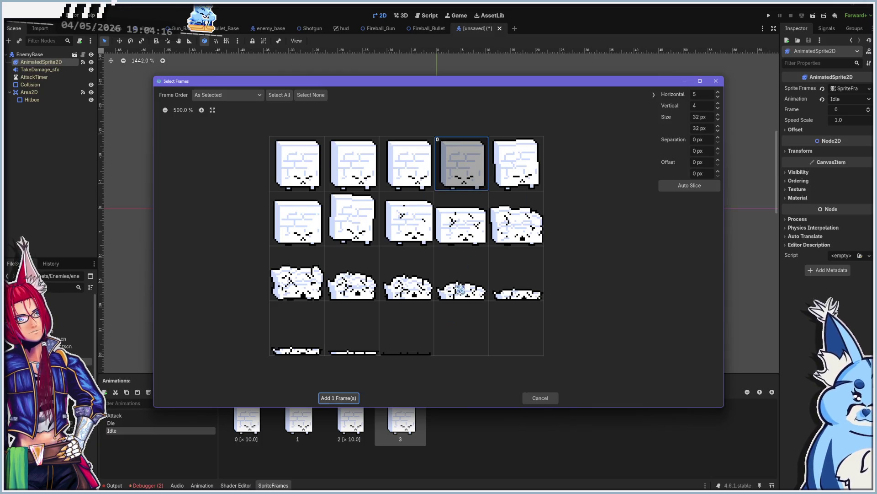
click(352, 398)
Set the new Idle frame 4's duration to 3×.
click(452, 415)
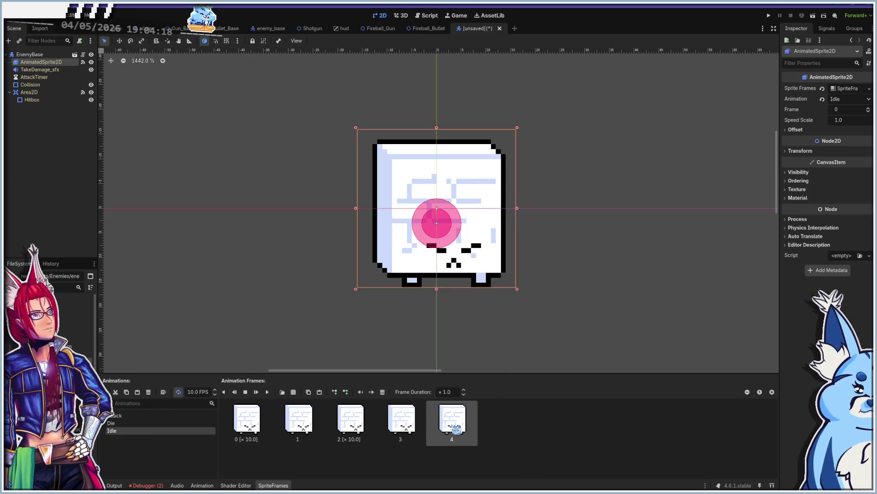
drag(448, 392, 425, 391)
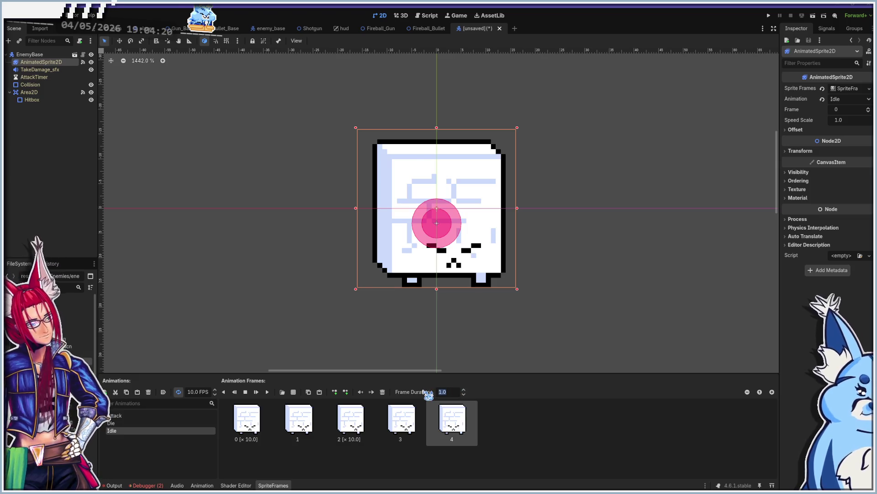
text(3)
key(Return)
Add the first BlockEnemy sheet cell to Idle, move it one slot earlier, and preview.
click(247, 418)
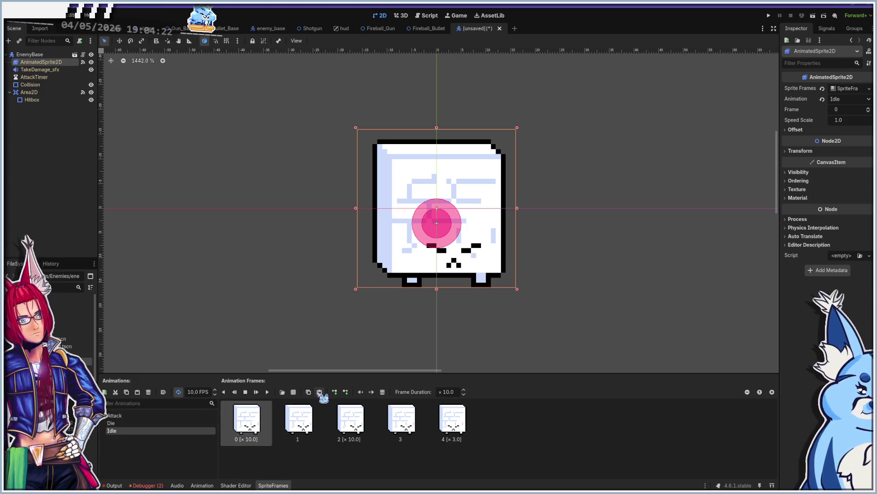
click(295, 392)
click(369, 357)
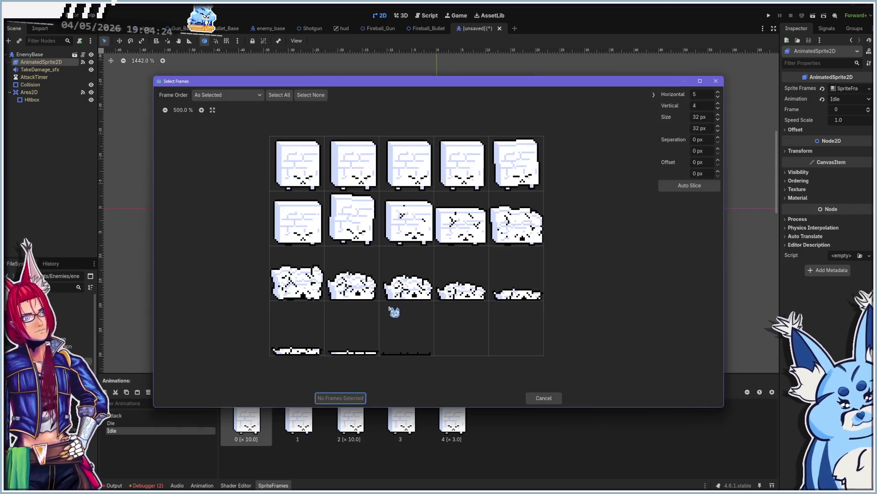
click(293, 167)
click(340, 398)
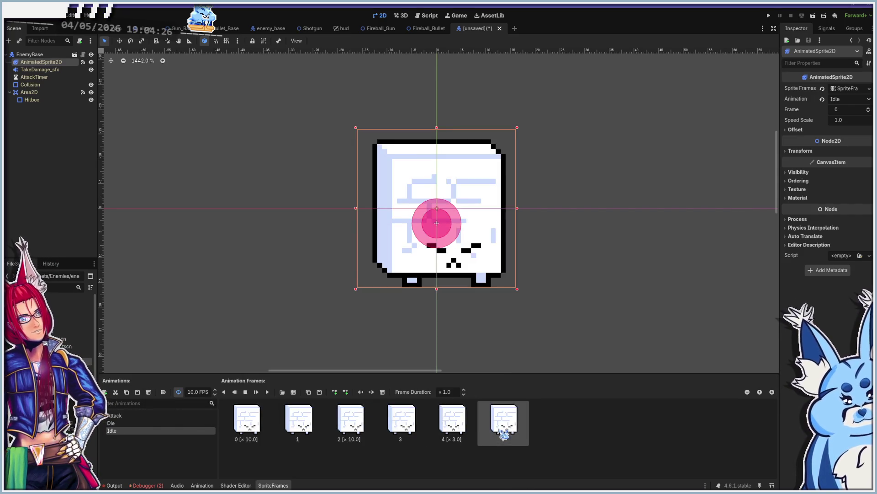
click(361, 392)
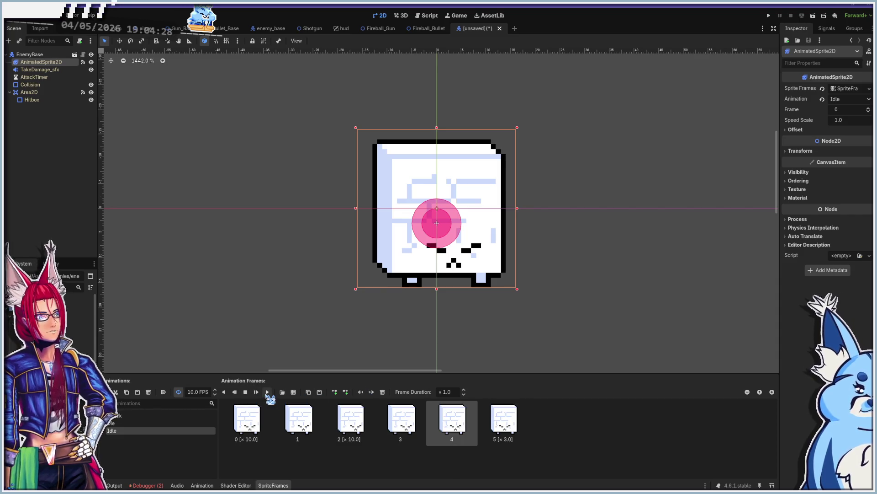
click(267, 392)
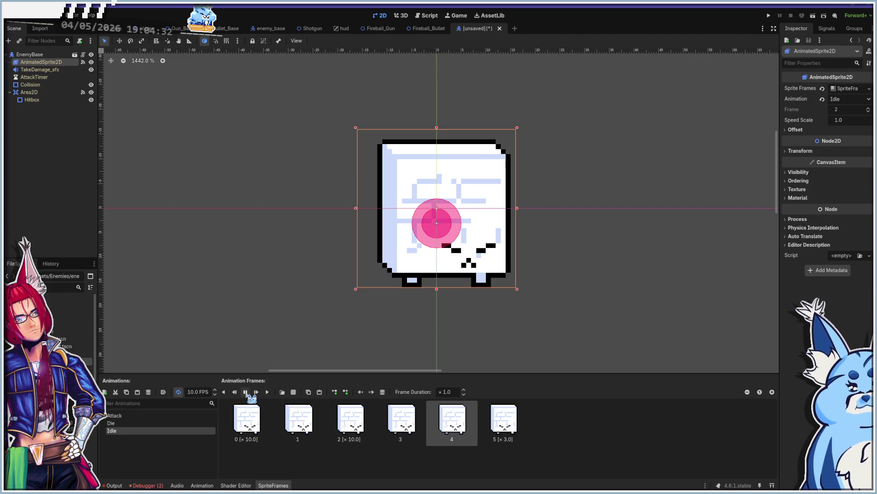
Give the last Idle frame a 5× duration, replay the preview, then switch to Aseprite.
click(245, 392)
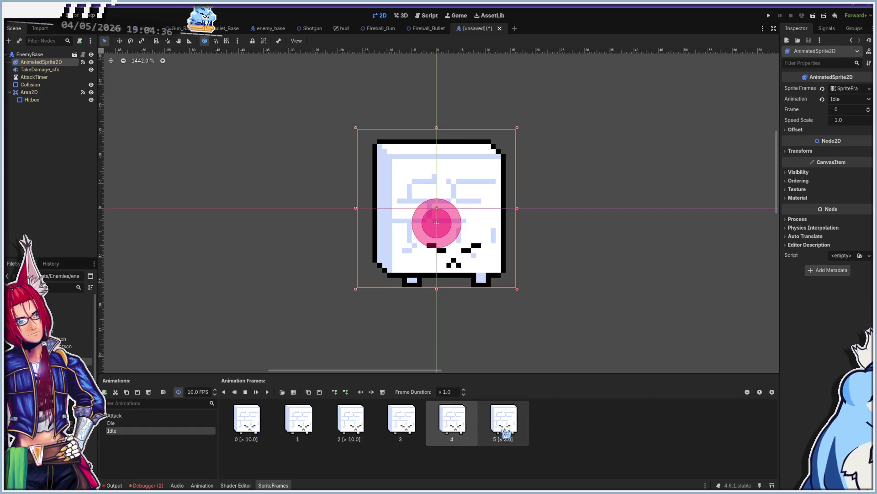
click(442, 391)
text(5)
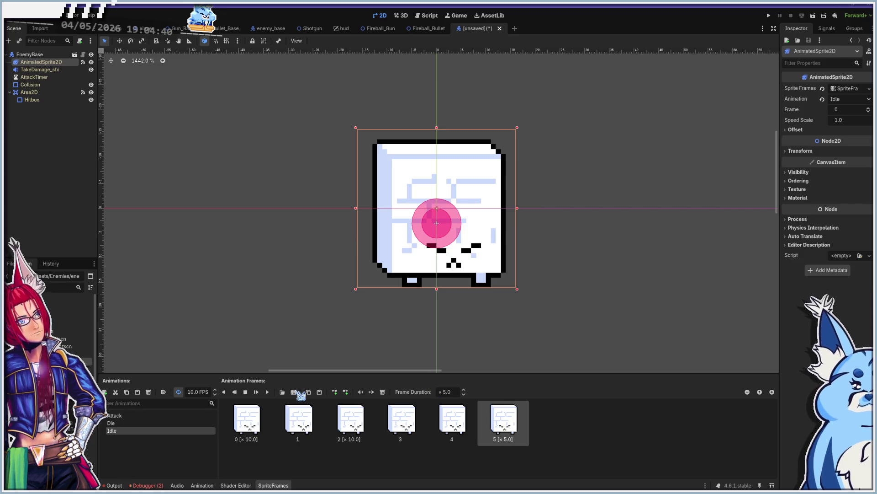
click(267, 392)
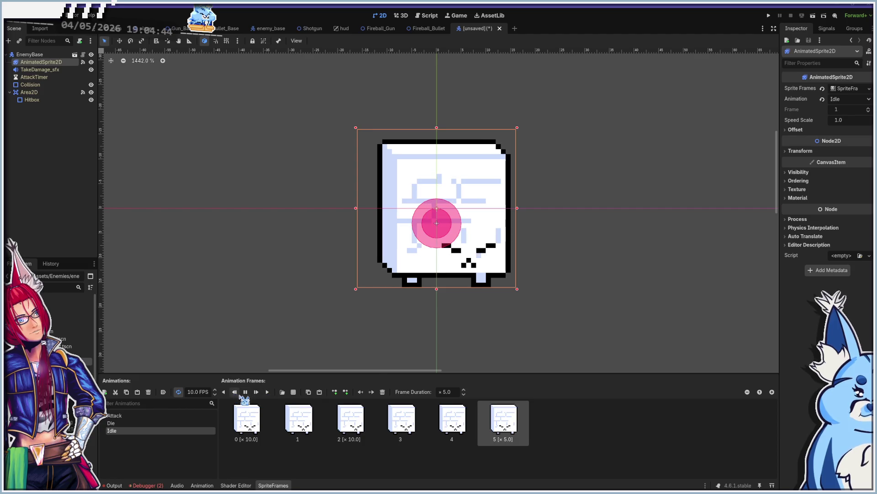
key(s)
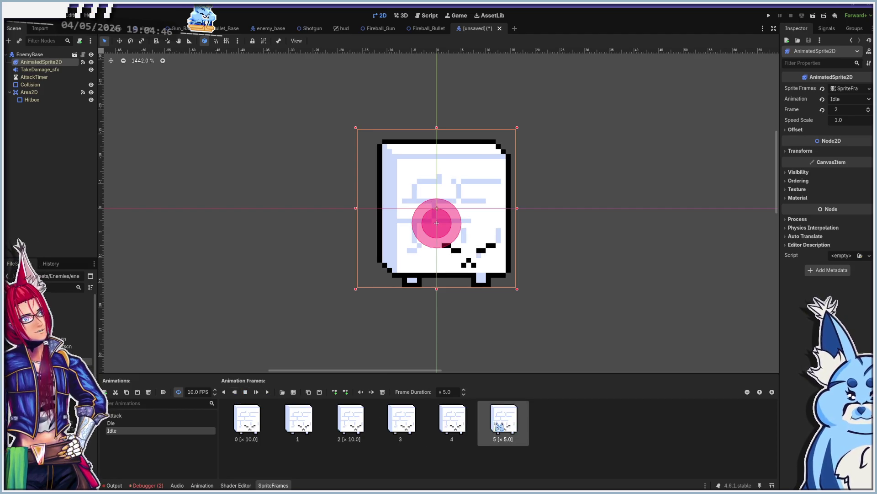
click(455, 425)
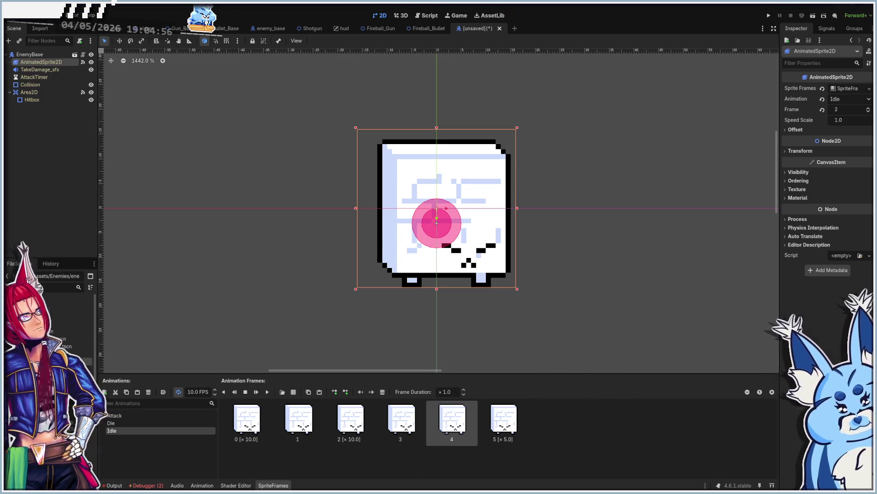
click(578, 488)
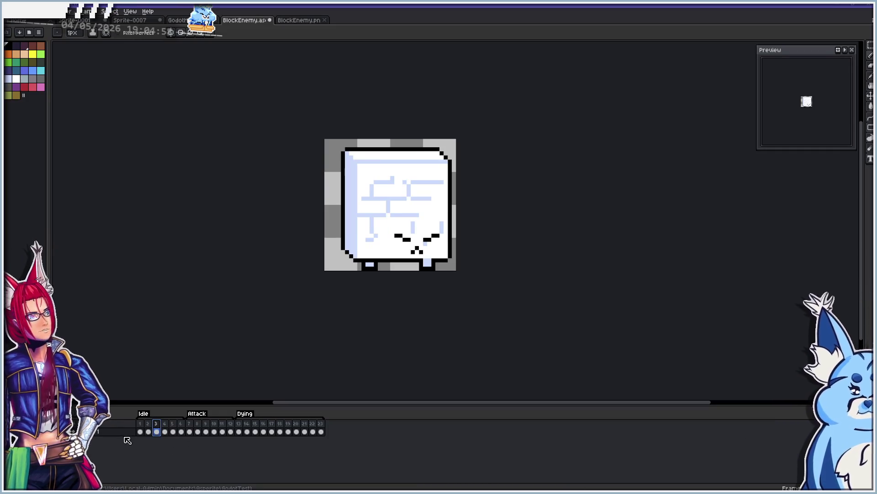
click(141, 431)
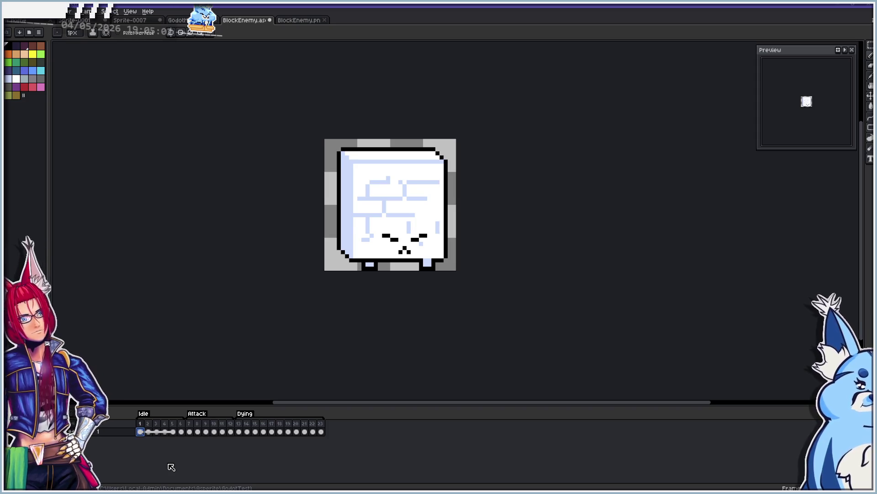
key(Return)
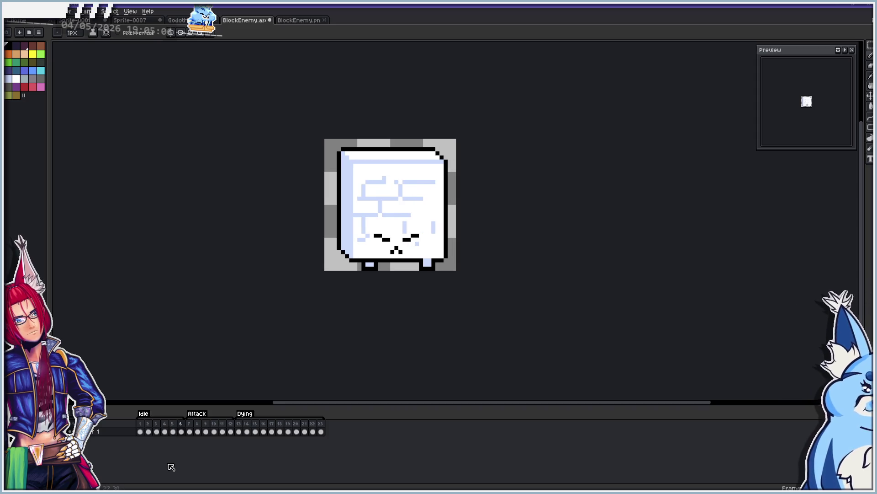
click(141, 432)
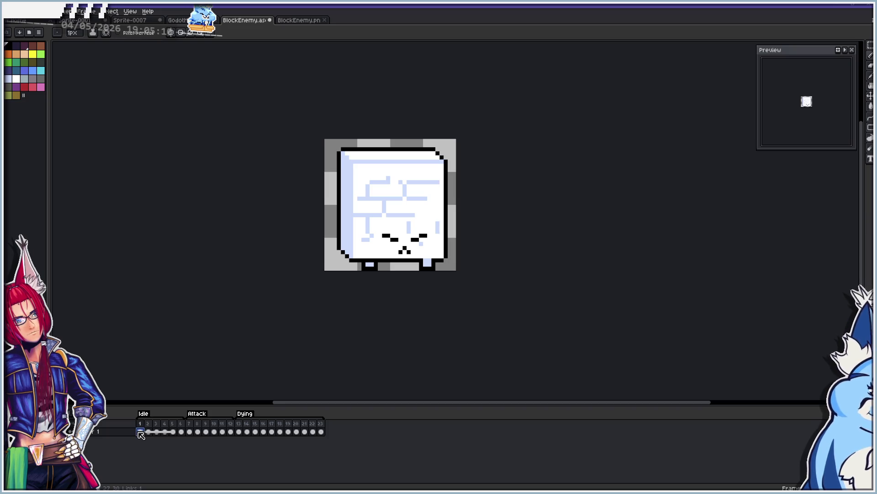
click(173, 433)
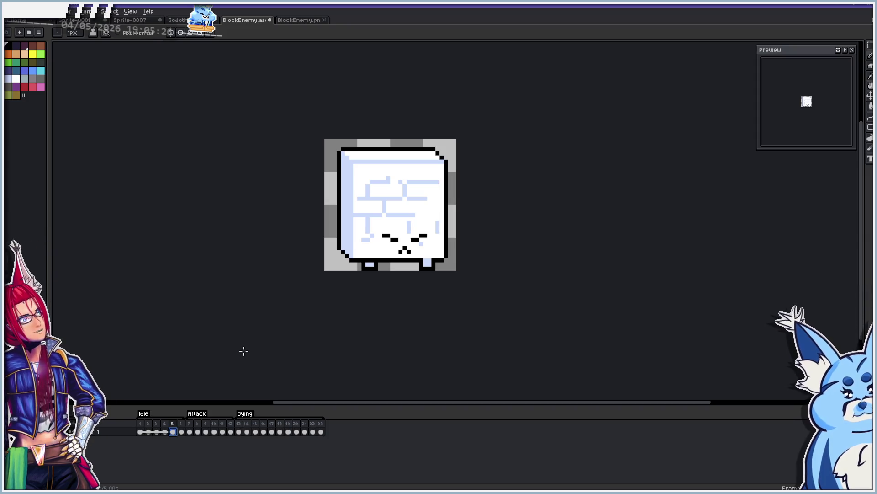
key(Return)
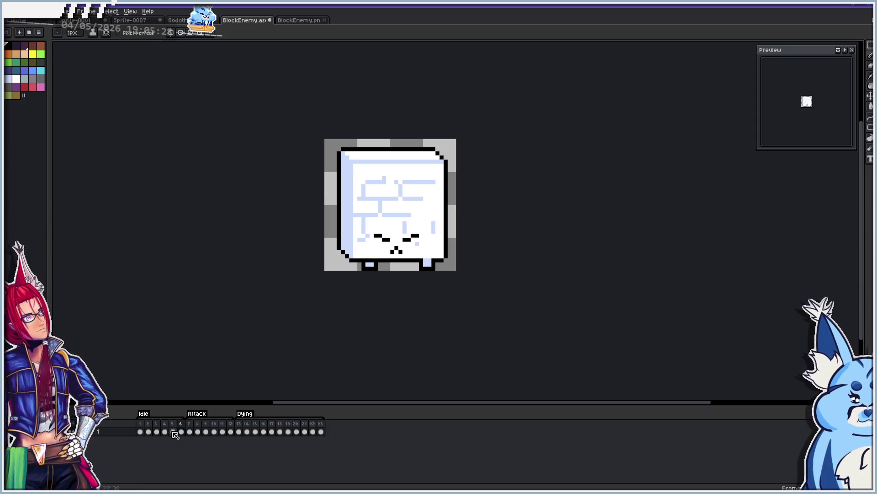
scroll(305, 338, up, 1)
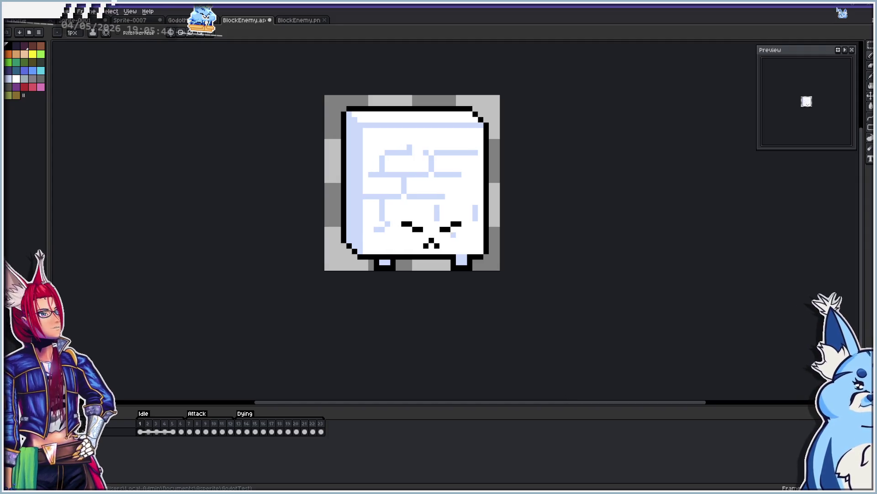
key(alt+Tab)
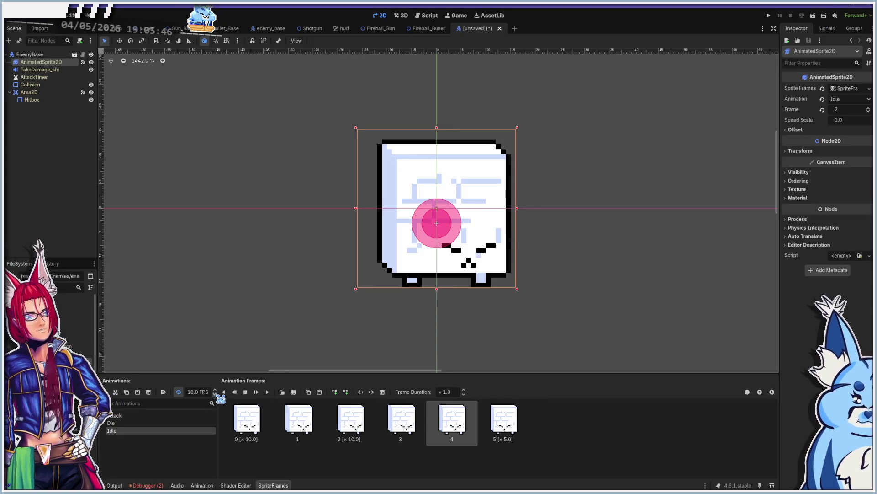
Make the Hitbox shape unique and change it to a new RectangleShape2D.
scroll(454, 263, down, 5)
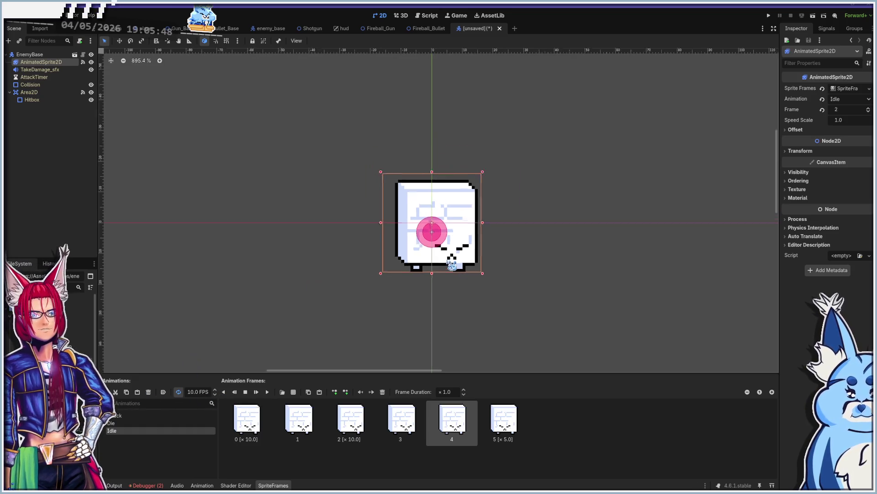
scroll(452, 270, up, 3)
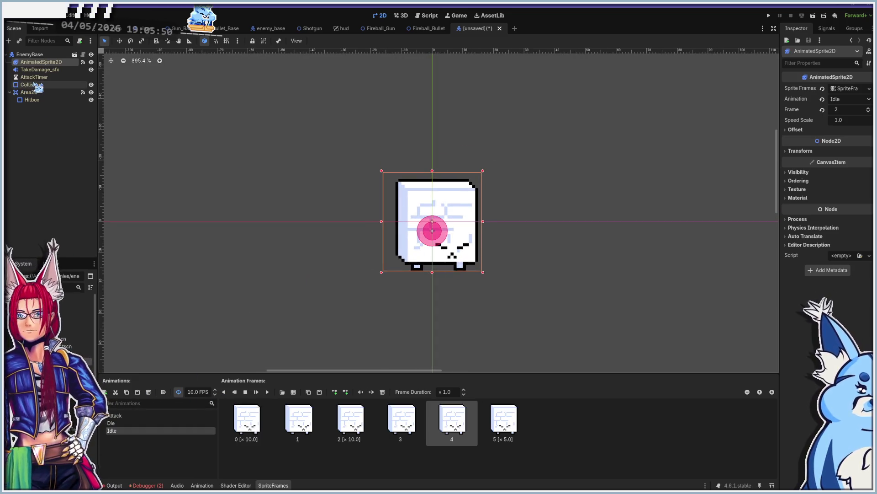
click(31, 100)
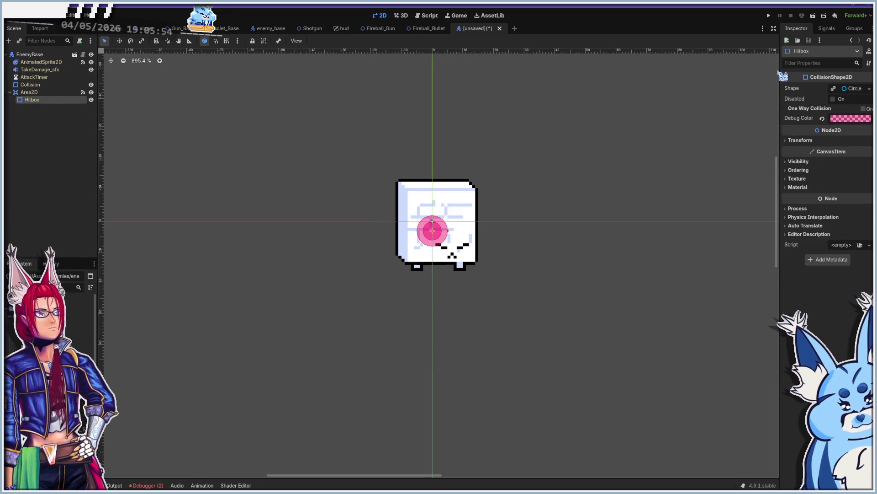
click(834, 89)
scroll(414, 244, up, 3)
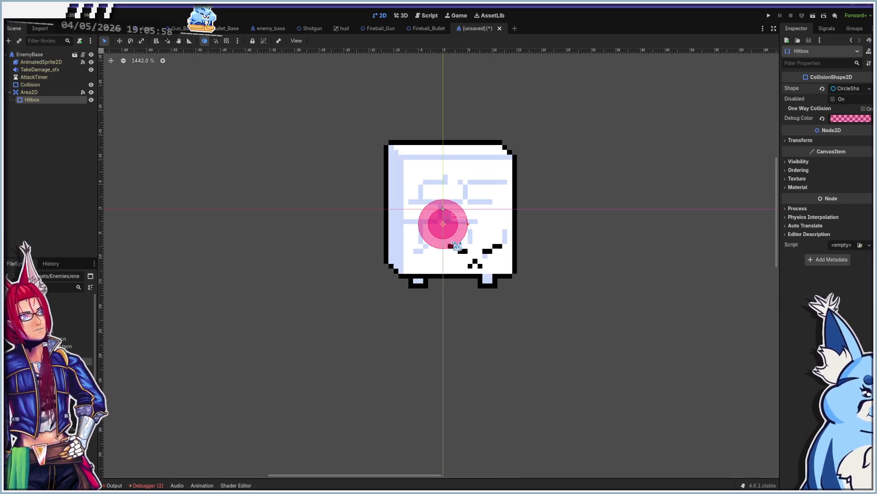
click(850, 88)
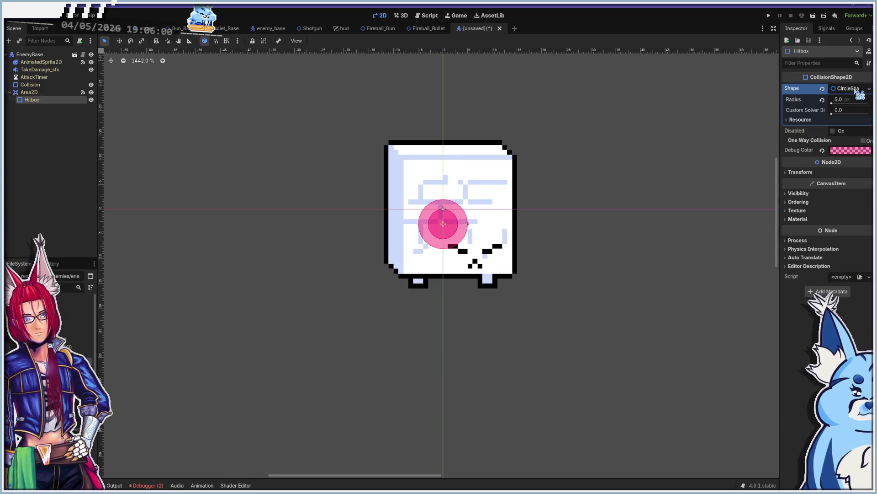
click(869, 89)
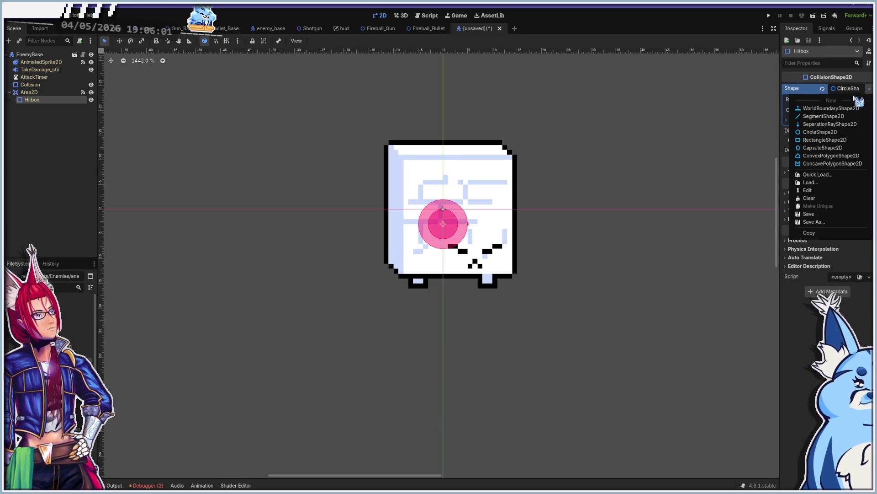
click(829, 140)
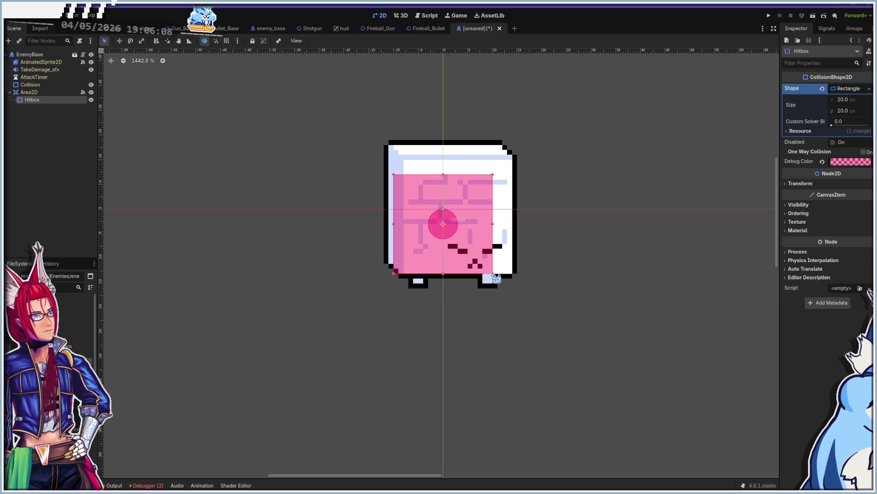
Resize the Hitbox rectangle to 25 × 26 px so it covers the block sprite.
drag(493, 273, 516, 280)
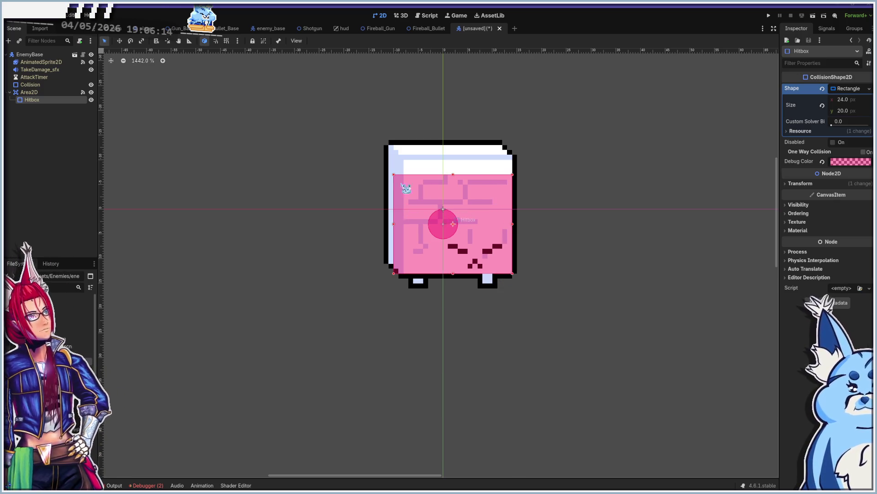
drag(393, 174, 387, 140)
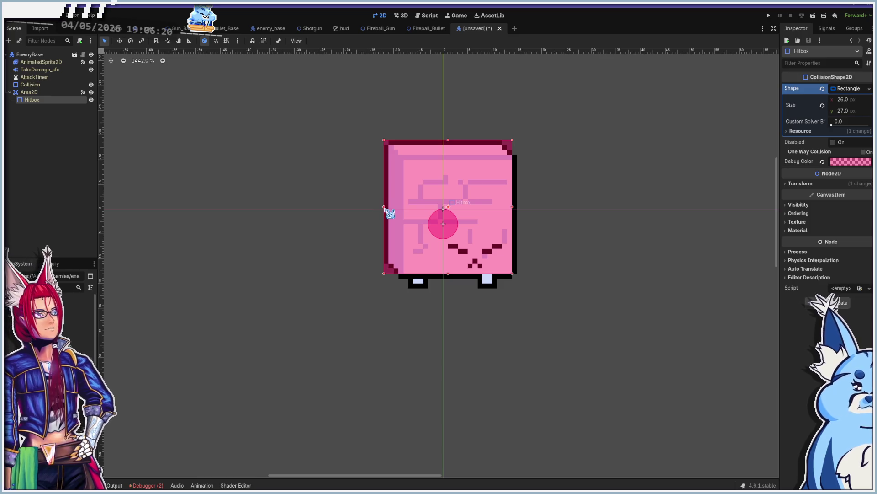
drag(386, 210, 392, 212)
drag(452, 142, 452, 148)
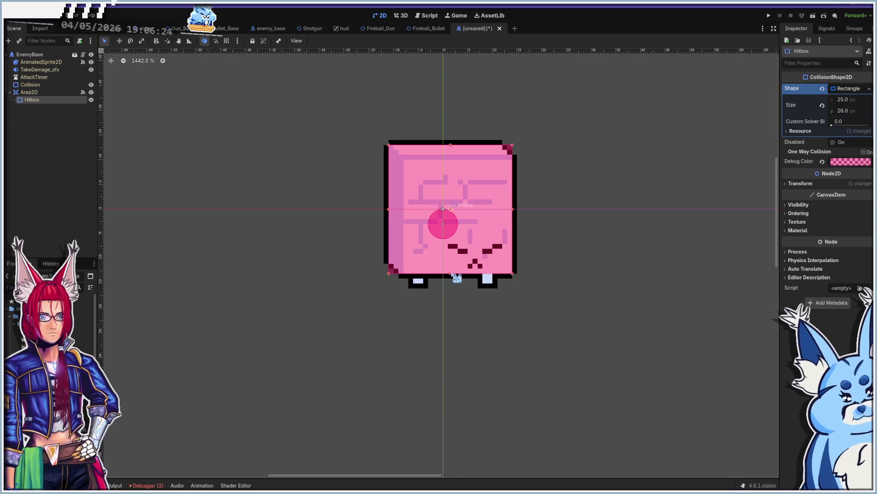
drag(453, 274, 453, 274)
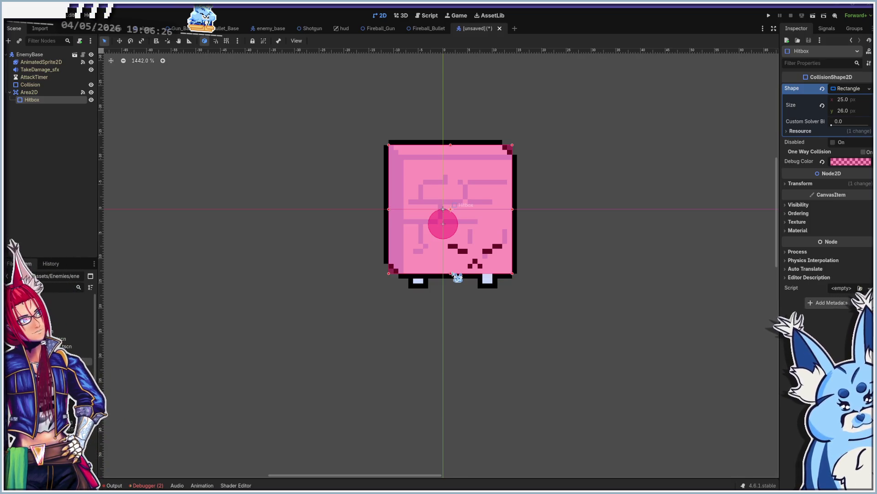
Change the Collision node's shape from a circle to a RectangleShape2D.
click(51, 85)
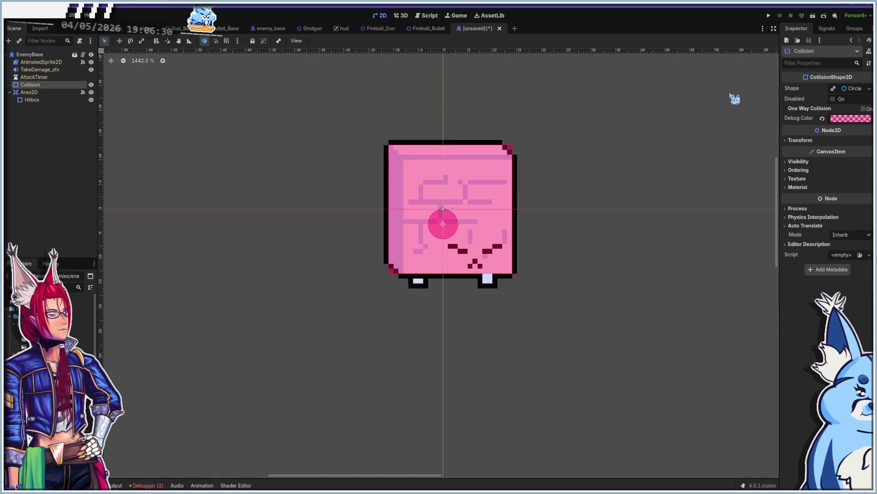
click(870, 90)
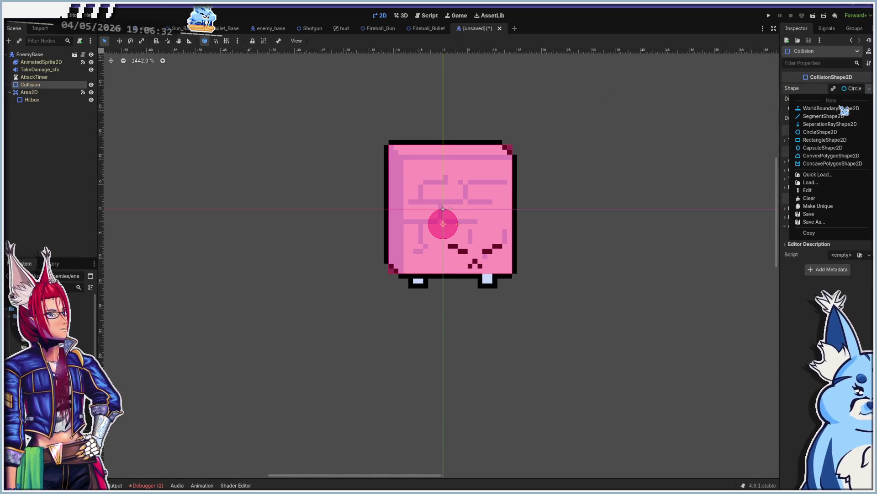
click(827, 145)
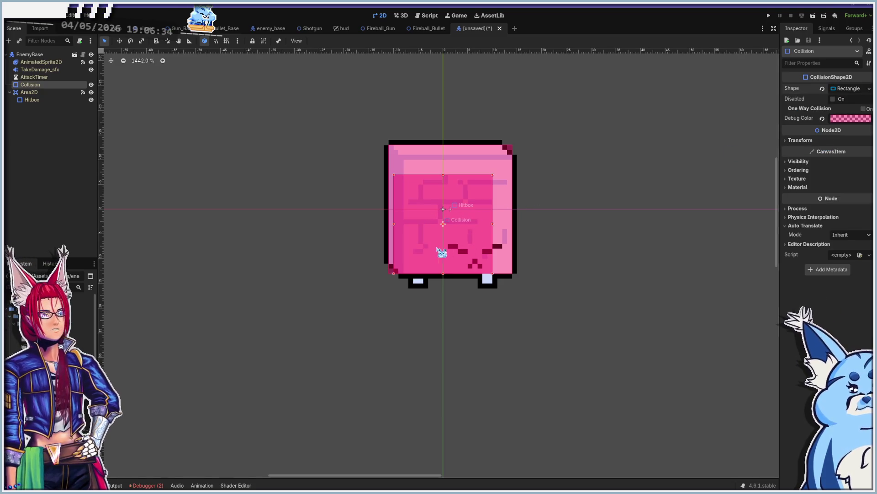
Resize the collision rectangle to span the whole block sprite, matching the Hitbox.
drag(443, 274, 444, 268)
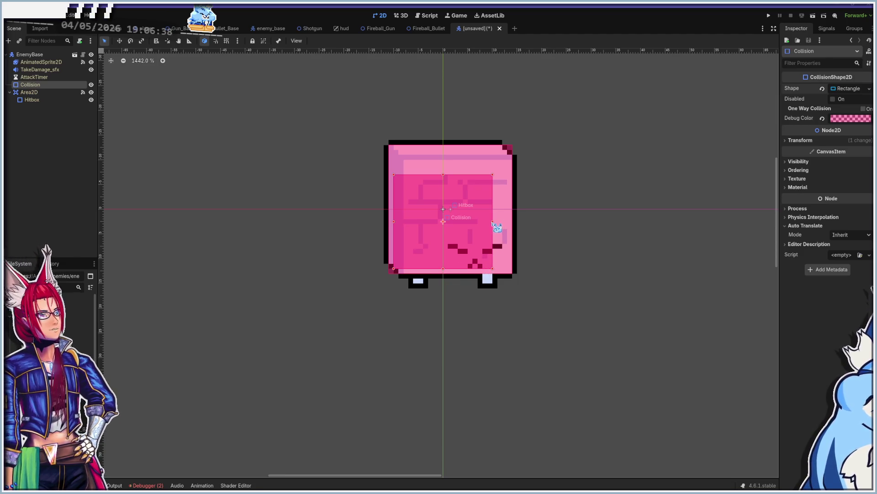
drag(493, 224, 509, 227)
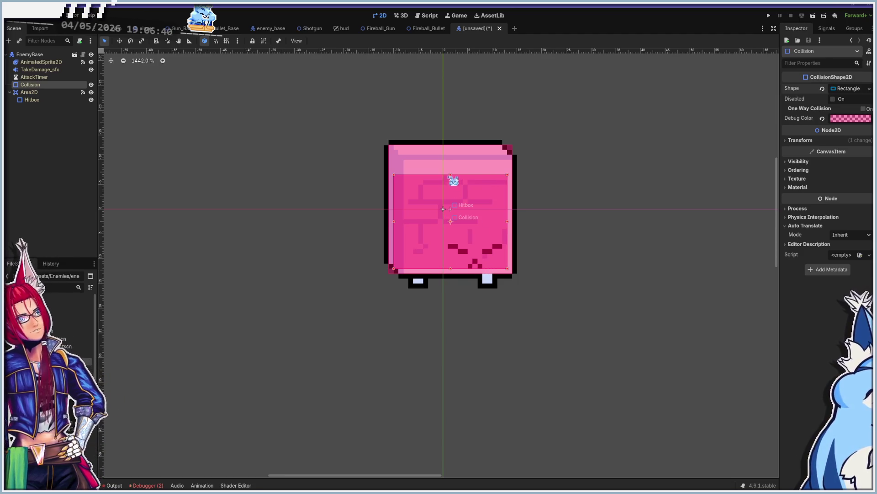
drag(451, 174, 453, 156)
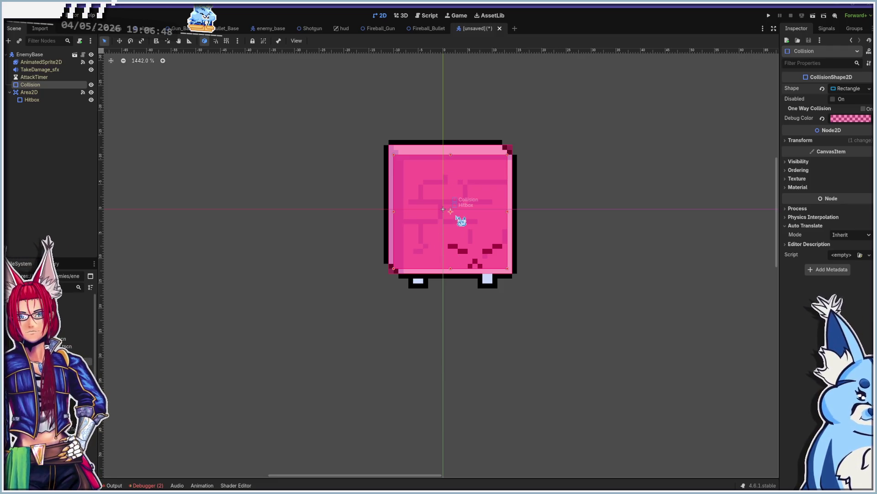
Save the new inherited enemy scene as Wall_Enemy.tscn inside Assets/Enemies.
key(ctrl+s)
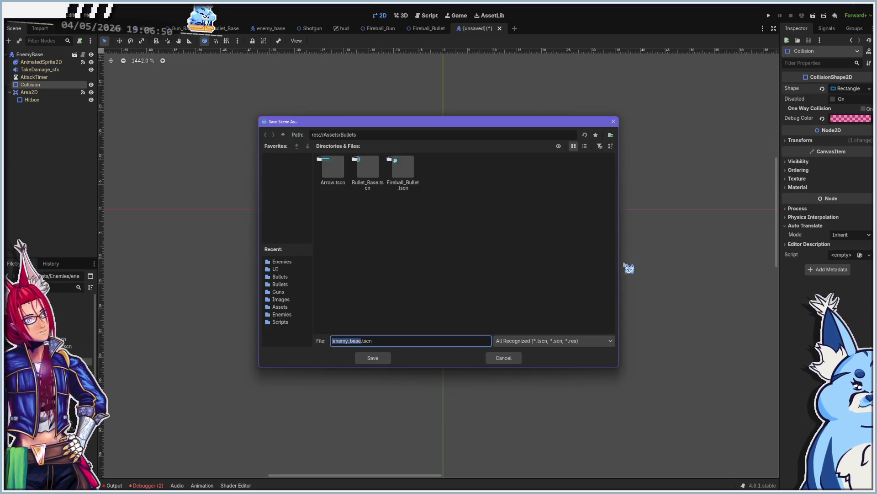
click(283, 135)
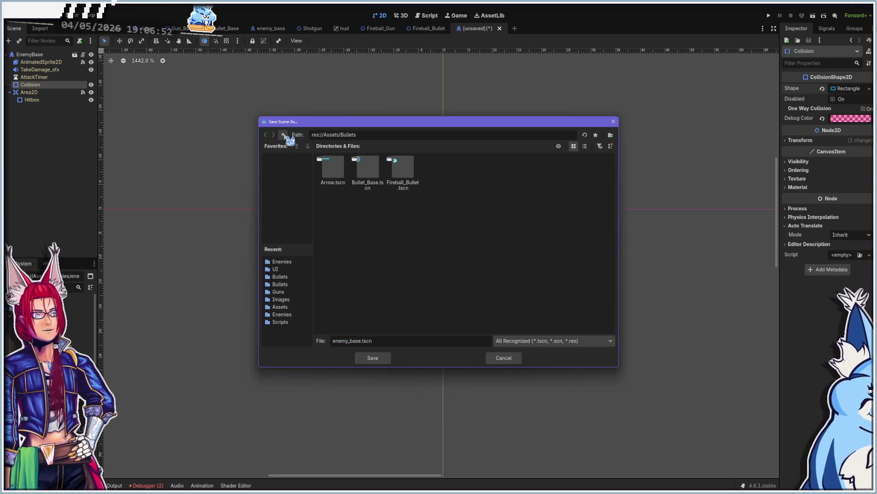
double_click(368, 169)
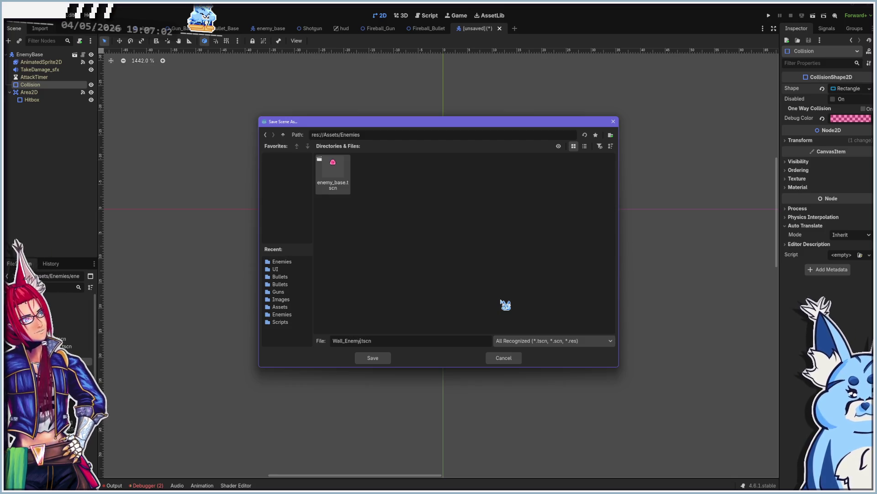
key(Return)
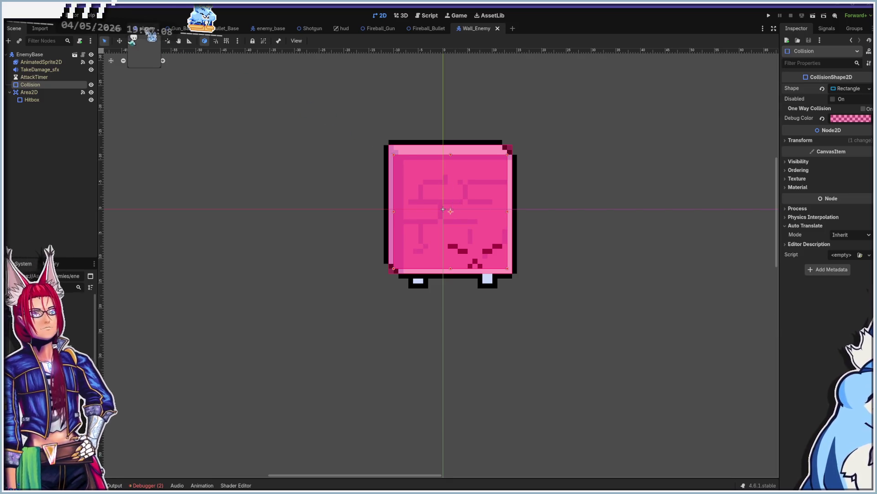
Give the EnemyBase root Enemy Name Wall_Enemy, Health 1000, Speed 10 and Knockback Factor 0.5.
click(55, 55)
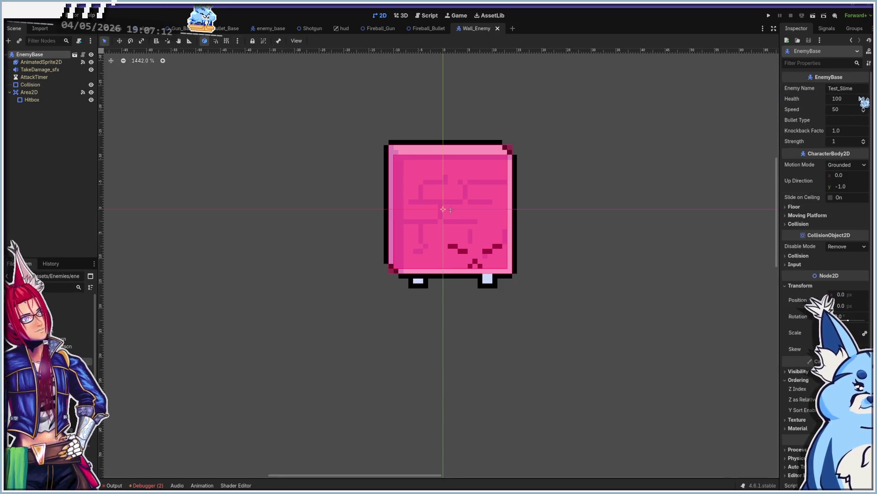
click(844, 89)
text(Wall_Enemy)
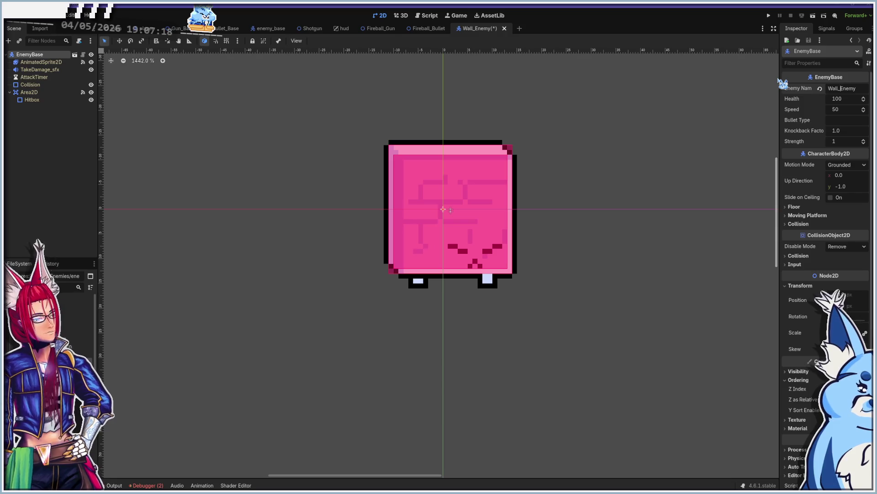
click(845, 99)
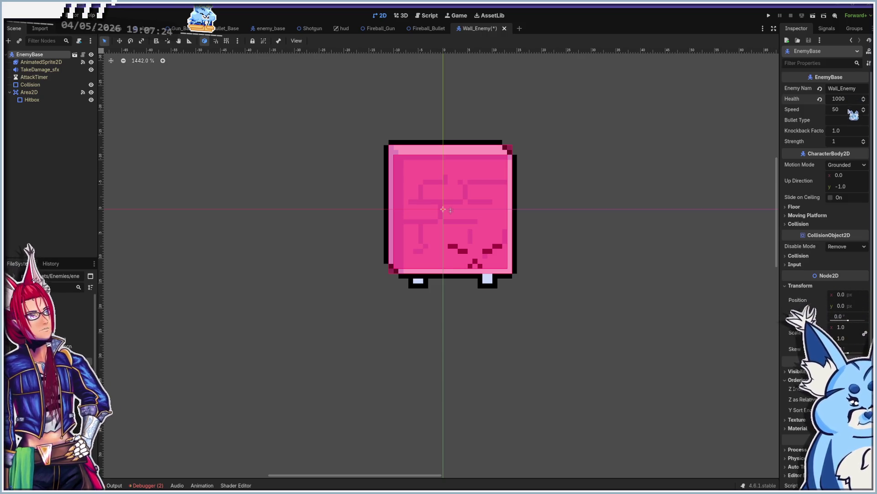
click(848, 108)
text(10)
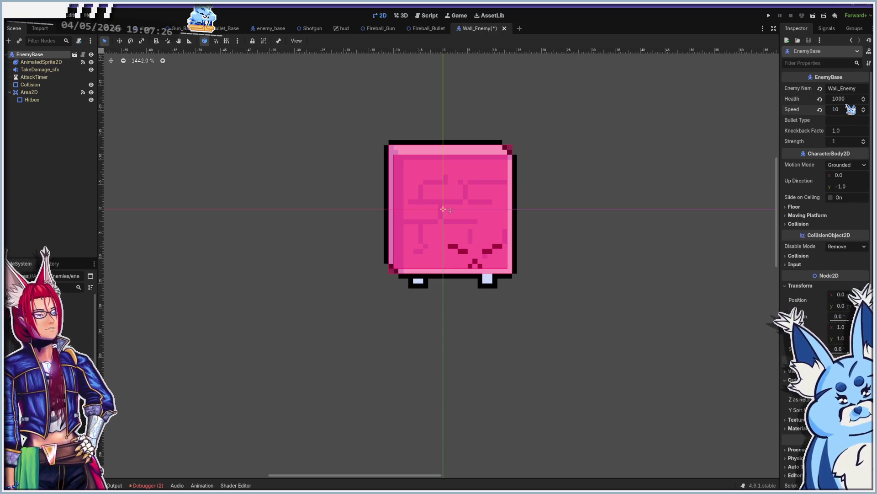
click(843, 121)
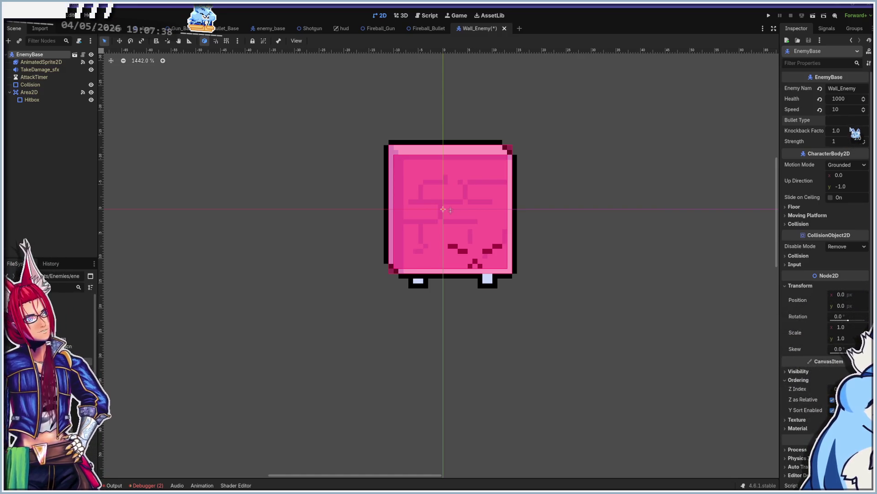
click(852, 130)
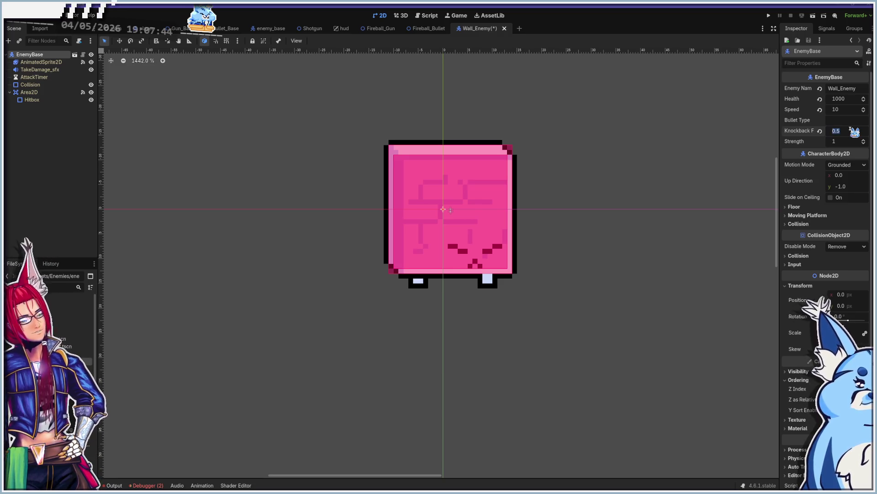
Run a quick test of the game, stop it, and return to the Main scene.
key(F5)
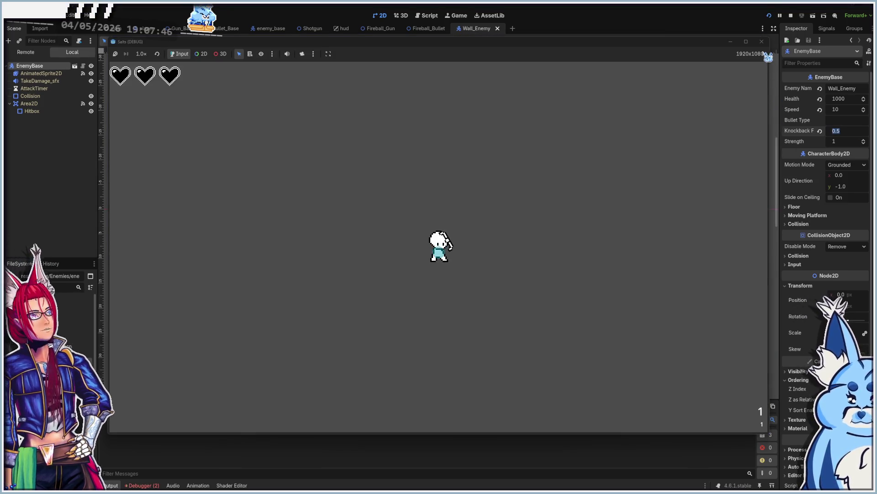
click(763, 44)
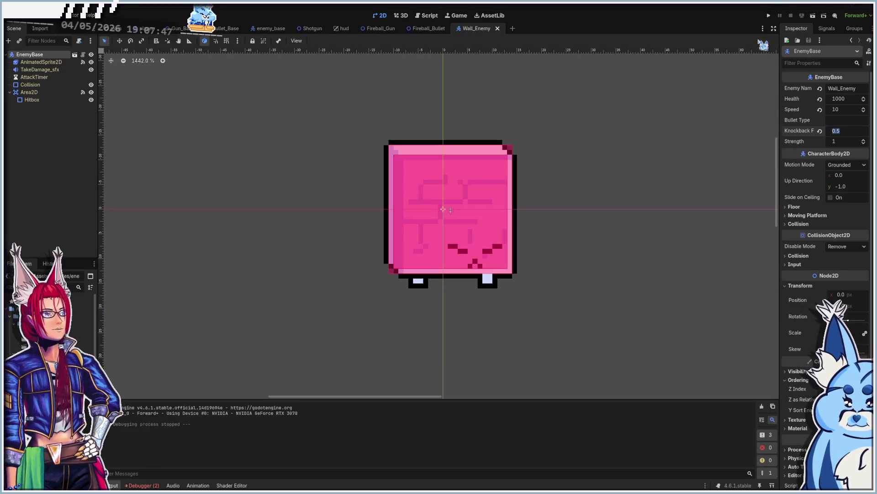
click(111, 29)
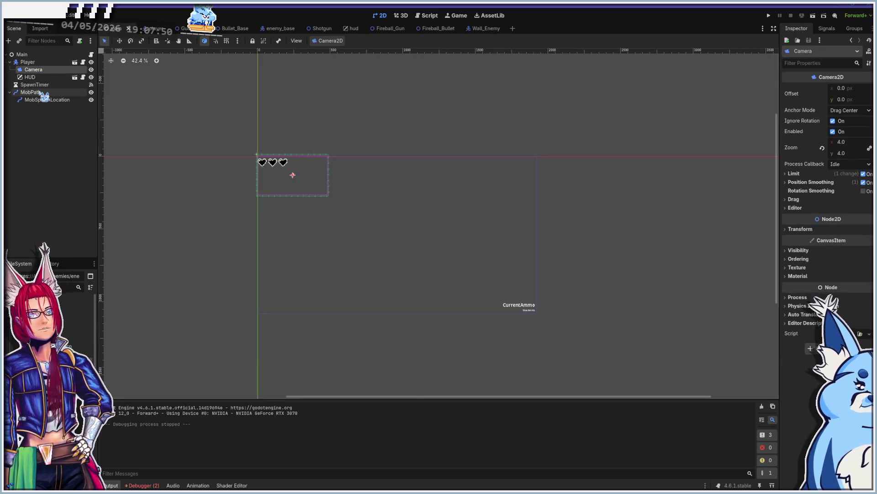
In main.gd, point the random_enemy preload at Wall_Enemy.tscn instead of enemy_base and save.
click(429, 16)
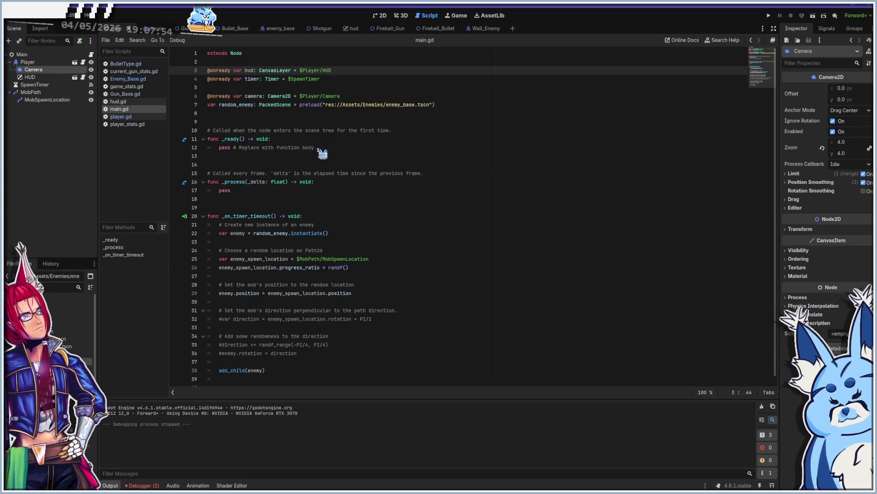
scroll(331, 170, down, 1)
click(337, 209)
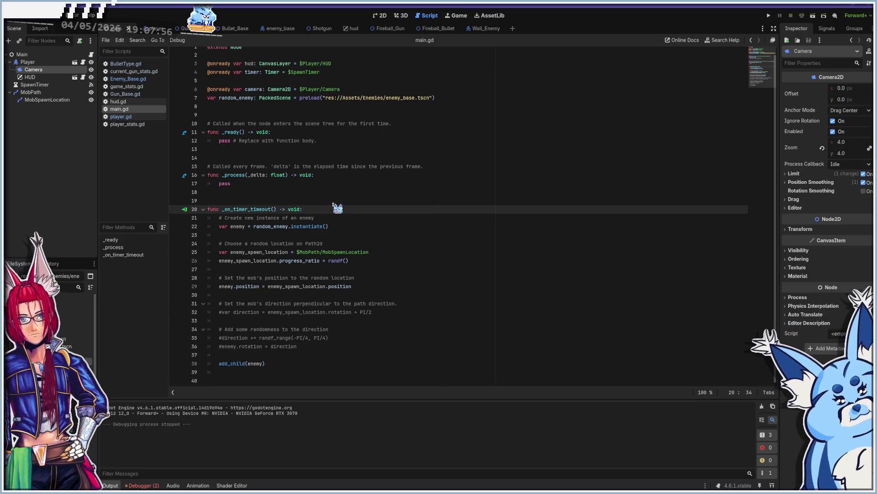
click(389, 98)
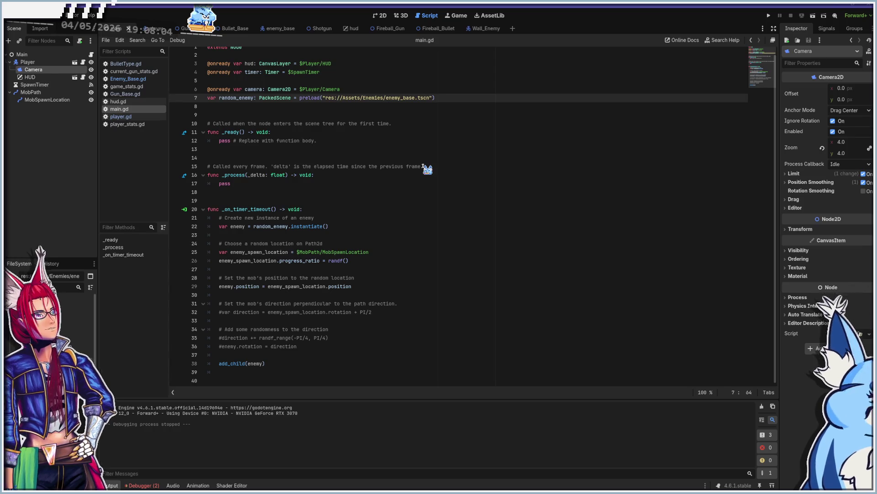
key(shift+Right)
key(shift+Right)
key(shift+Right)
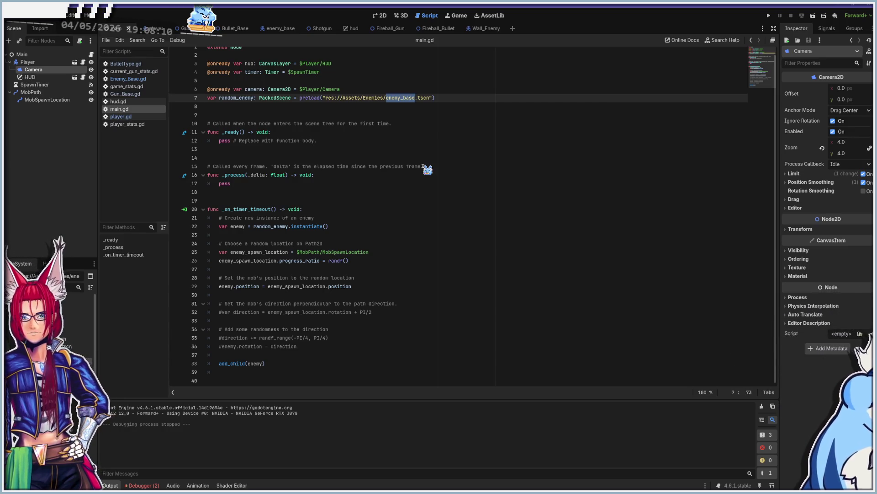
text(a)
key(Return)
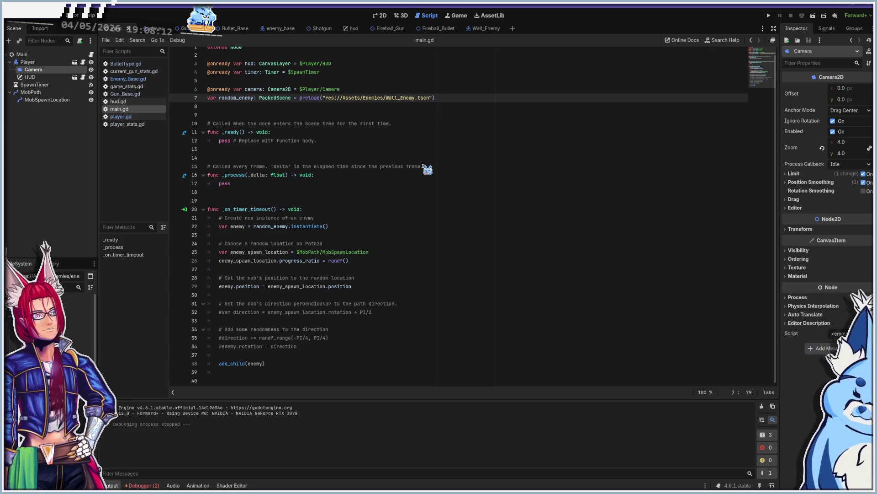
key(ctrl+s)
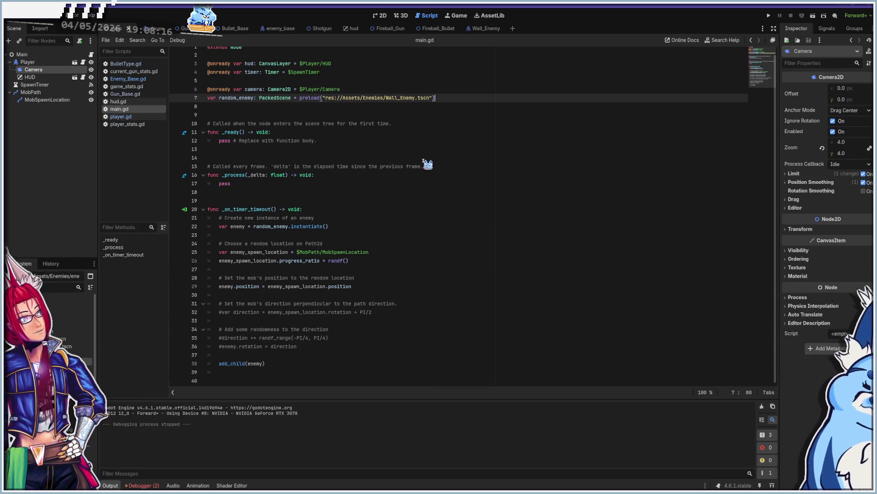
Run the game, moving with WASD and shooting at the pink Wall_Enemy blocks.
key(F5)
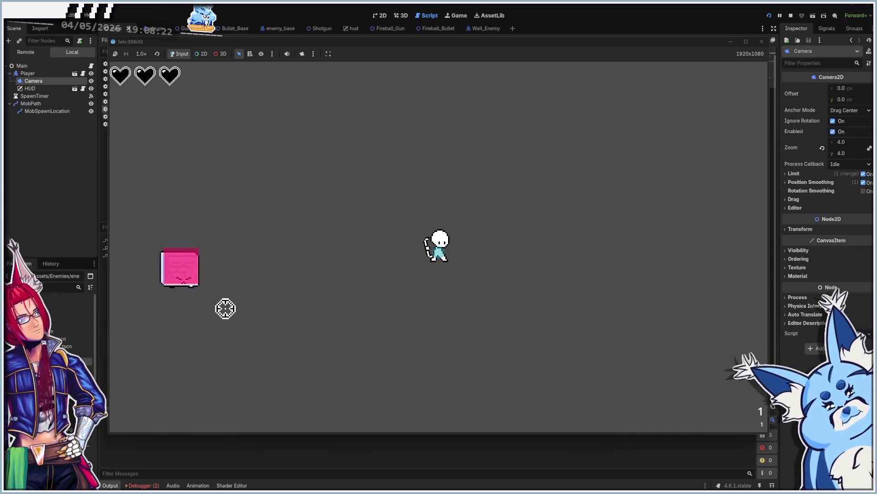
key(a)
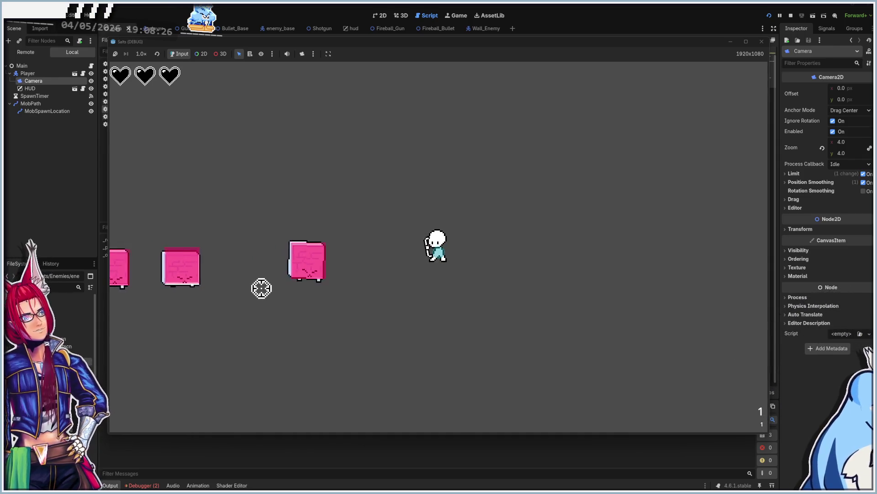
key(s)
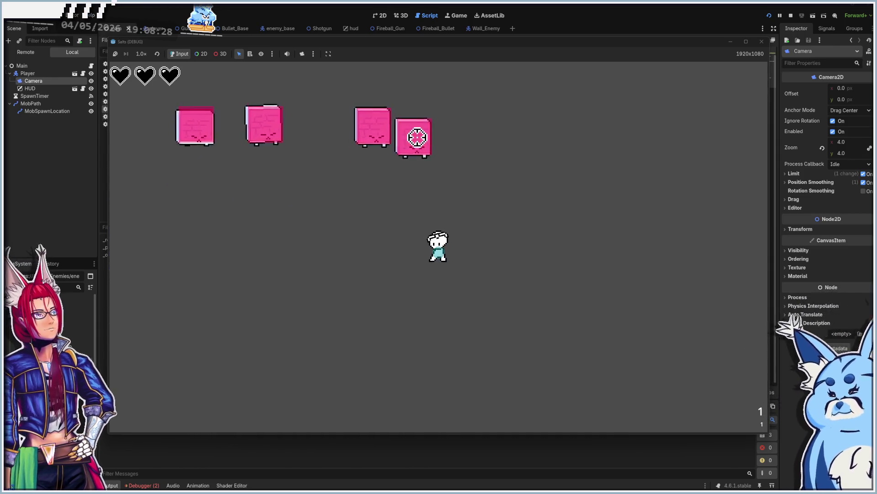
key(d)
key(w)
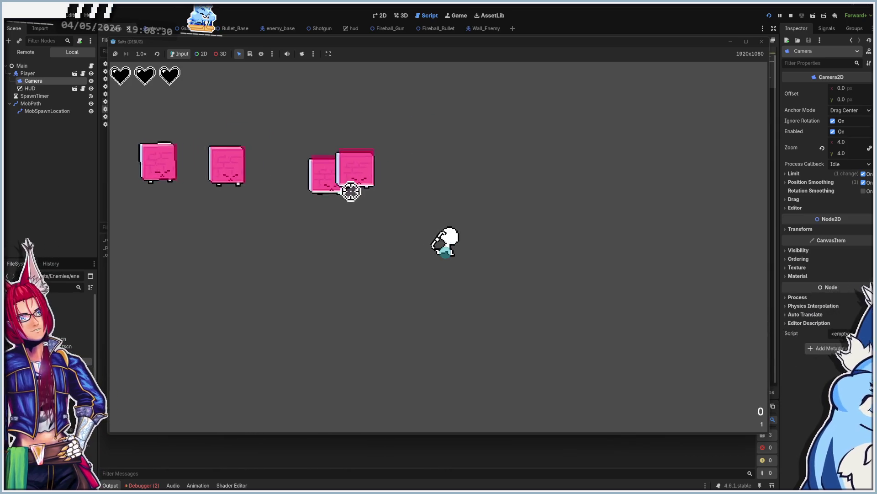
click(335, 207)
key(w)
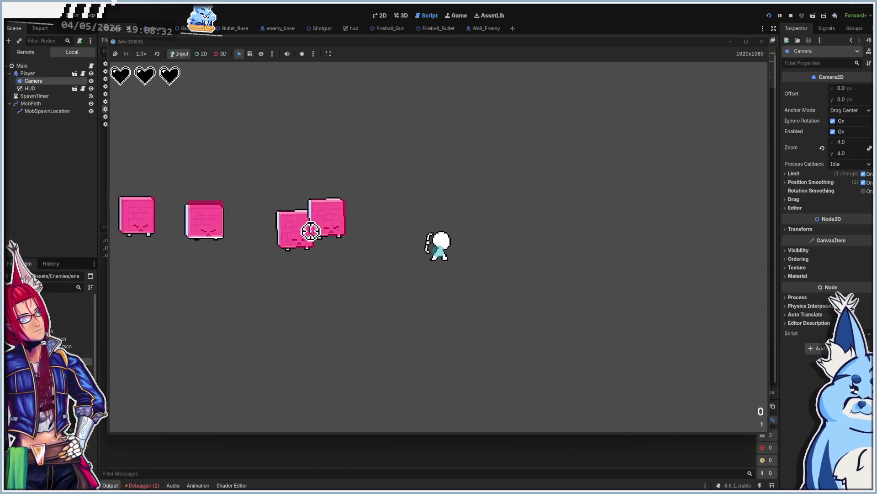
click(319, 251)
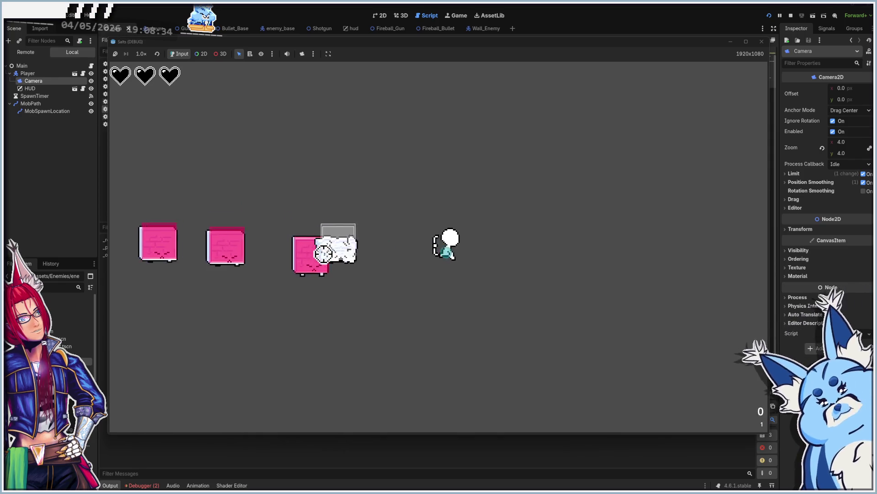
key(w)
key(d)
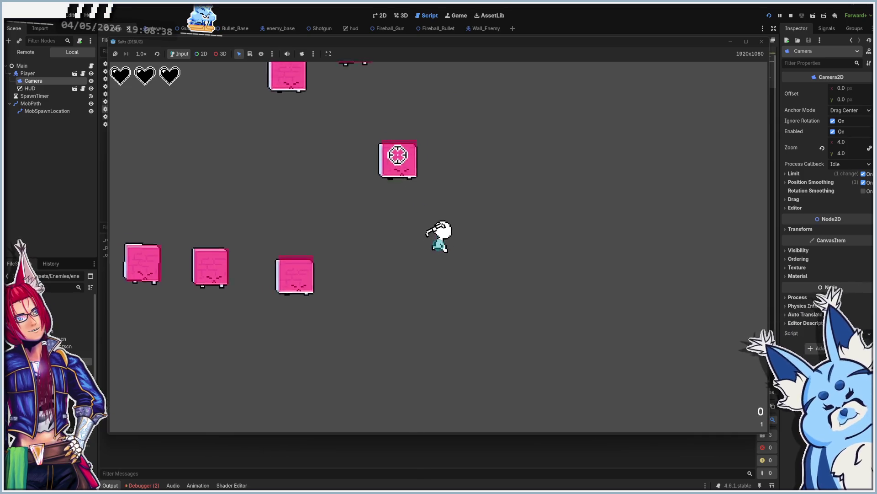
click(333, 251)
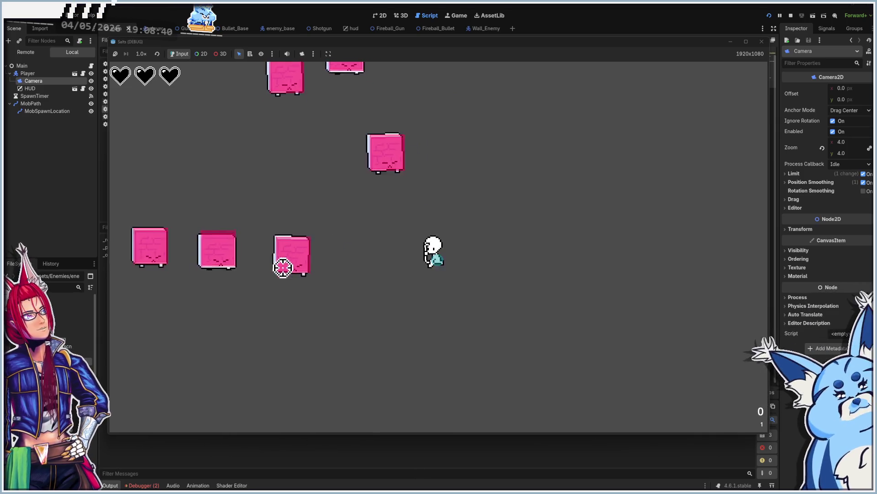
key(a)
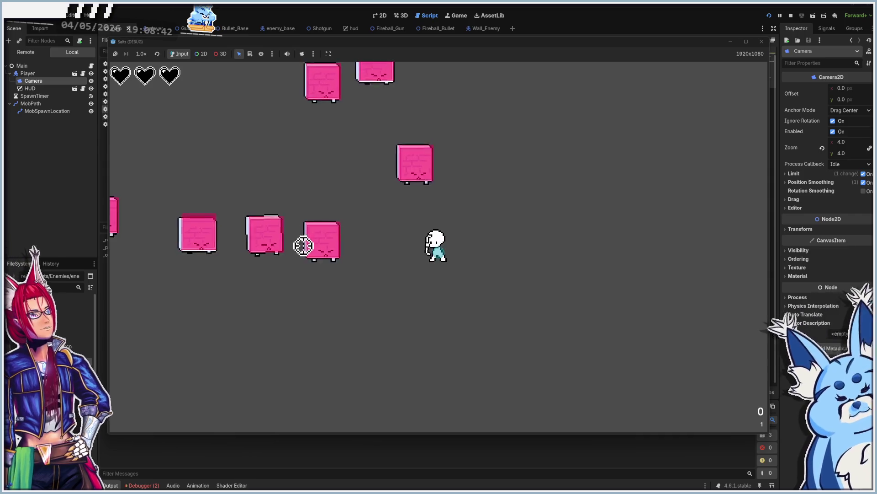
key(s)
click(359, 222)
Keep walking the player around with WASD to evade the growing swarm.
key(a)
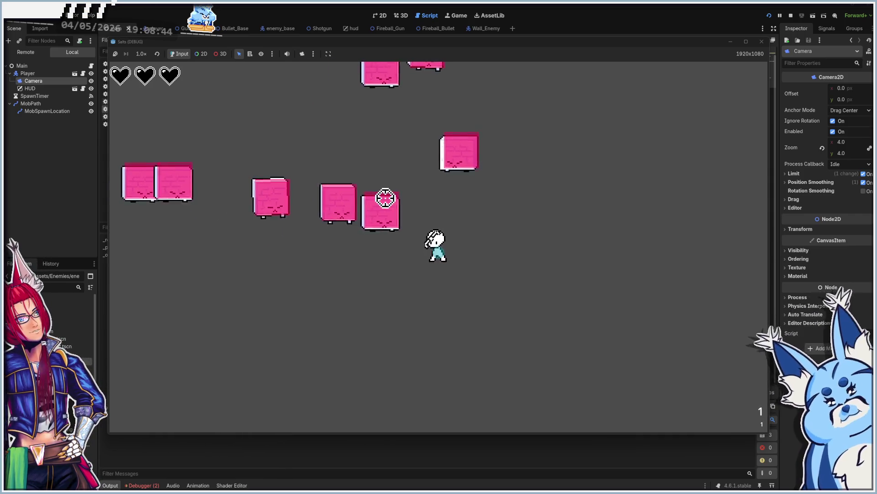
key(s)
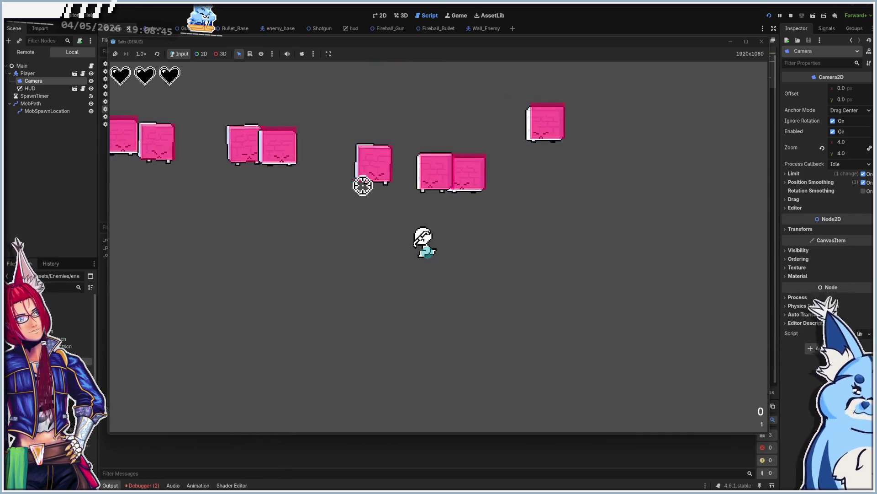
key(a)
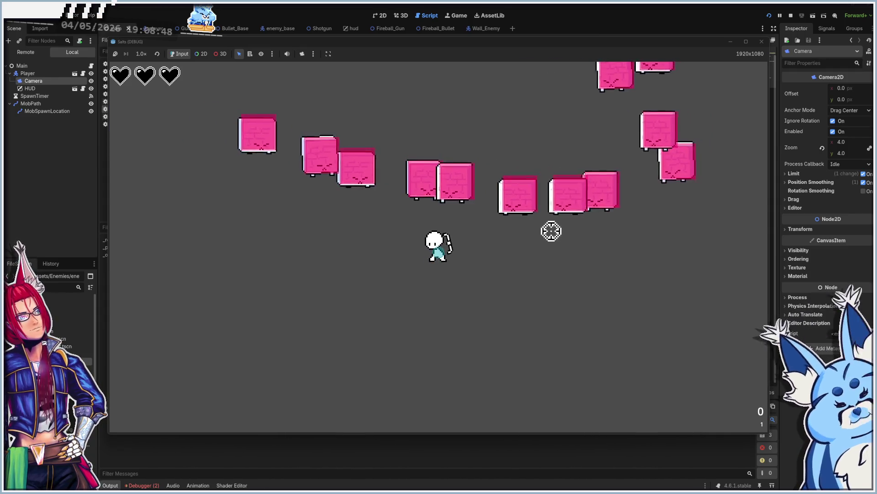
key(d)
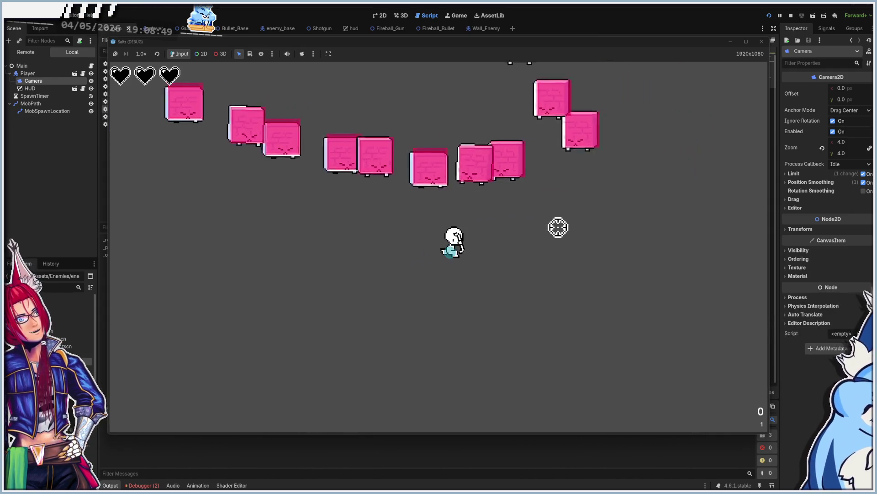
key(w)
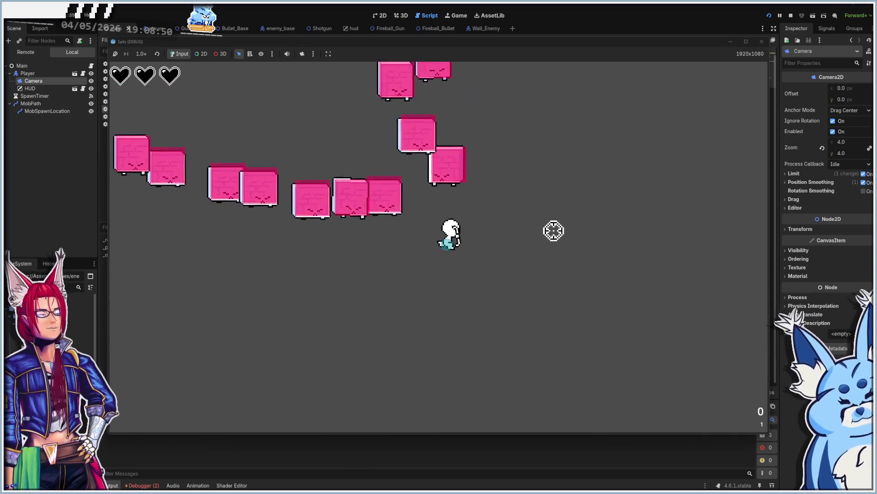
key(w)
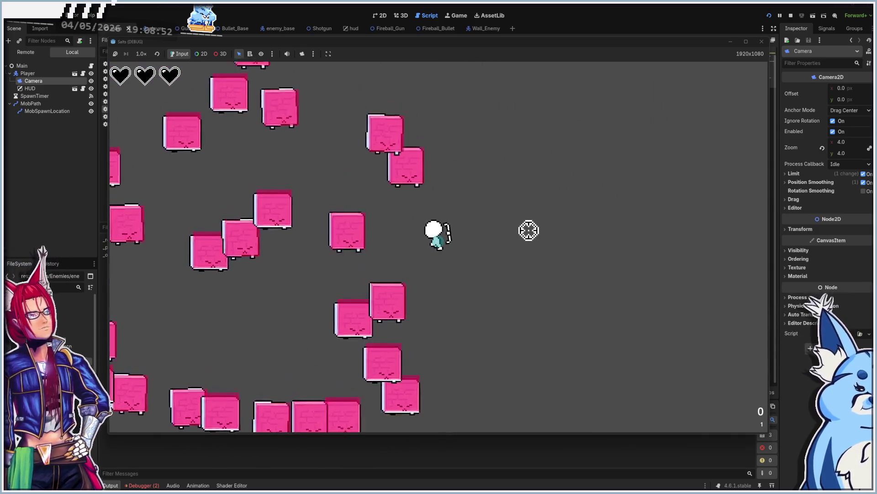
key(s)
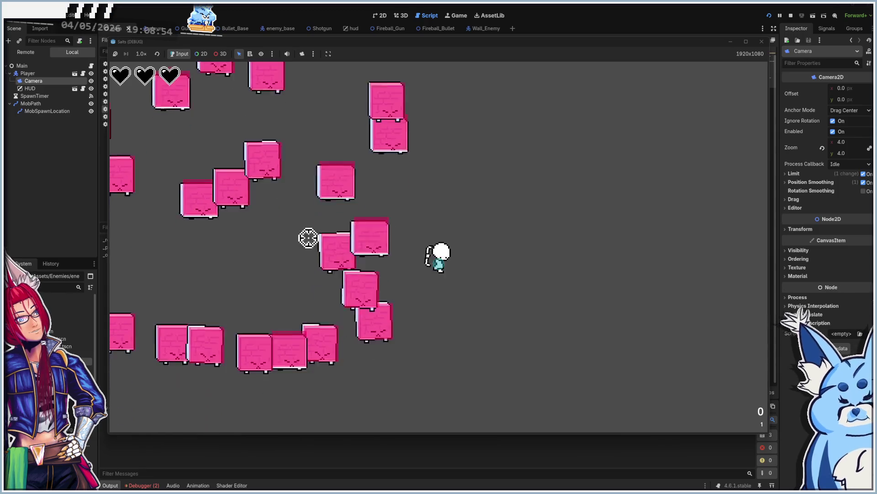
key(a)
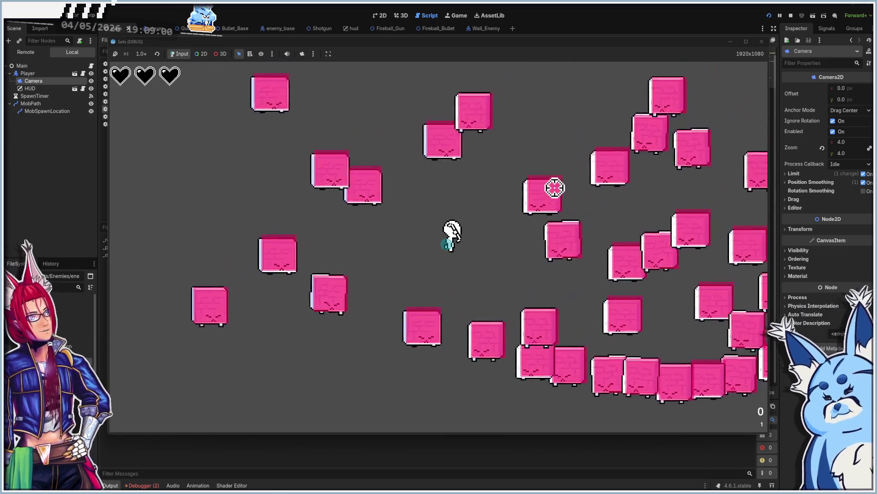
key(s)
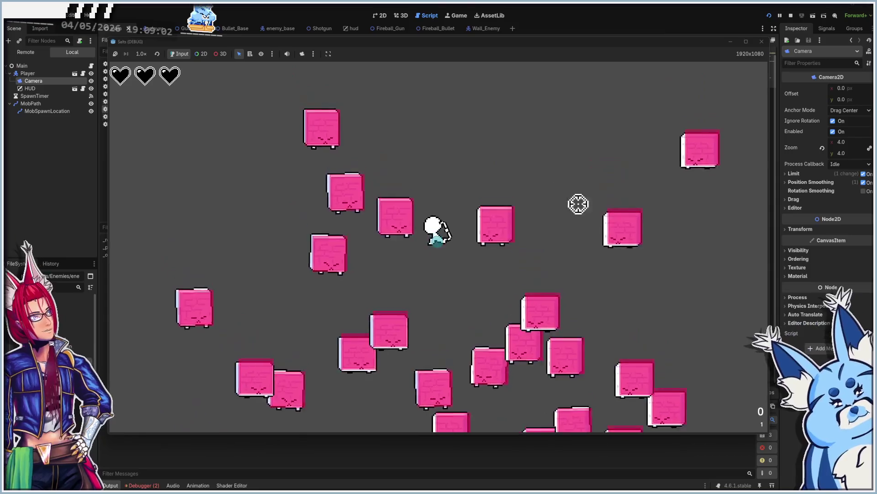
key(d)
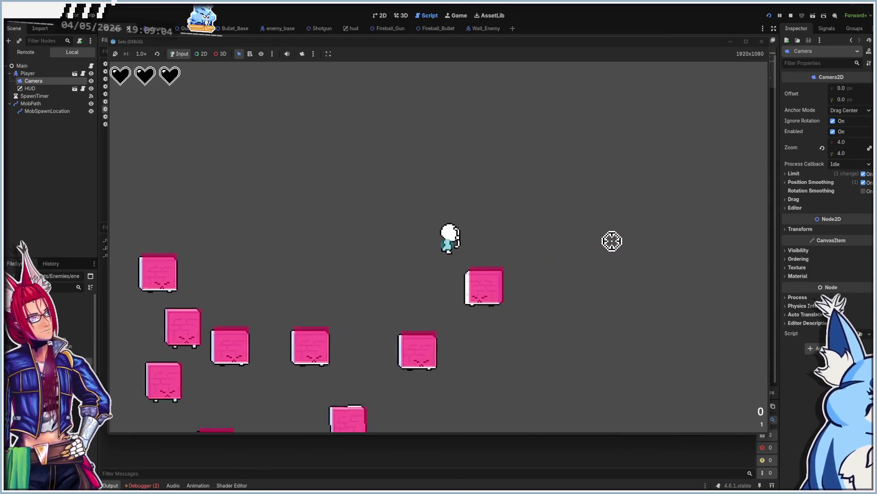
key(s)
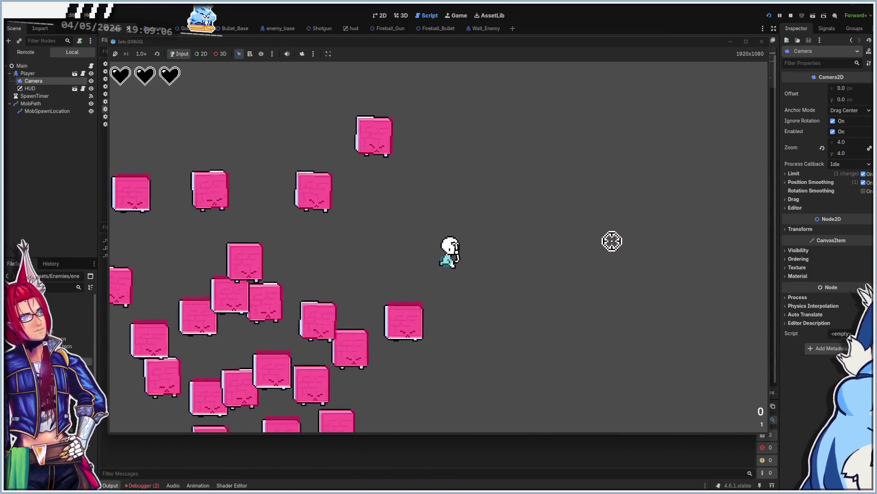
key(s)
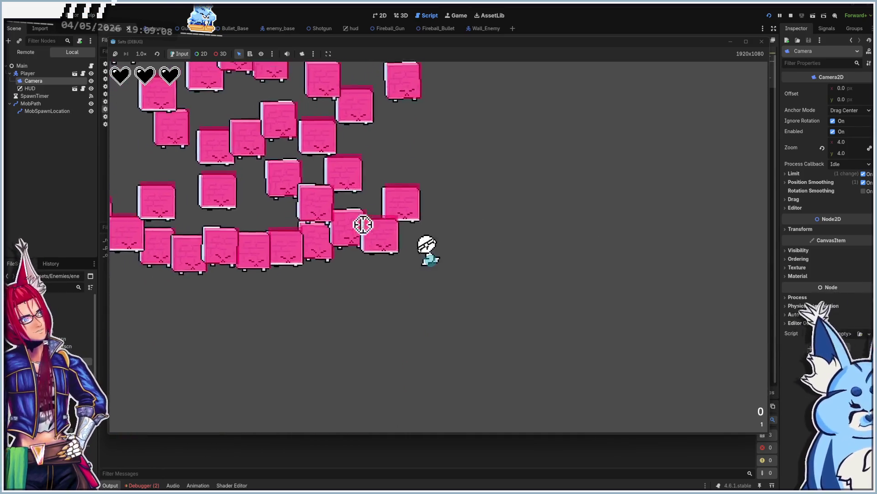
key(a)
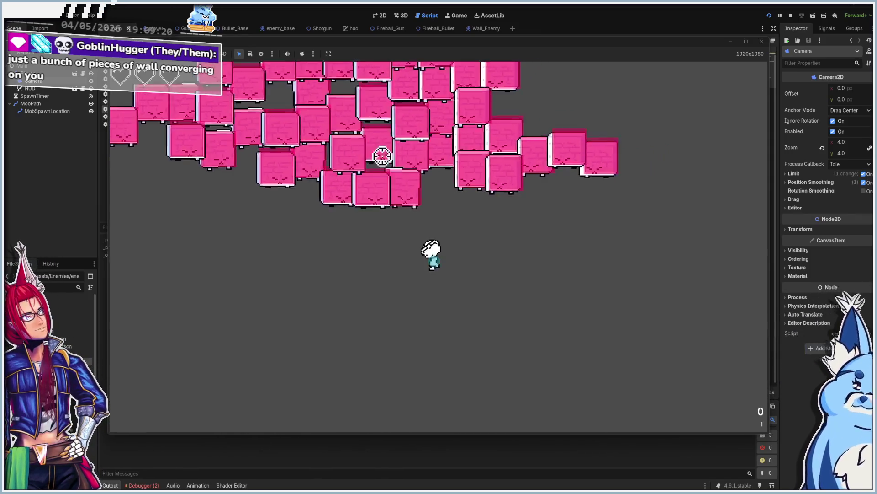
Keep walking the player away from the massing swarm with WASD.
key(a)
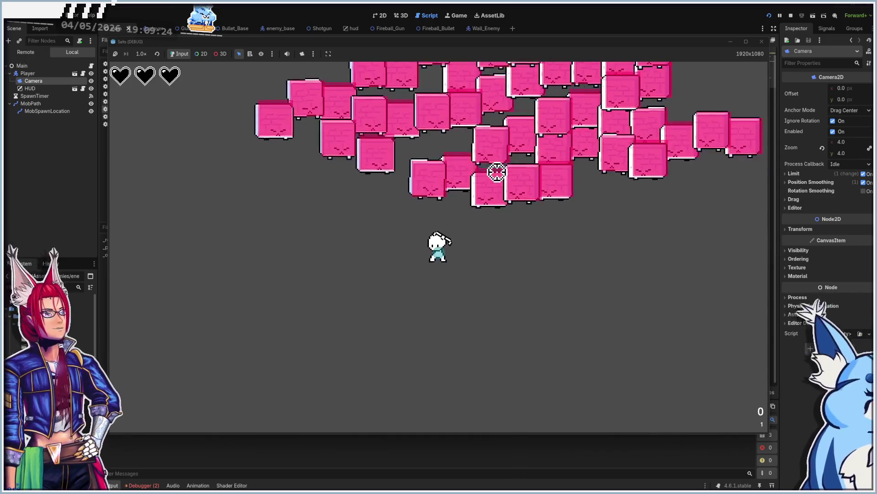
key(d)
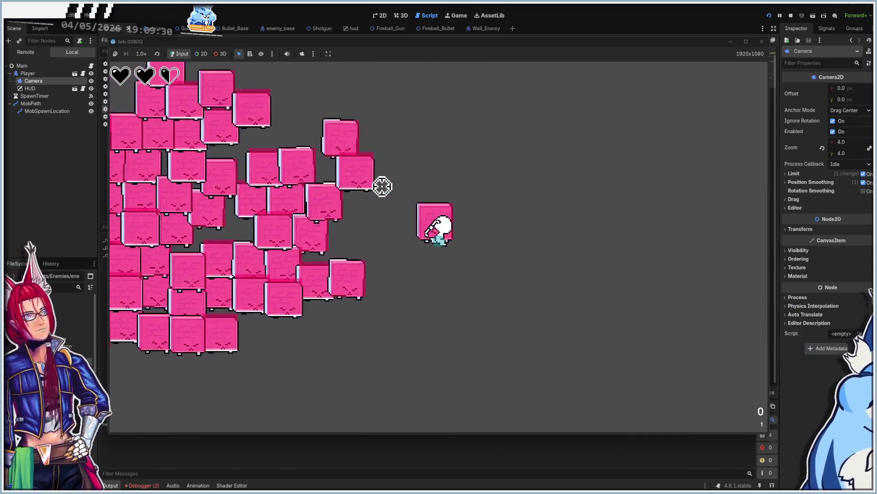
key(s)
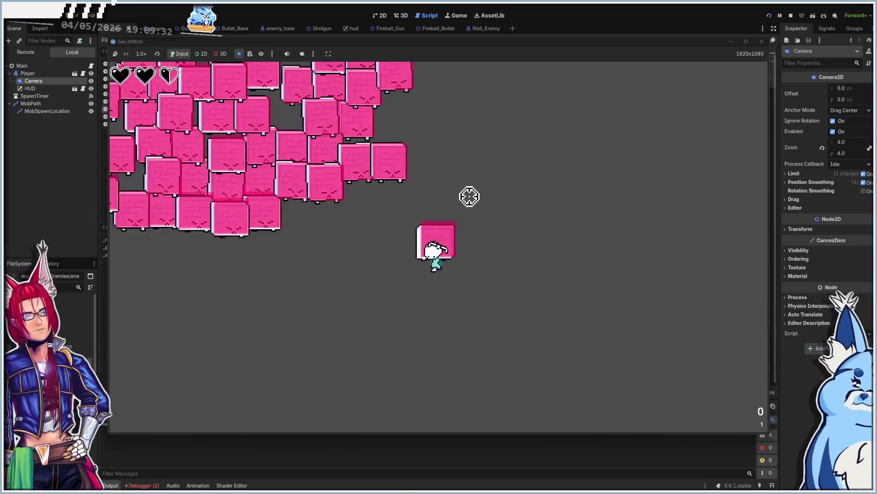
key(s)
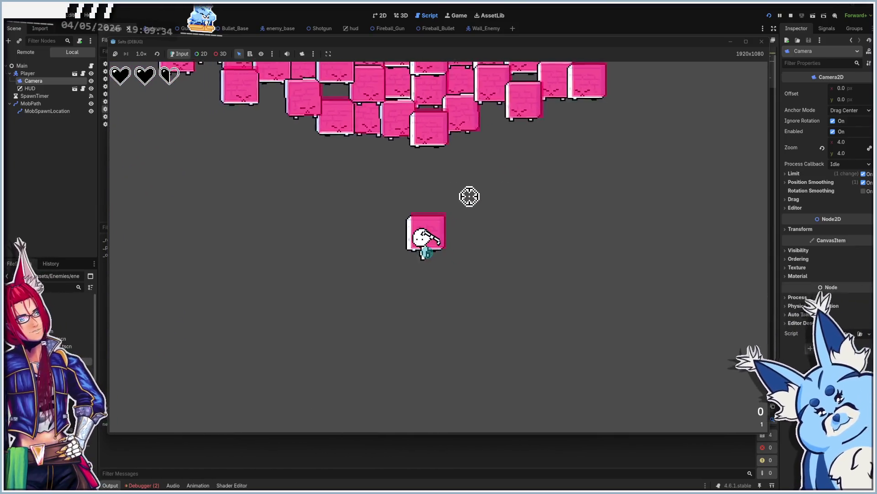
key(s)
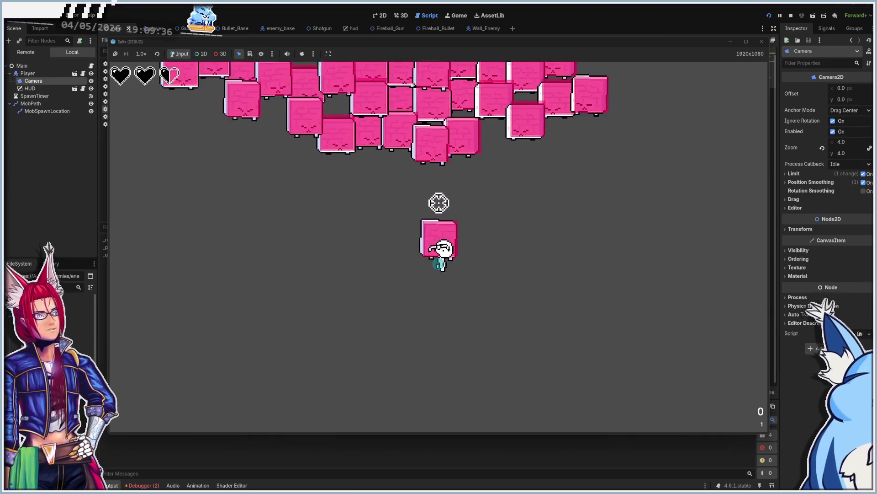
key(w)
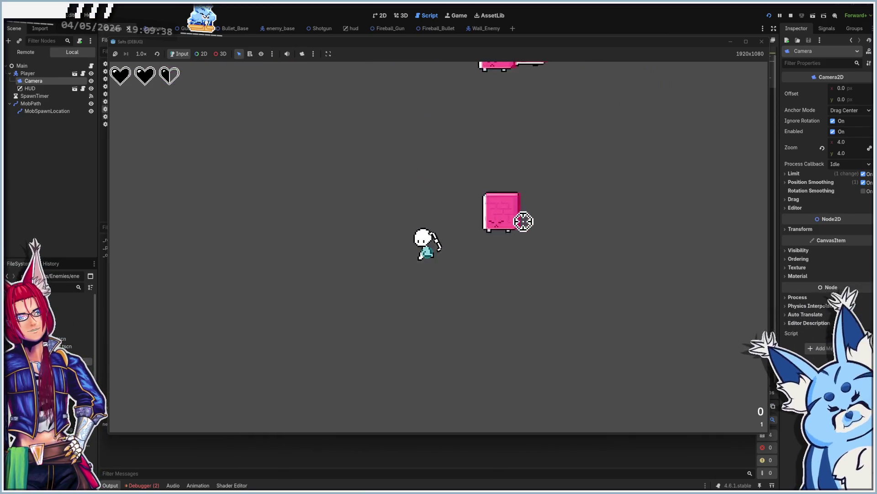
key(w)
key(a)
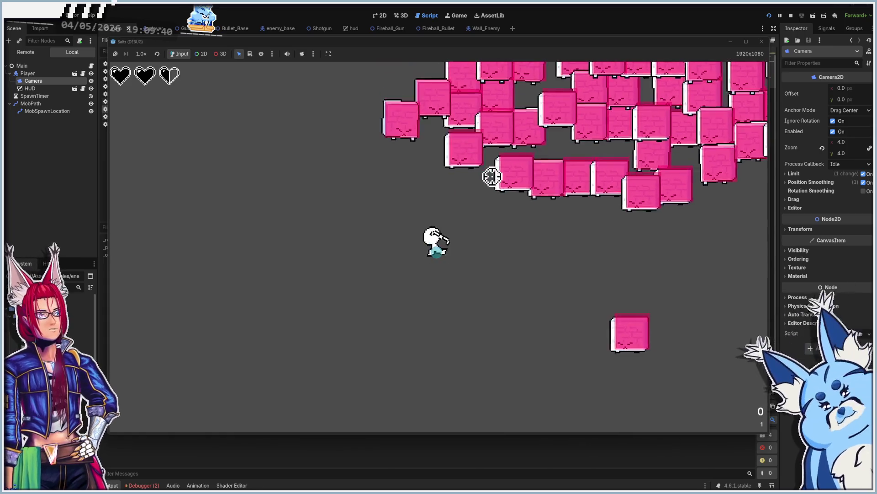
Shoot at the nearby enemy clusters, then stop the test run.
click(422, 105)
key(a)
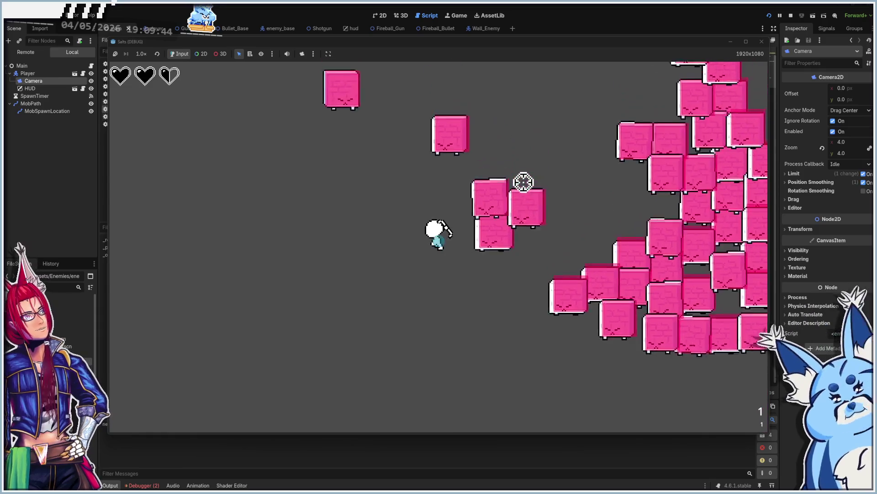
key(a)
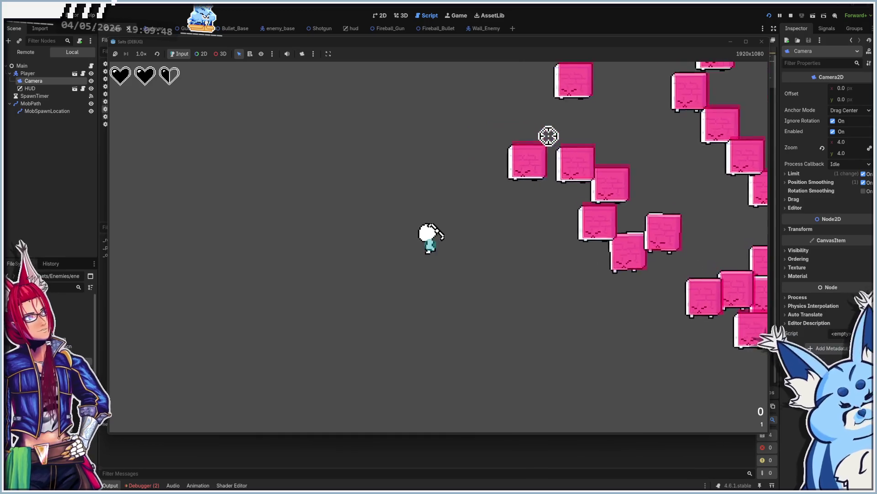
click(556, 153)
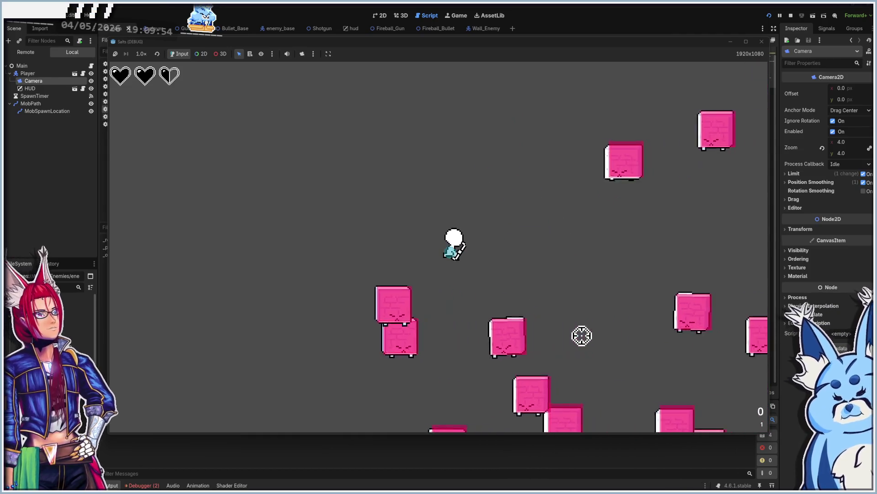
click(762, 42)
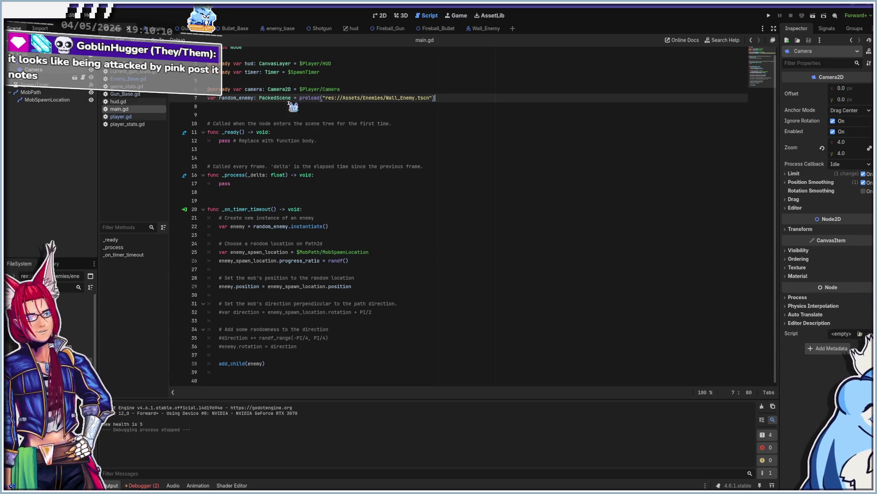
Rename the line 7 Wall_Enemy preload variable to random_enemy_1 and save main.gd.
click(236, 97)
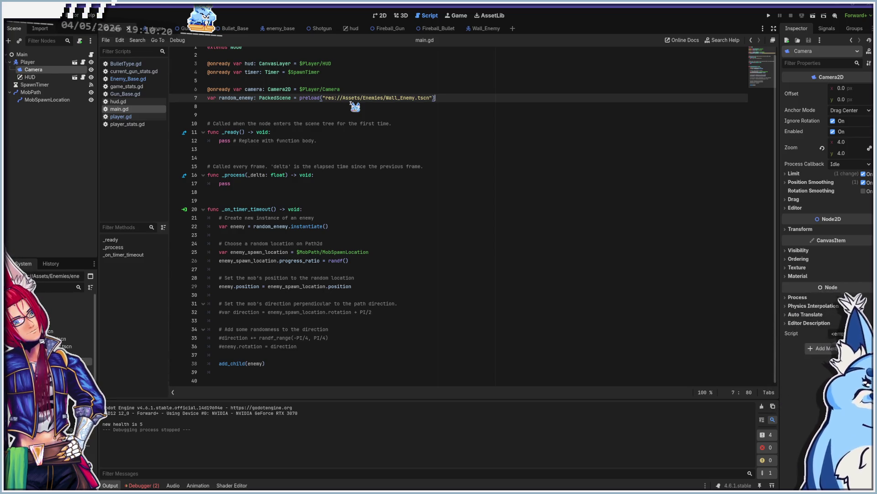
click(255, 98)
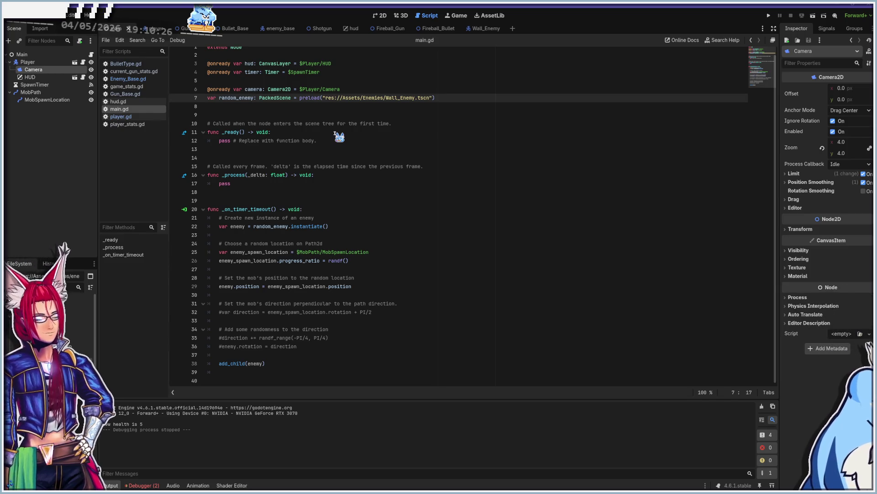
text(1)
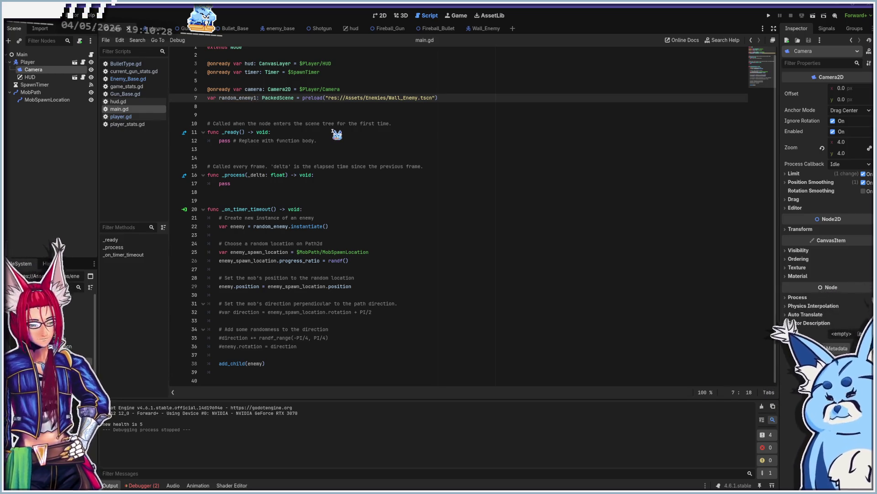
scroll(337, 135, up, 1)
key(BackSpace)
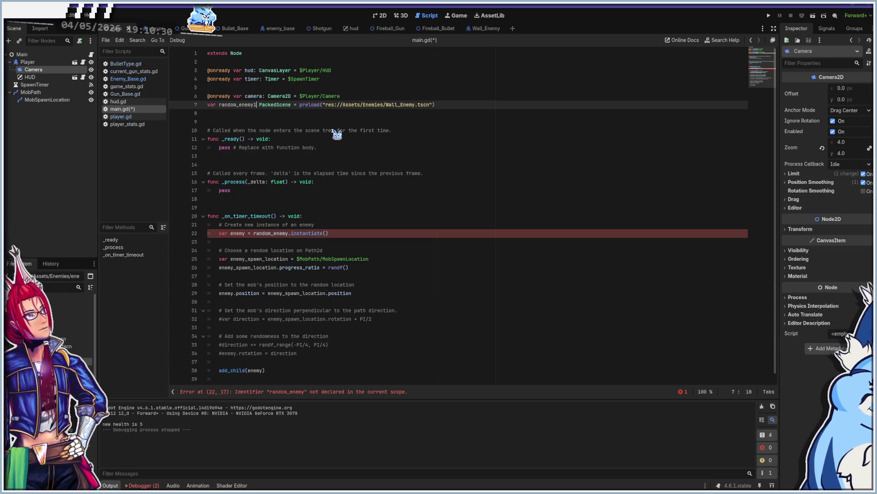
text(_1)
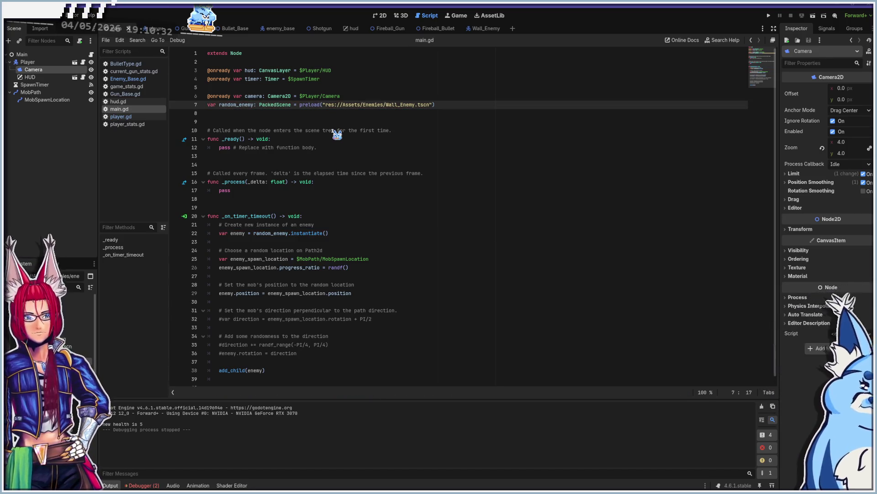
key(ctrl+s)
key(shift+Home)
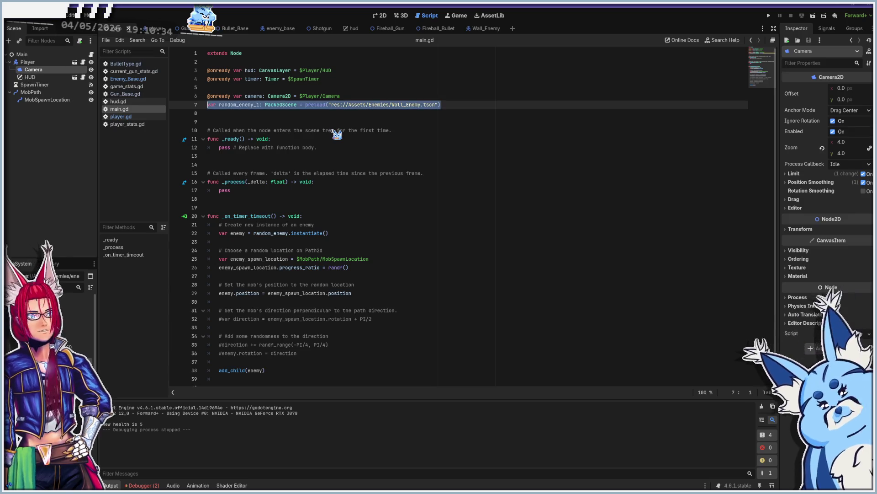
key(Up)
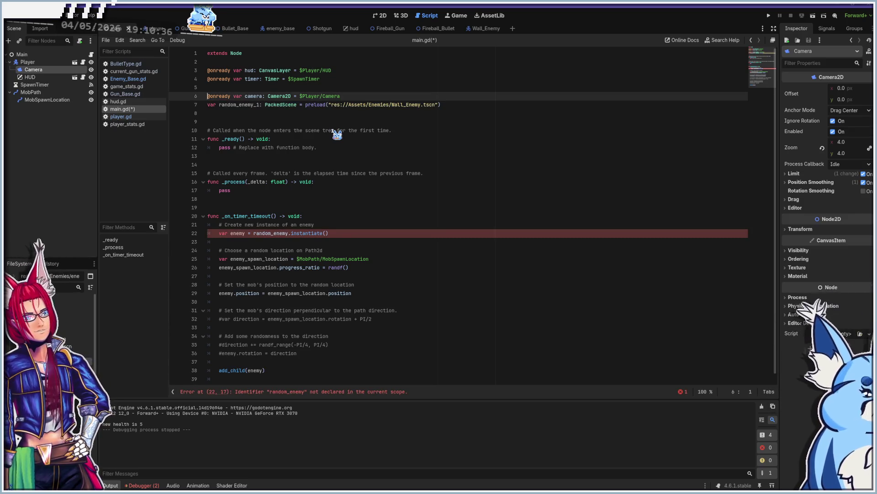
Duplicate the preload line and rename the copy random_enemy_0.
key(Down)
key(ctrl+shift+d)
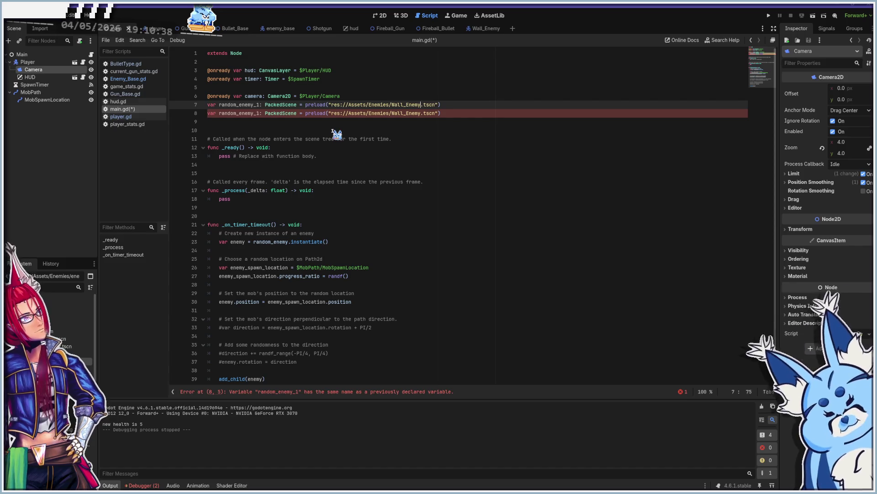
key(ctrl+Left)
key(ctrl+Left)
key(ctrl+Left)
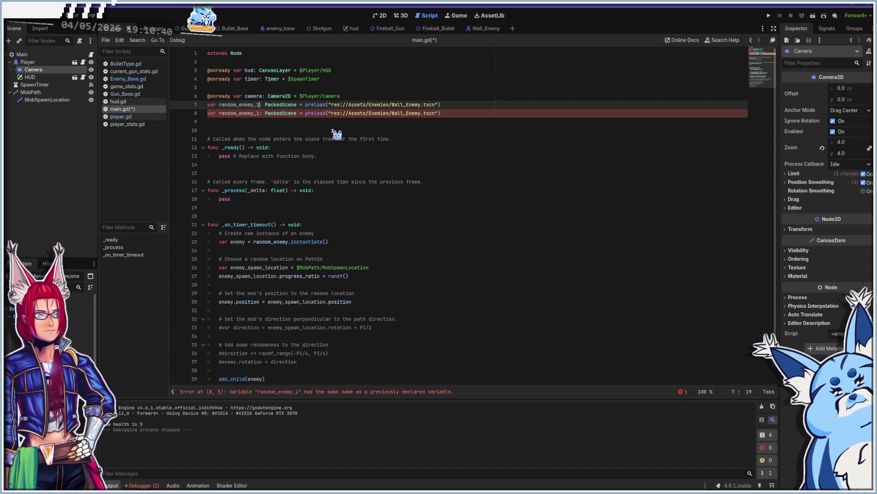
key(ctrl+Left)
key(ctrl+Left)
key(BackSpace)
text(0)
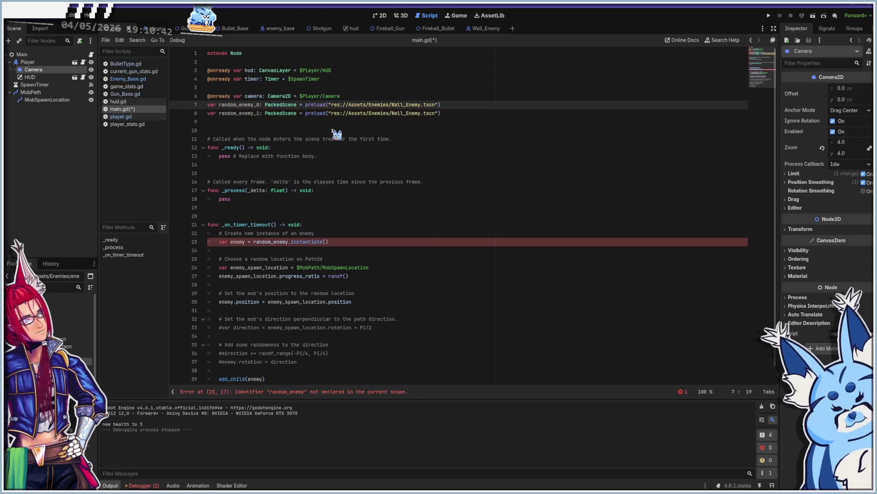
Change random_enemy_0's preload path to res://Assets/Enemies/enemy_base.tscn.
click(392, 105)
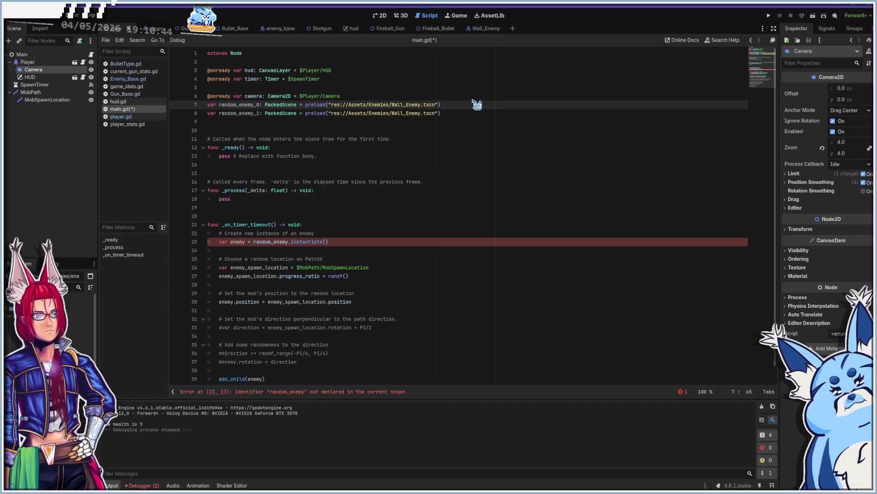
key(shift+Right)
key(shift+Right)
key(shift+Right)
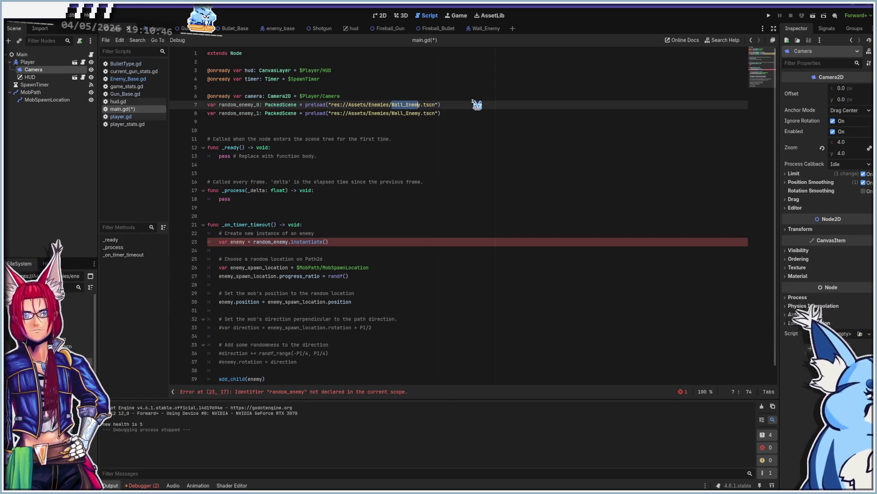
key(shift+Right)
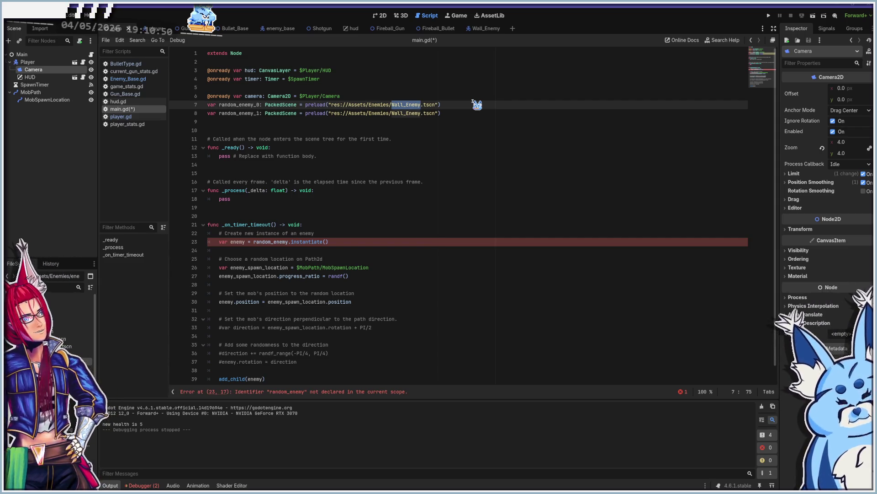
text(Ene)
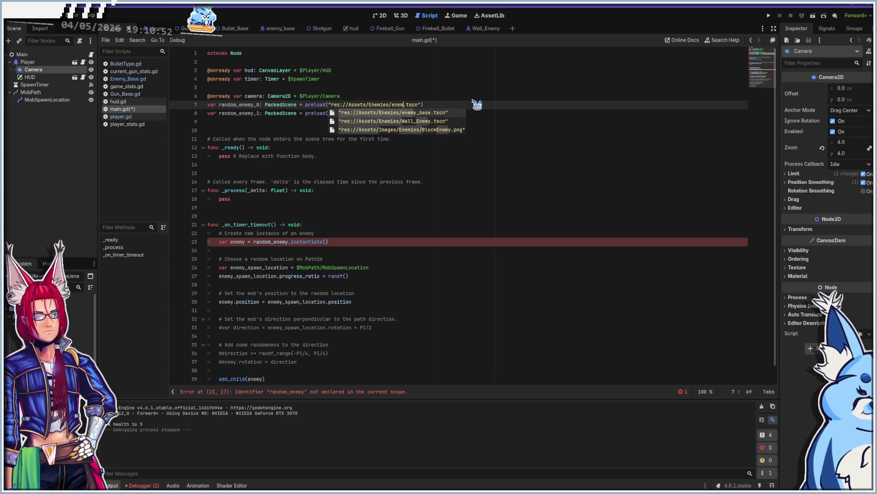
key(Return)
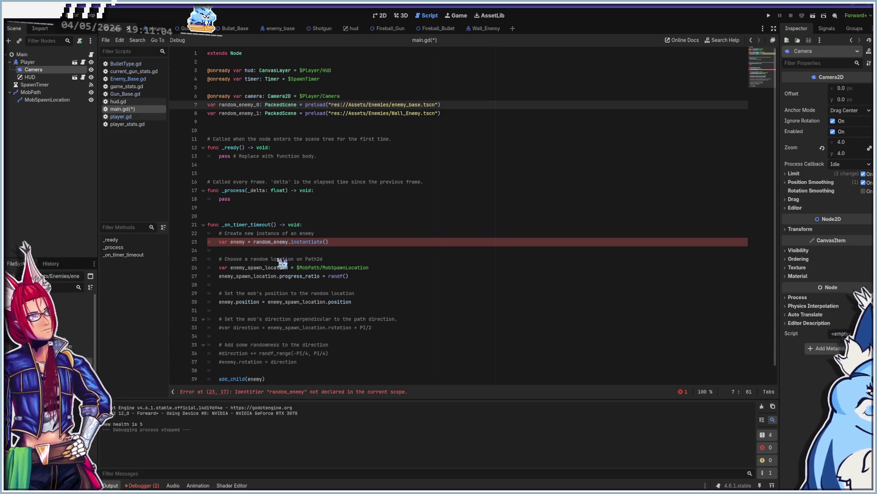
click(236, 241)
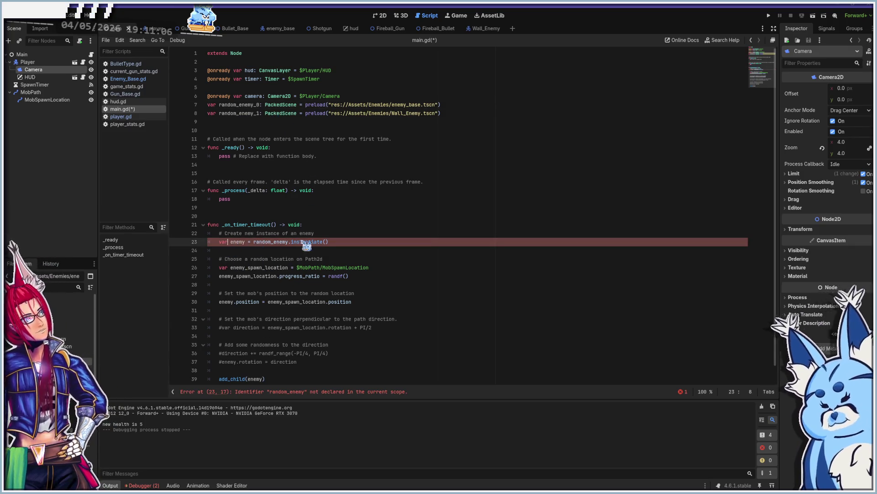
scroll(277, 232, down, 1)
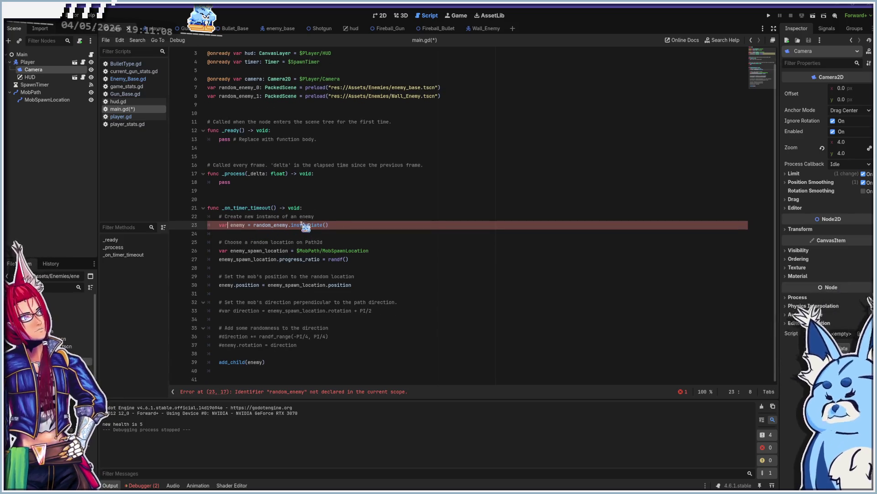
click(333, 217)
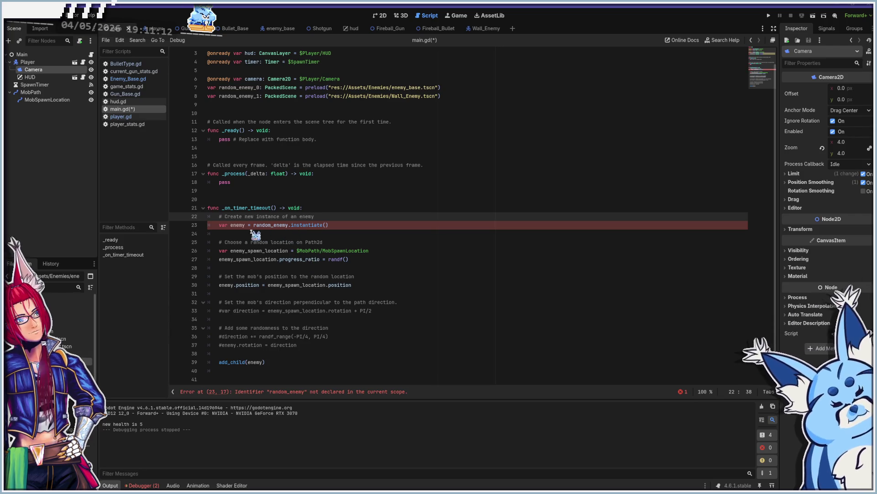
click(220, 226)
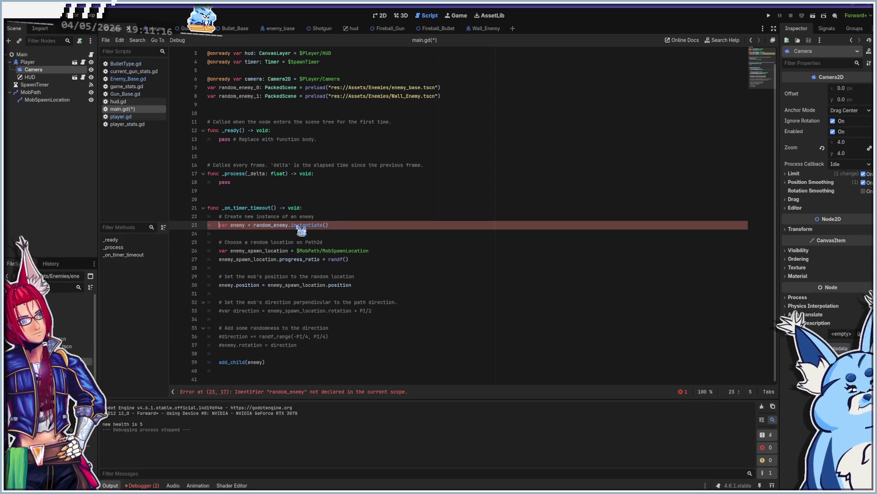
click(336, 219)
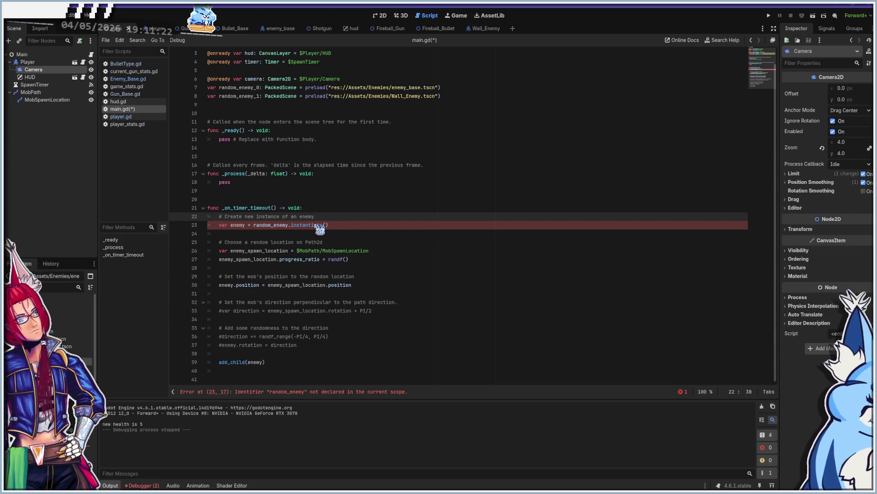
ctrl+click(337, 261)
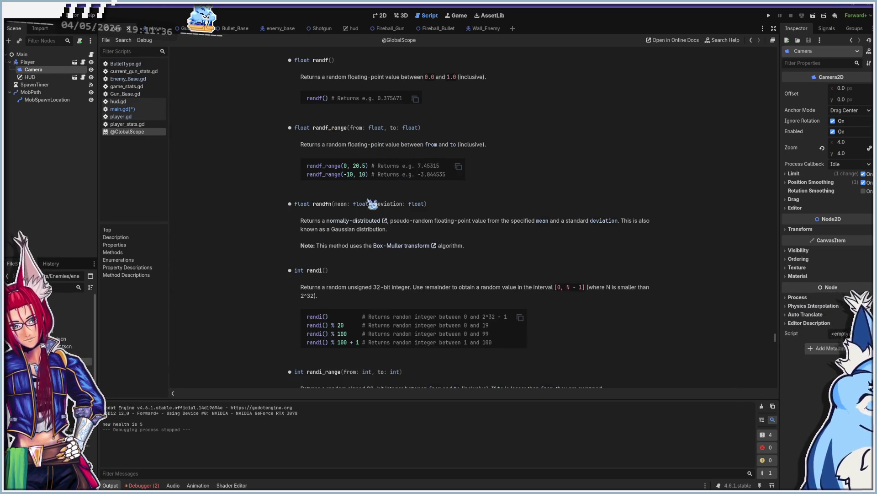
scroll(339, 310, down, 2)
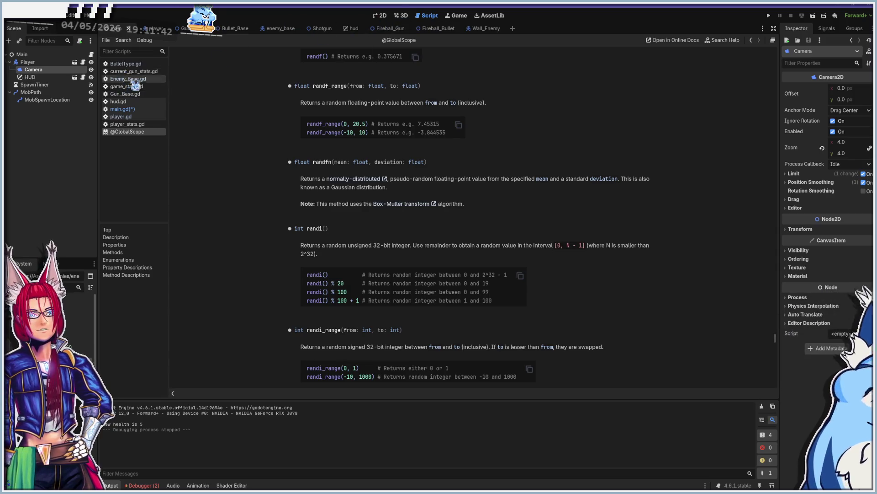
click(122, 109)
Write the random pick on line 23 as GameStats.rng.randi(0,1) and add a blank line below.
click(231, 233)
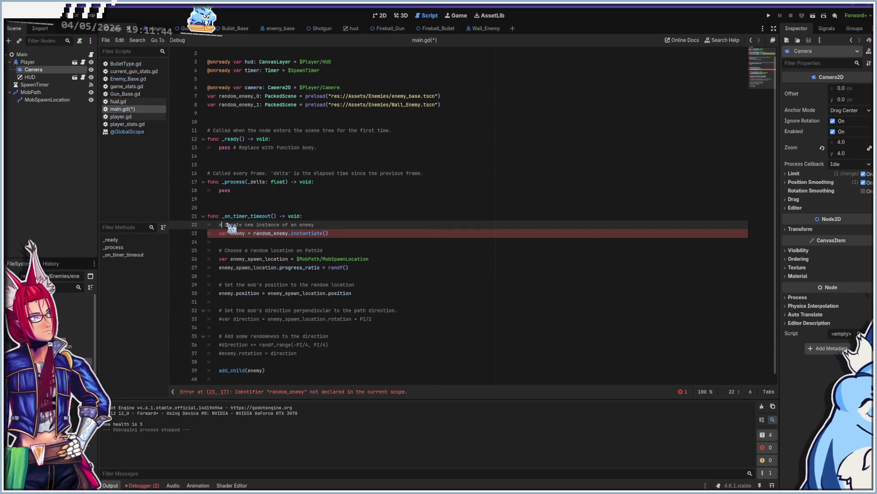
click(343, 234)
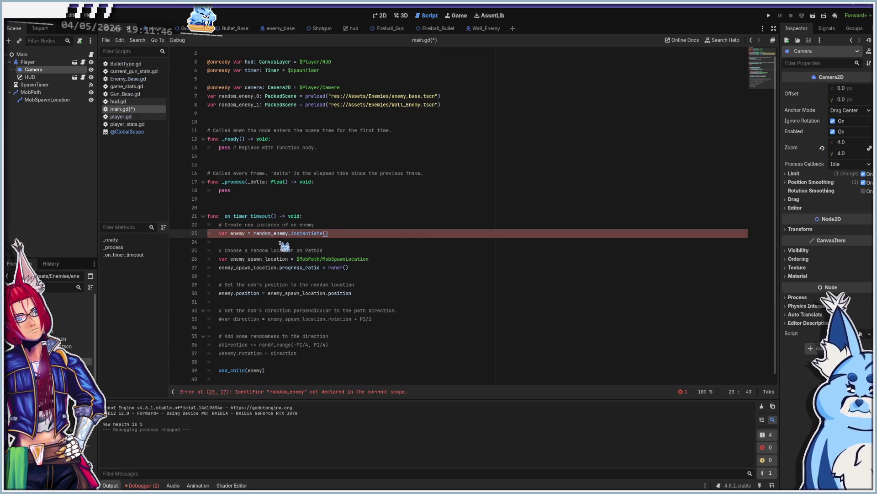
key(ctrl+z)
text(var rng = GameStats.rng)
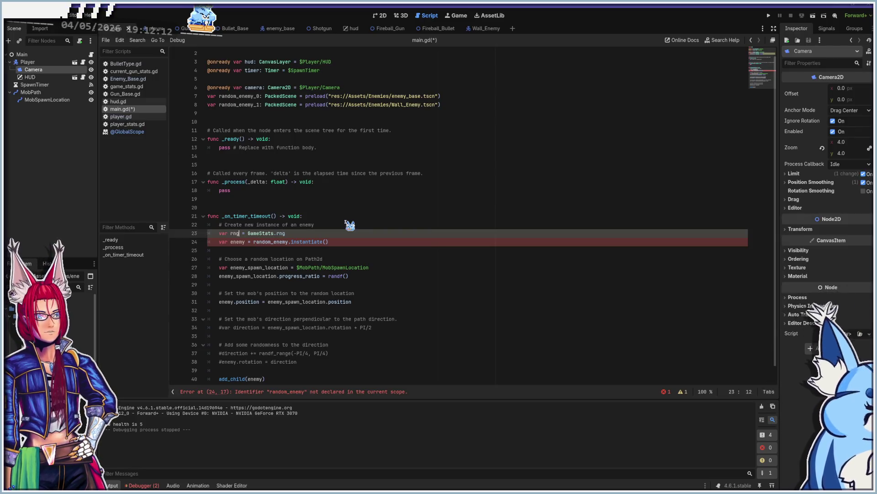
key(BackSpace)
key(BackSpace)
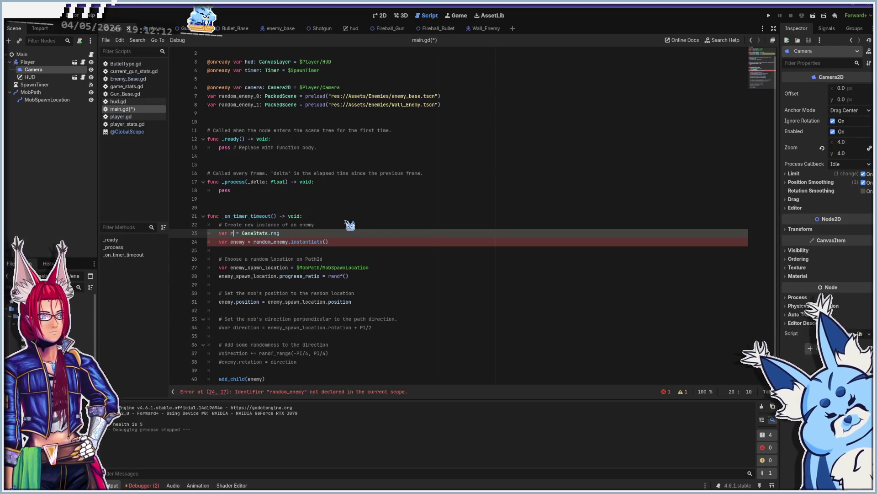
text(andom)
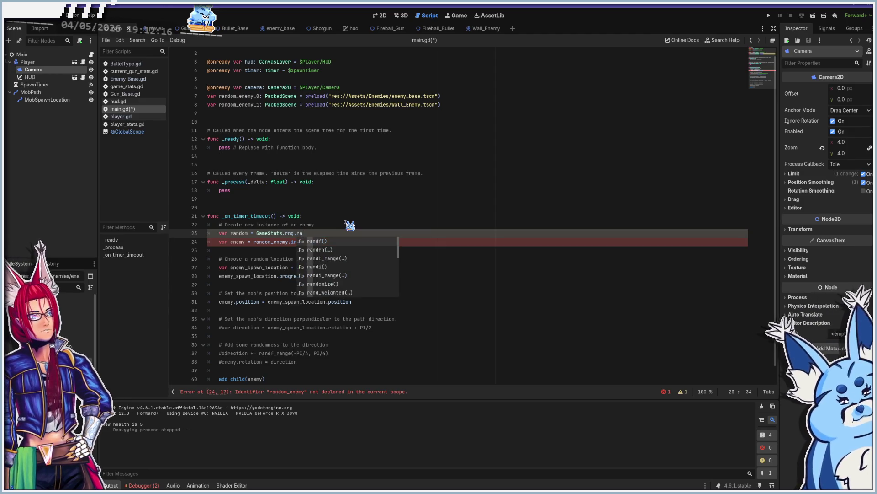
key(BackSpace)
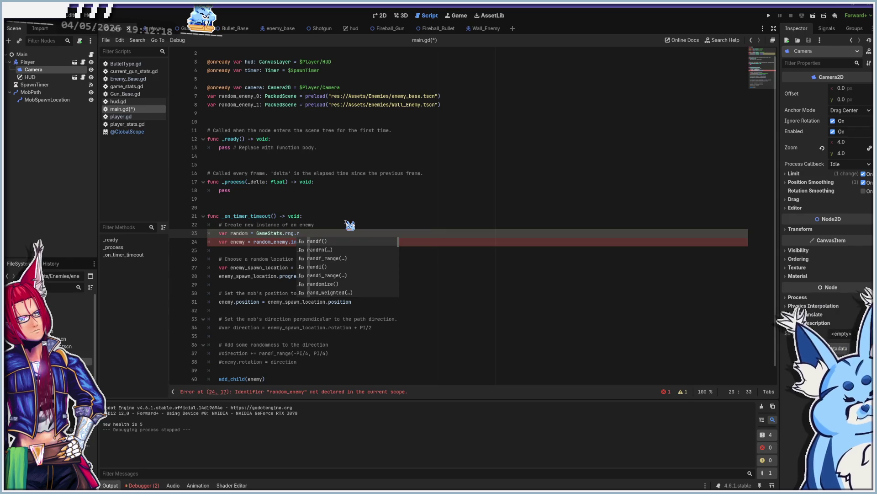
key(BackSpace)
click(352, 225)
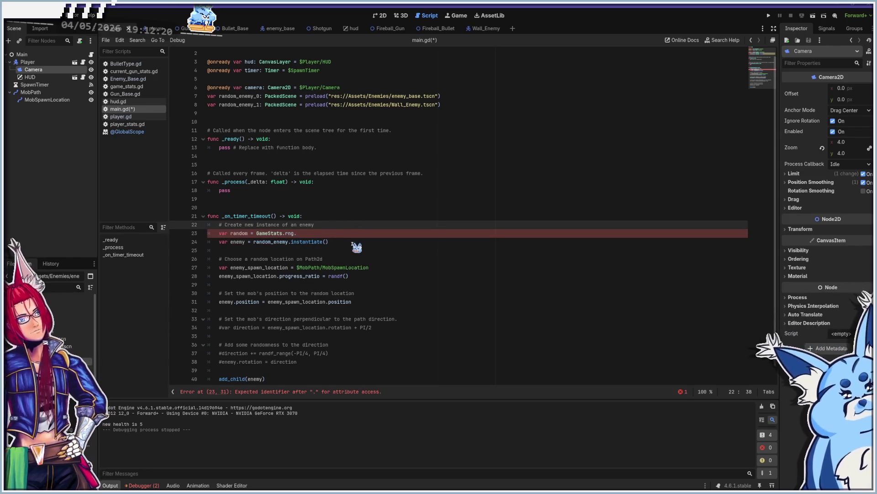
click(341, 233)
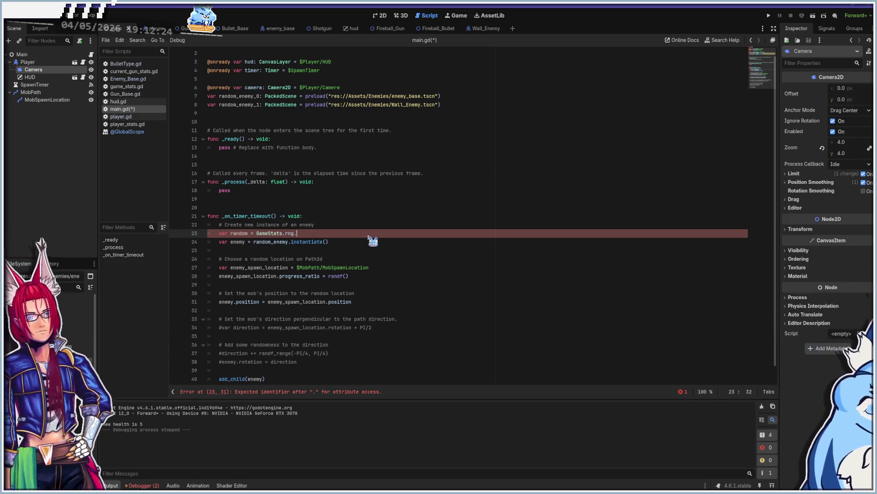
text(randi(0,)
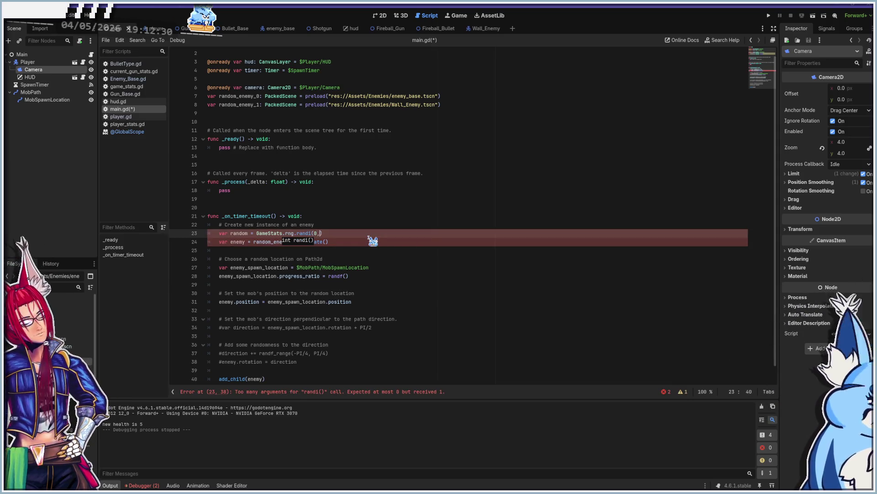
text(1)
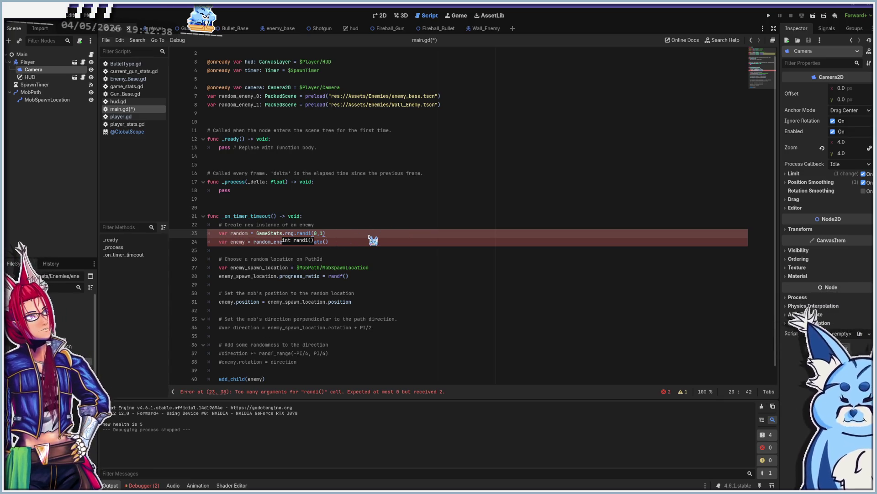
key(Return)
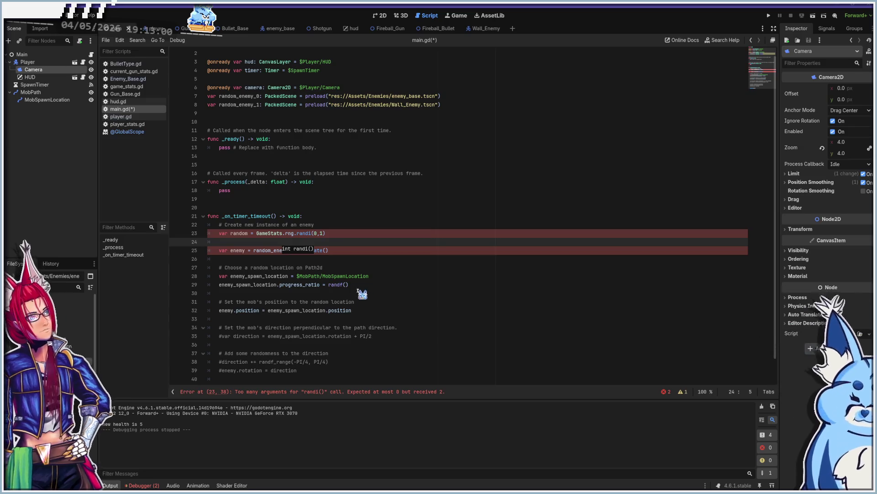
After checking the randi documentation, change the call to rng.randi_range(0,1).
click(324, 233)
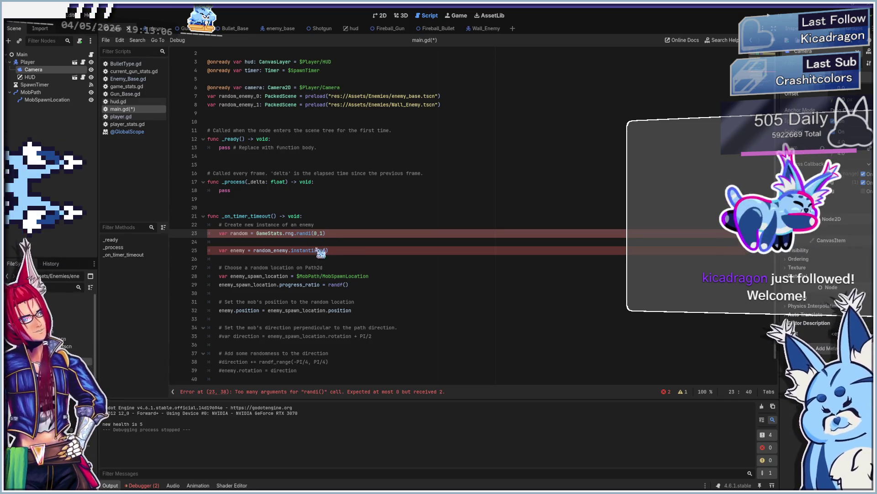
ctrl+click(305, 233)
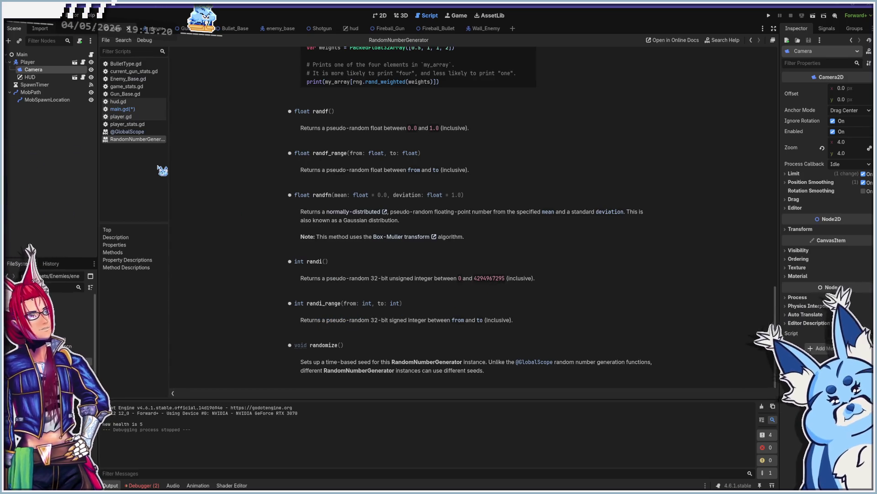
click(119, 110)
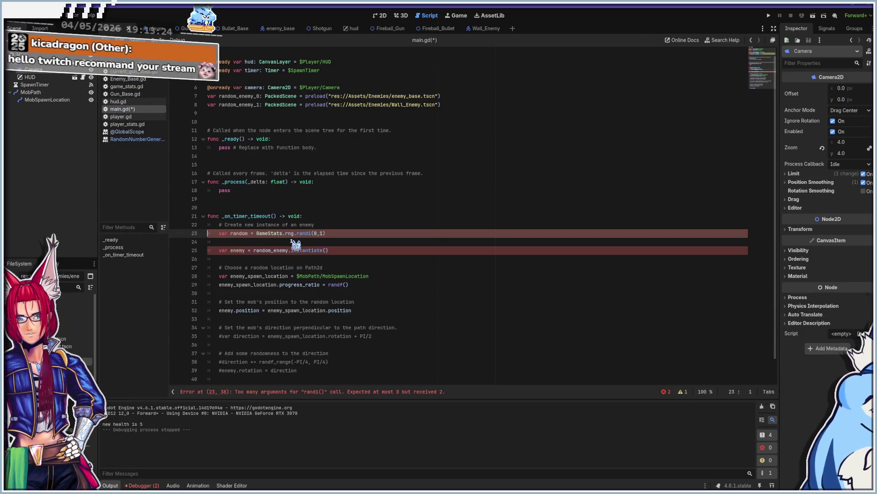
click(312, 234)
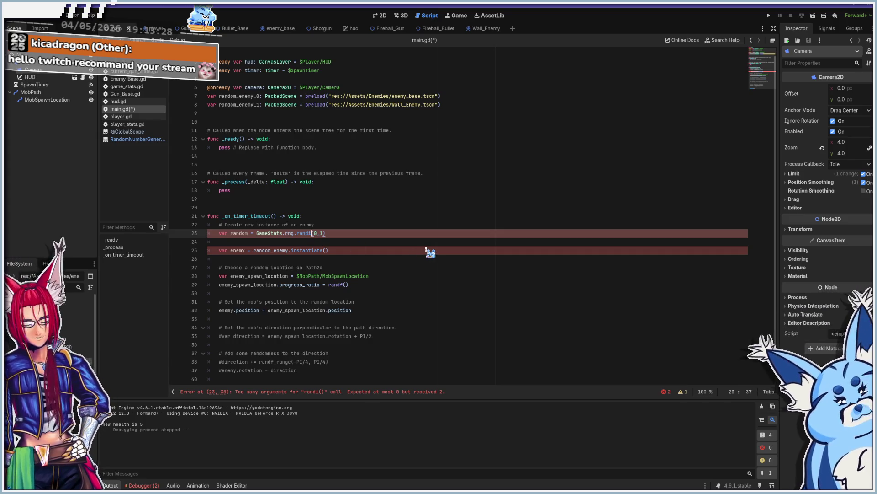
text(_range)
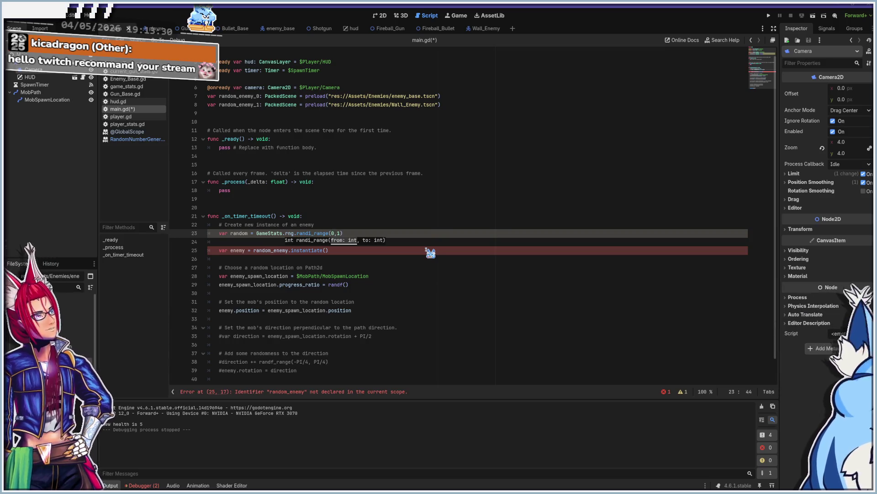
key(End)
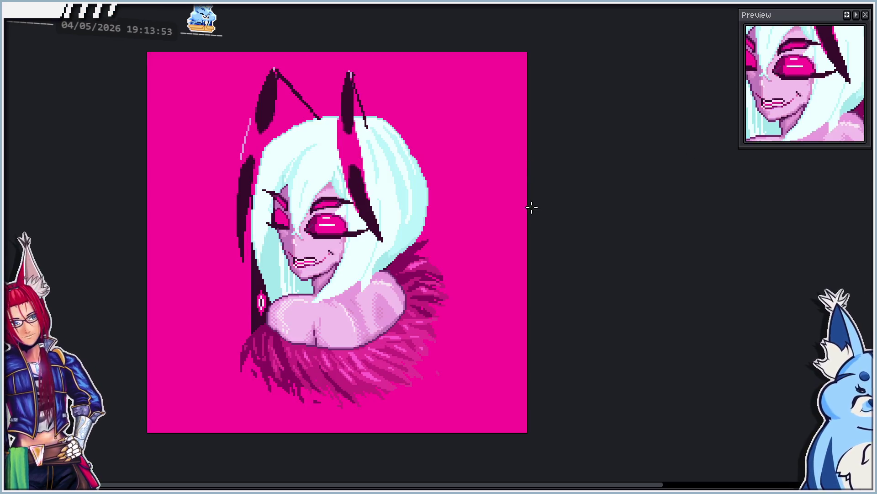
Pan the Aseprite canvas slightly and switch back to the wall sprite sheet.
drag(532, 208, 562, 216)
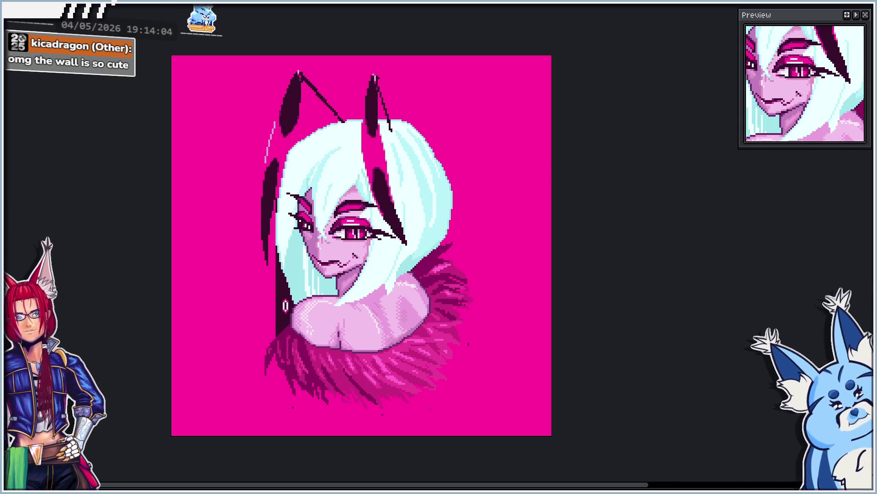
key(ctrl+Tab)
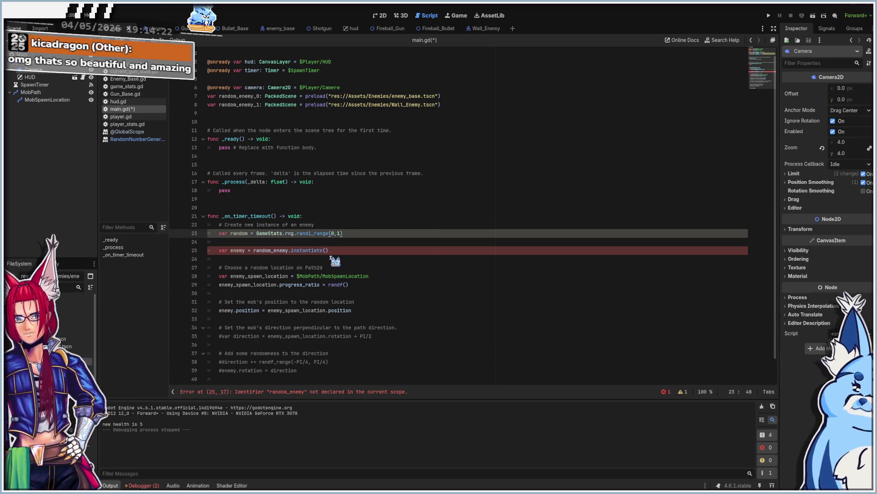
Write if/else branches on the random value instantiating random_enemy_0 or random_enemy_1.
click(363, 243)
text(if random)
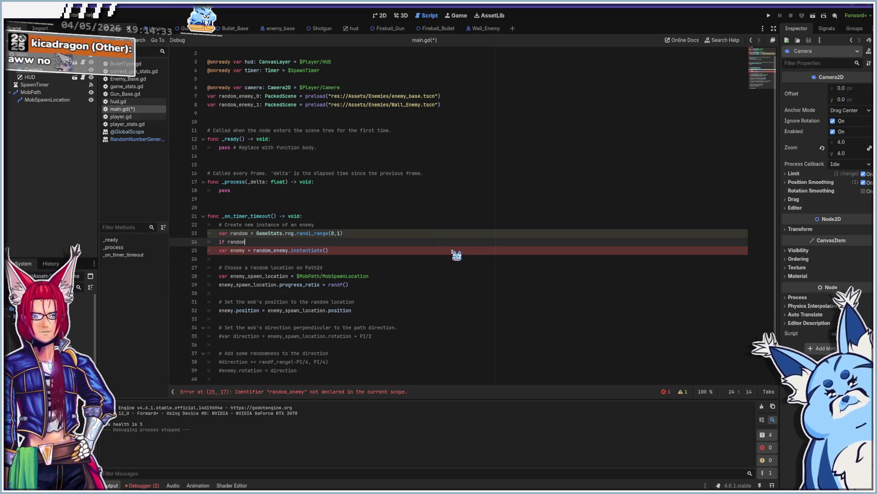
text(==1:)
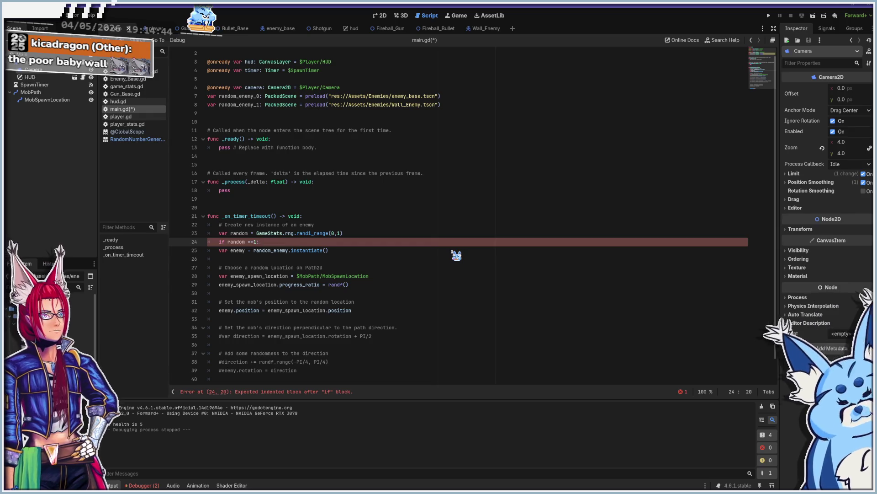
key(Delete)
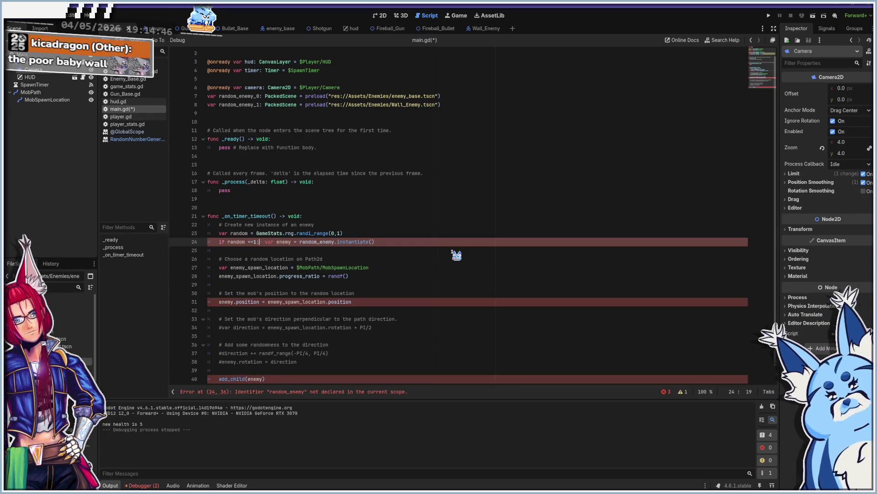
key(Right)
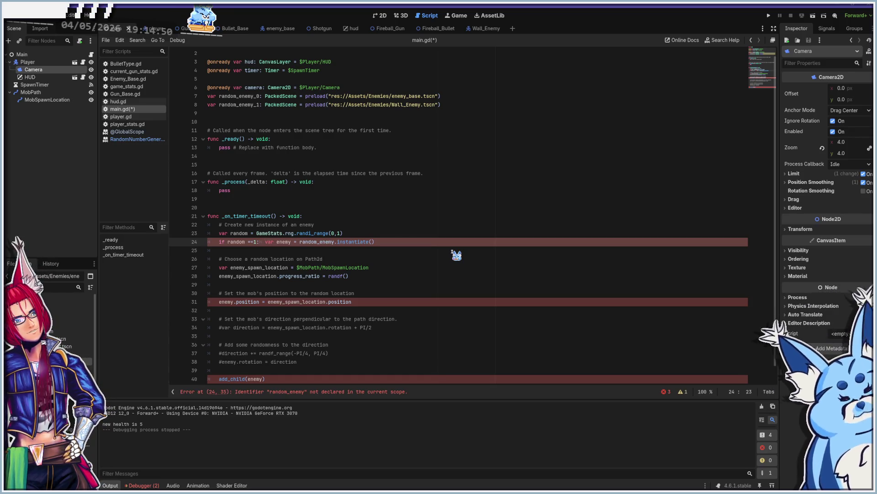
key(Return)
text(else:)
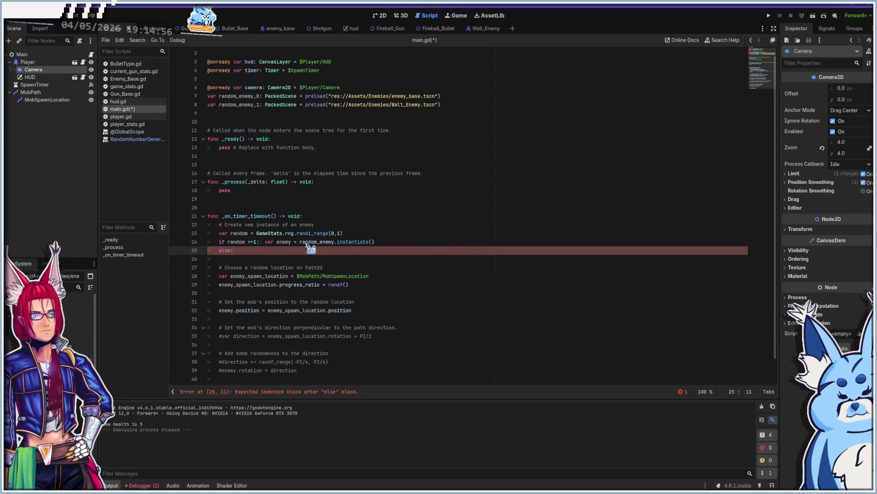
click(335, 241)
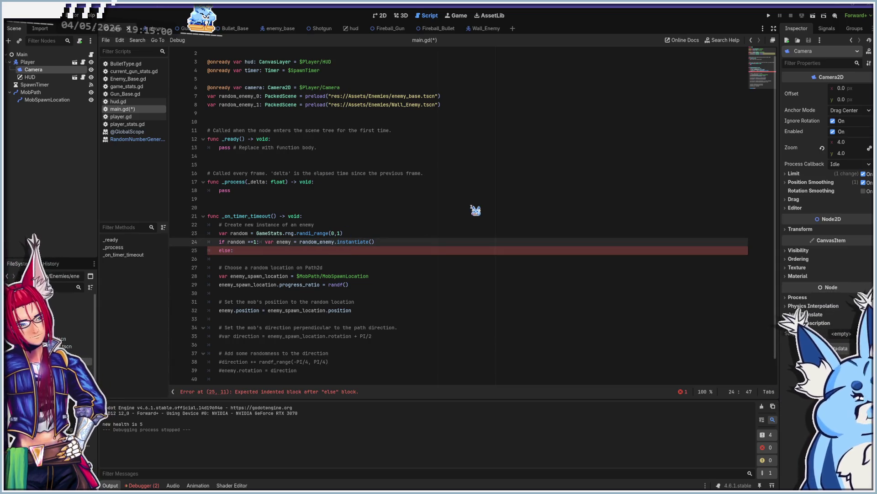
text(_1)
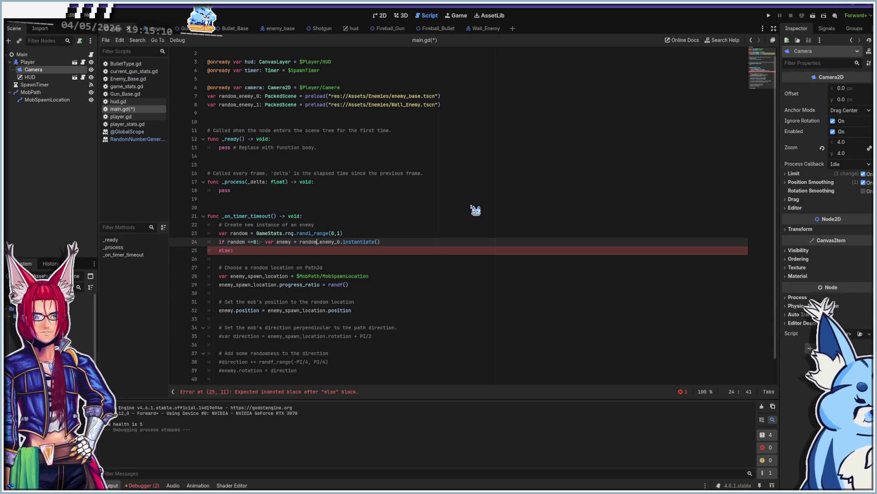
key(Left)
key(Left)
key(Left)
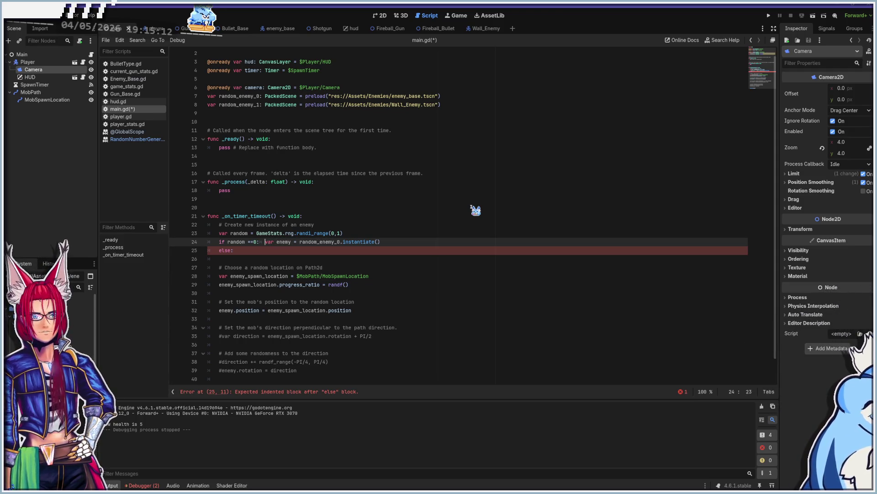
key(shift+End)
key(Down)
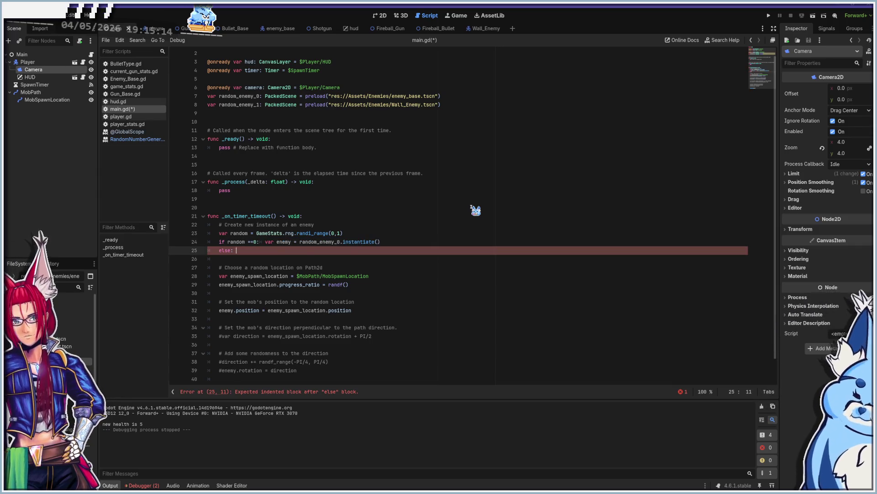
click(266, 242)
click(237, 251)
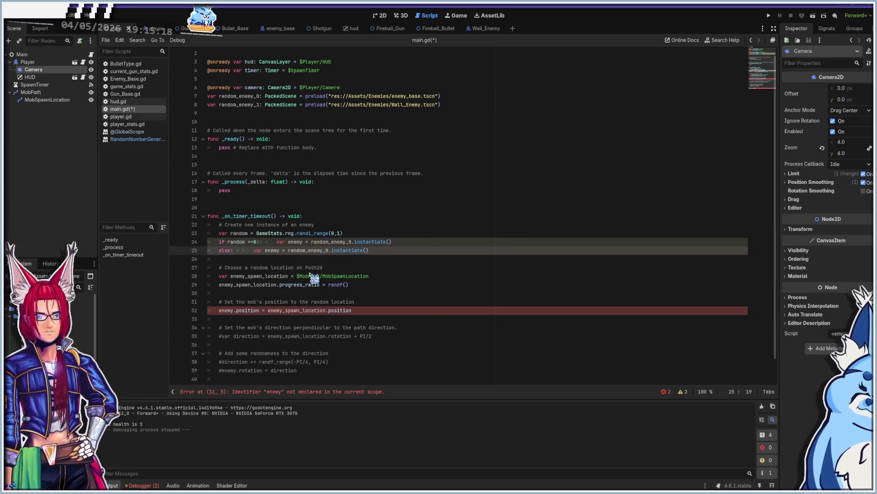
click(411, 253)
text(1)
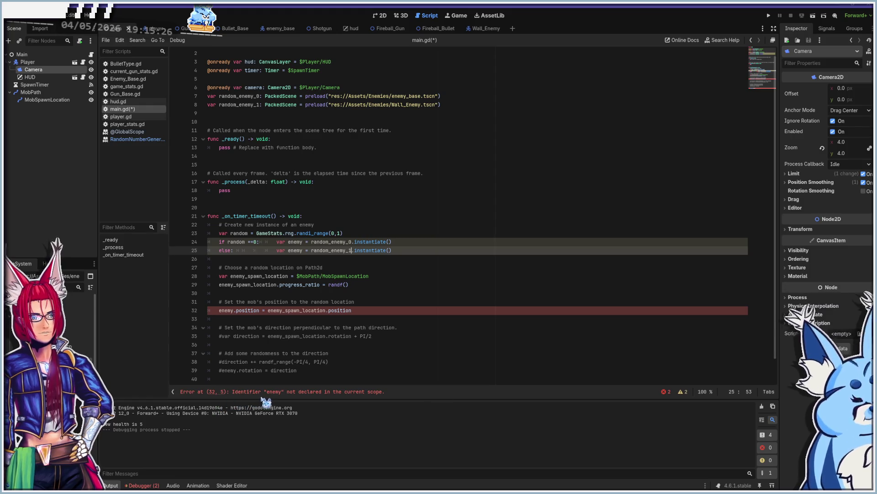
Declare var enemy above the branches, save main.gd, and launch the game.
double_click(280, 241)
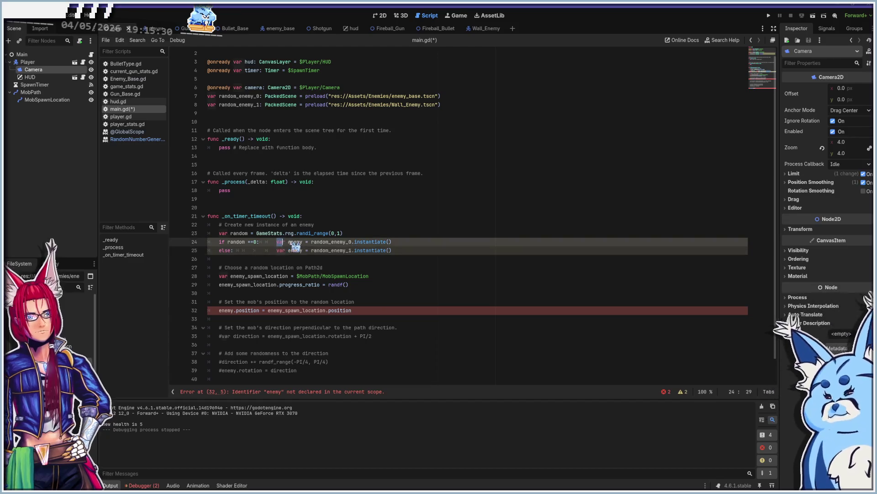
click(377, 233)
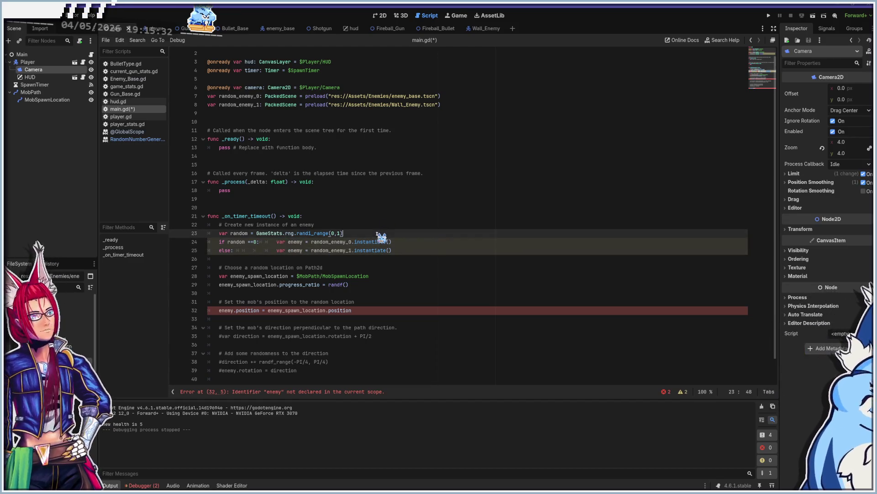
key(Return)
text(var enemy)
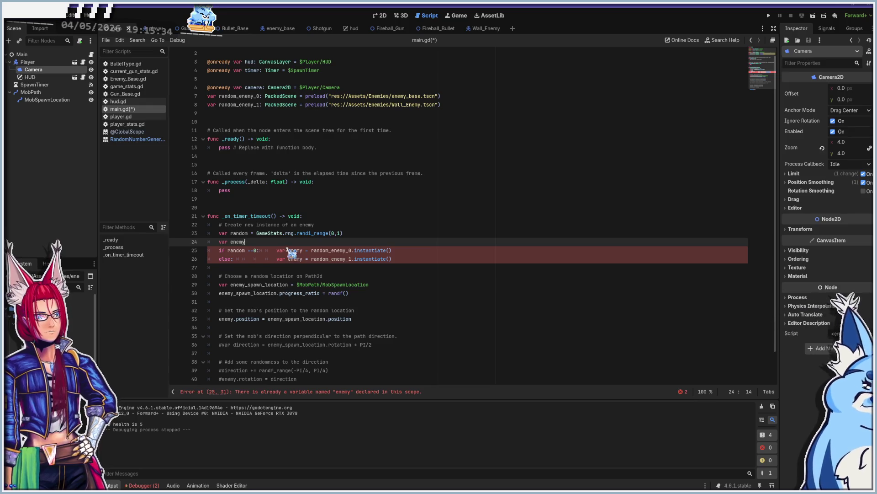
click(281, 250)
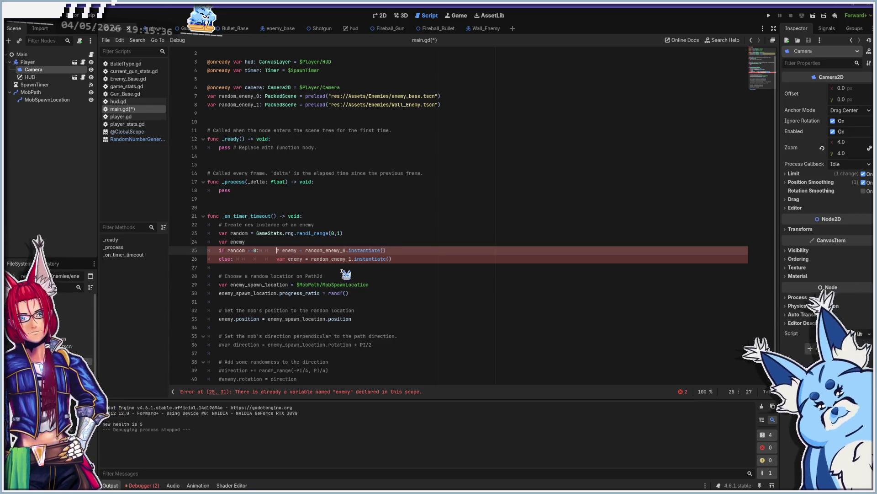
key(Down)
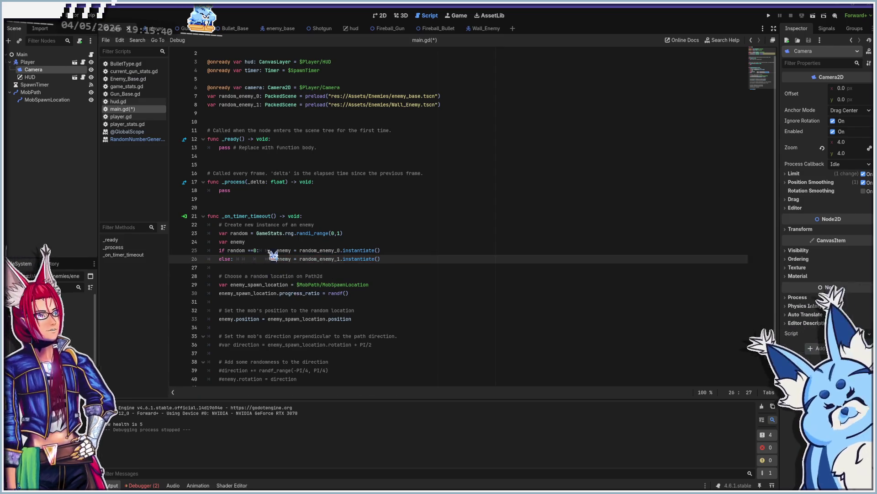
scroll(287, 287, down, 2)
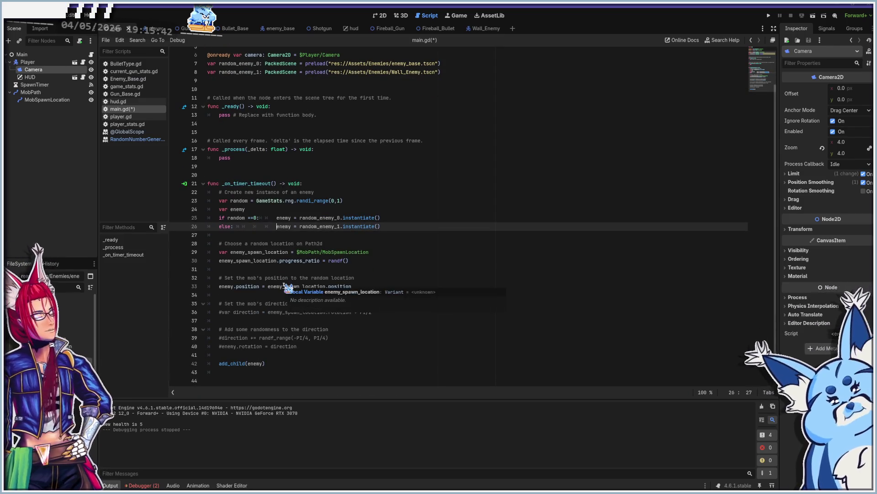
key(ctrl+s)
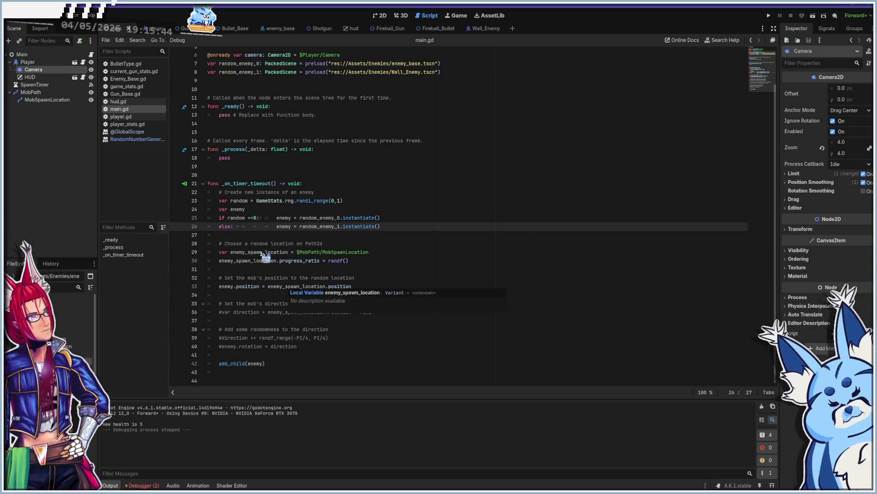
scroll(286, 280, up, 2)
key(F5)
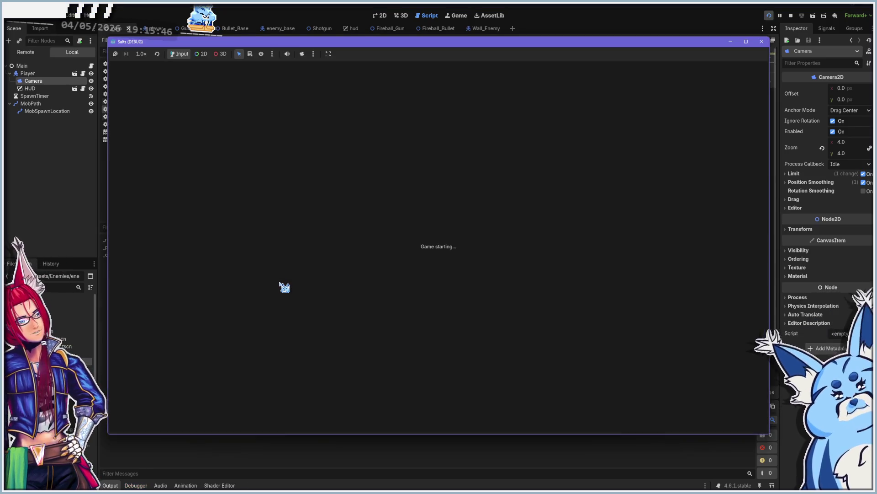
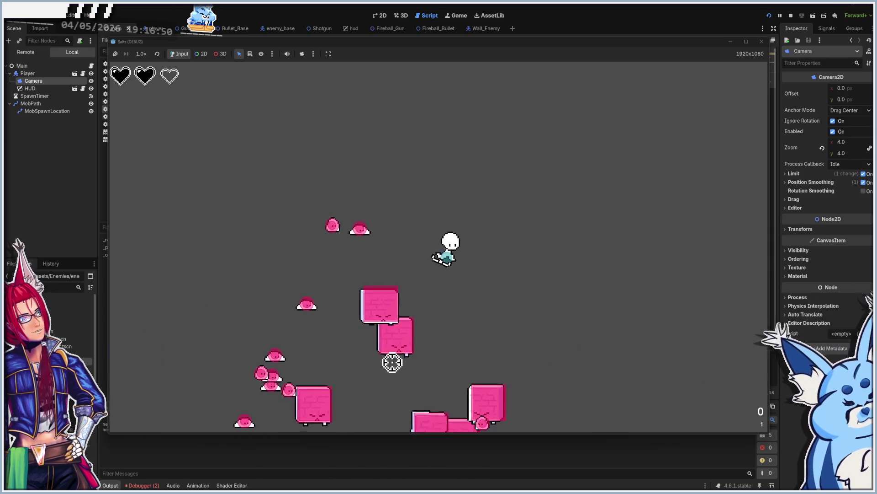
Play-test the arena with WASD, dodging pink enemies until the player dies, then stop with F8.
key(a)
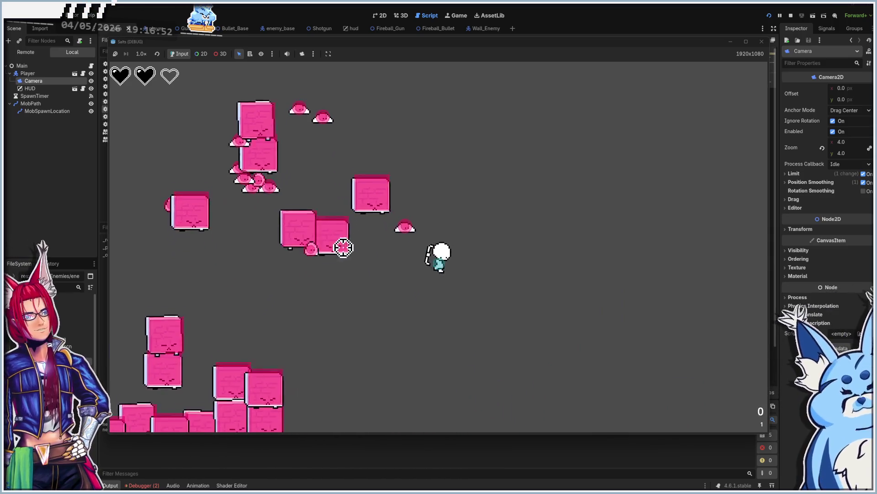
key(a)
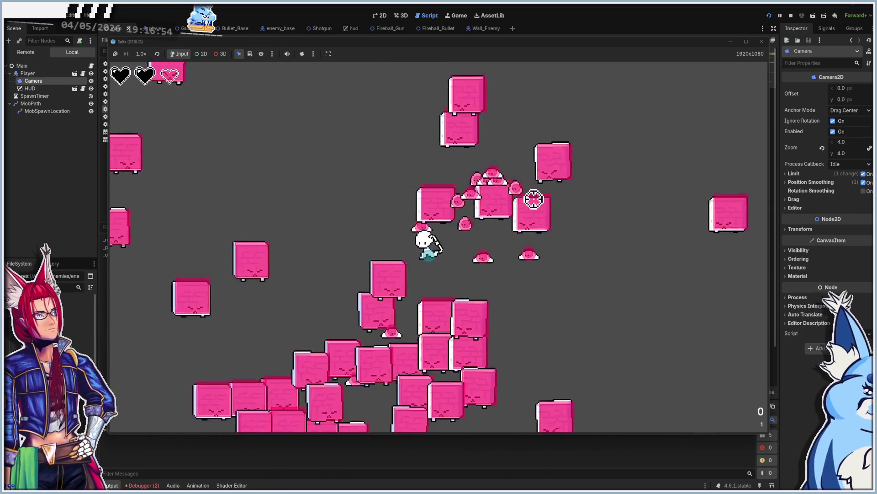
key(s)
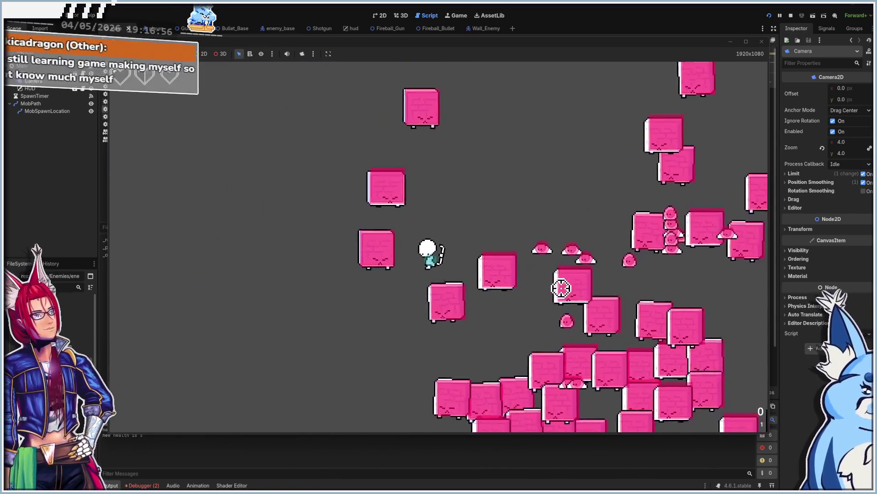
key(s)
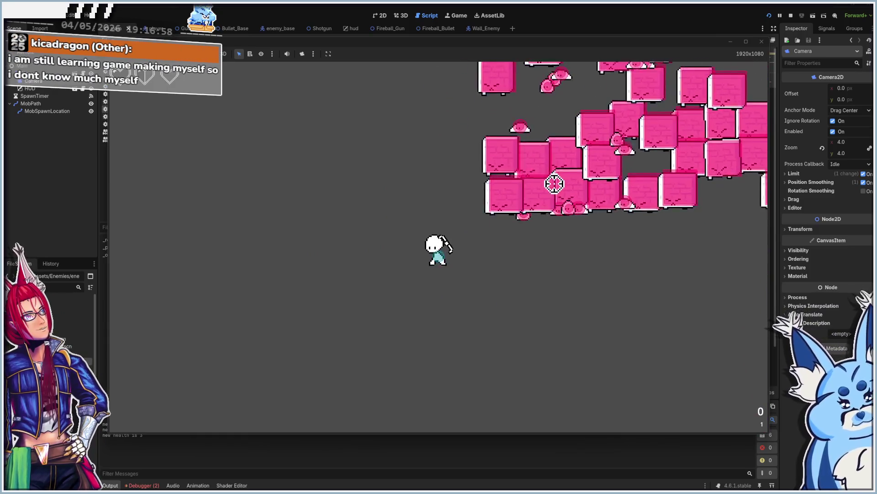
key(d)
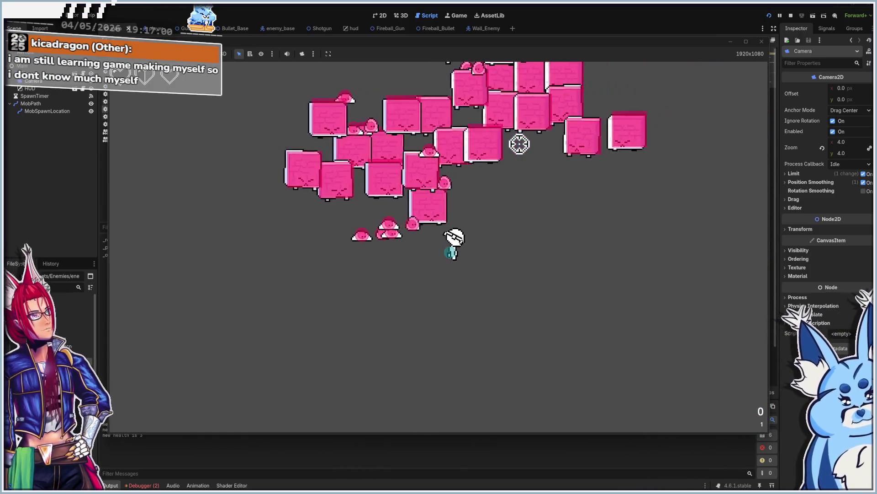
key(w)
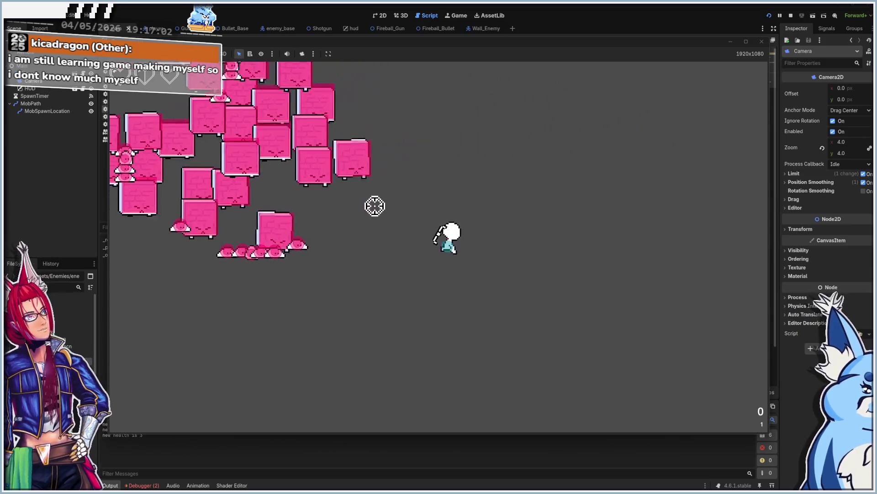
key(w)
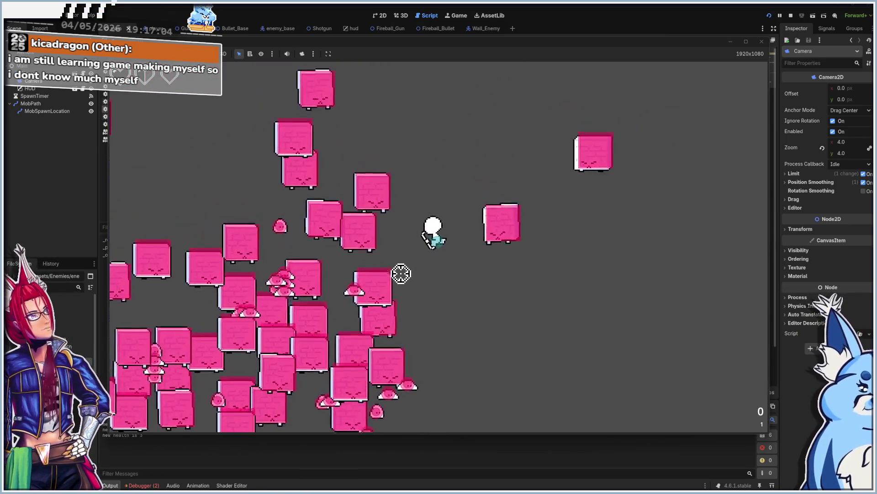
key(w)
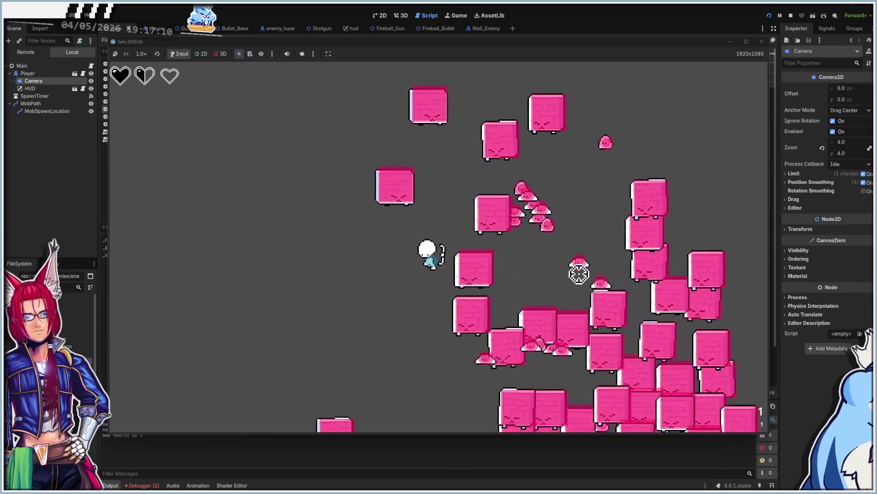
key(s)
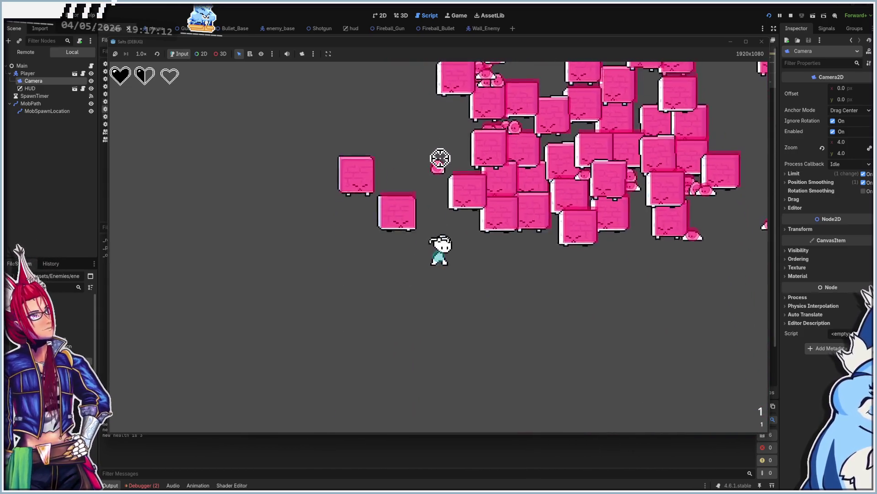
key(d)
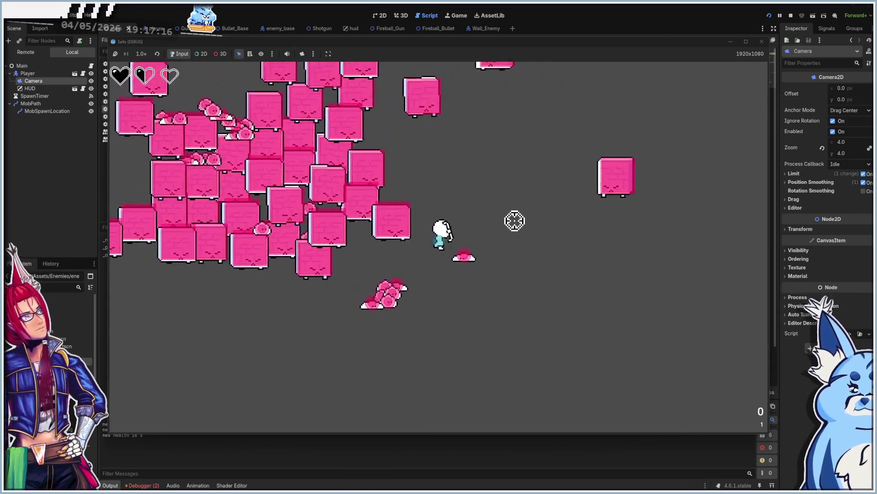
key(w)
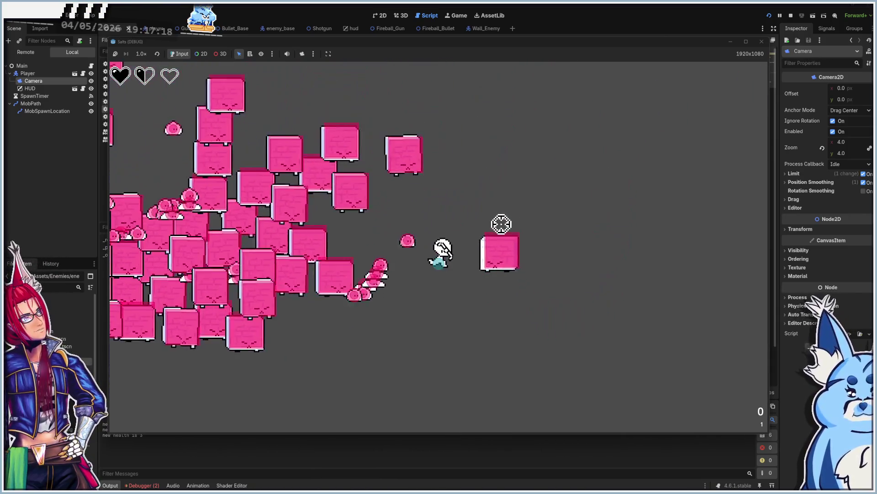
key(a)
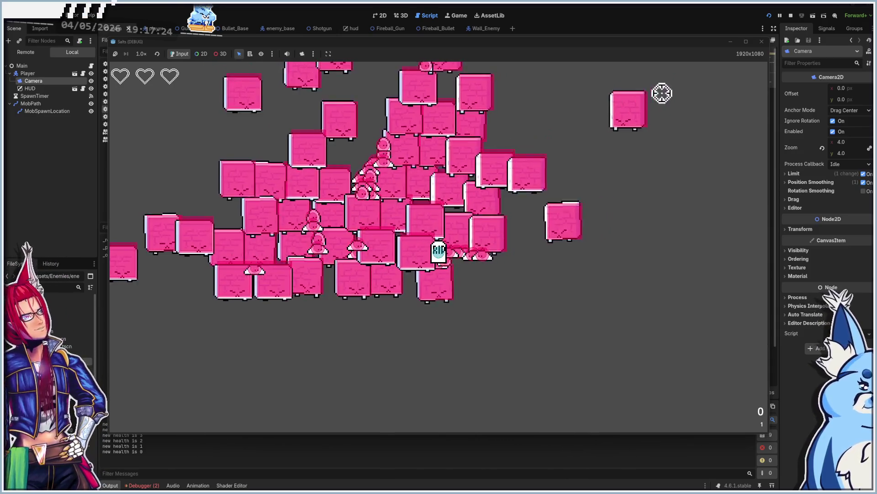
key(F8)
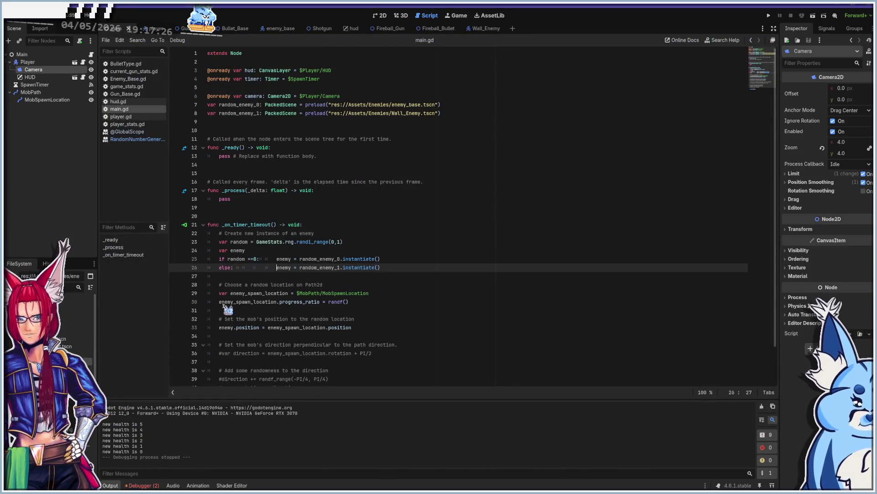
Open the player scene in the 2D view and select its AnimatedSprite2D node.
click(28, 62)
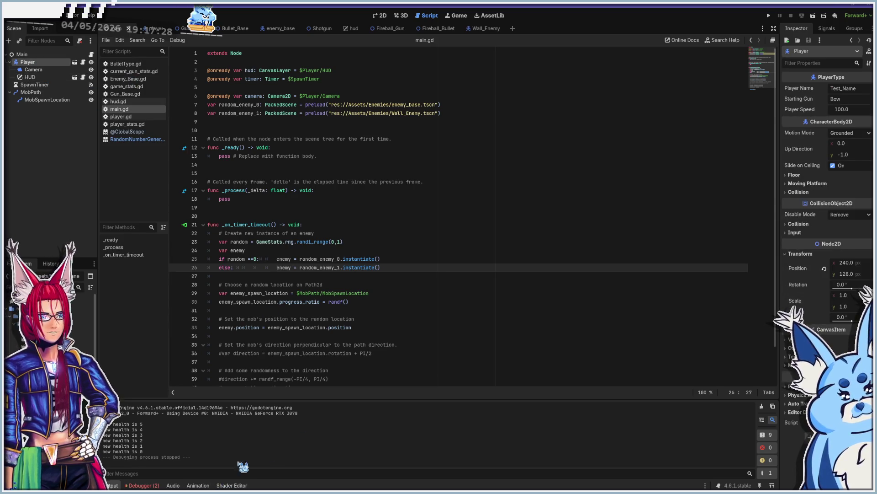
click(198, 485)
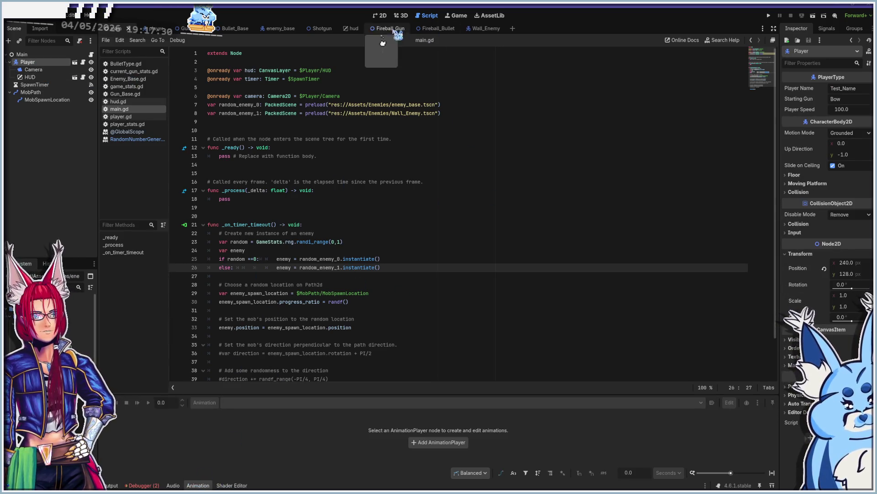
click(382, 15)
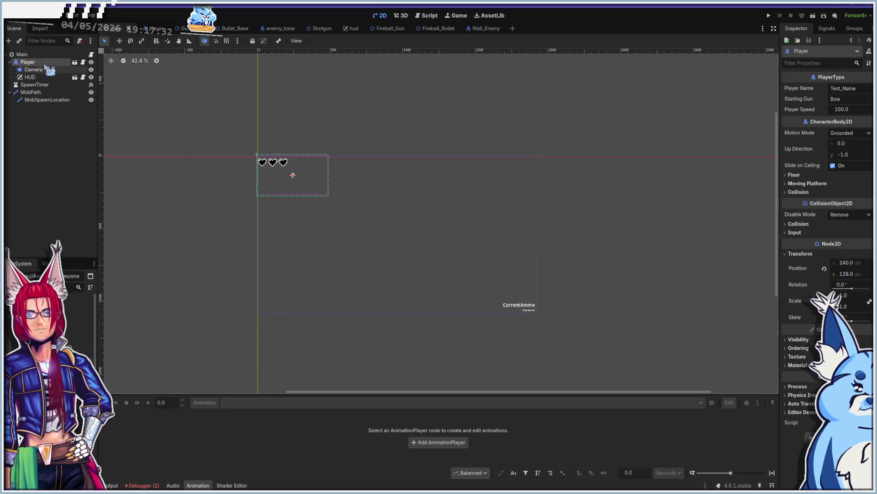
click(75, 61)
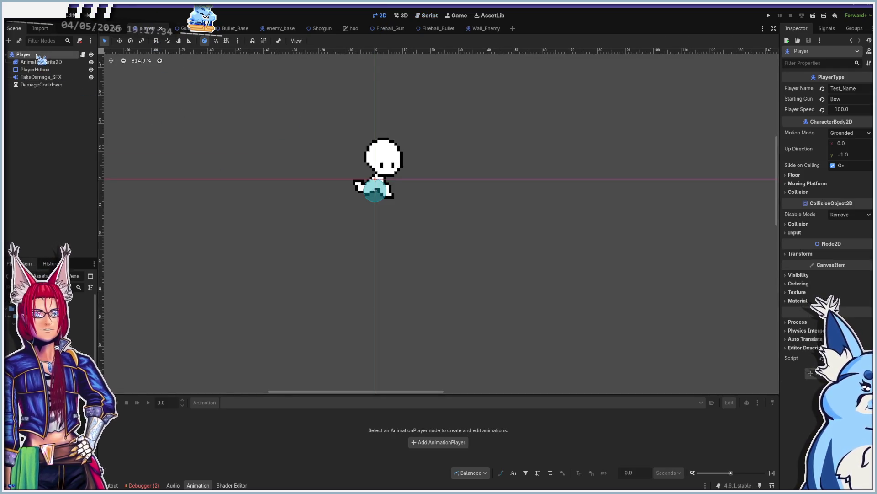
click(24, 63)
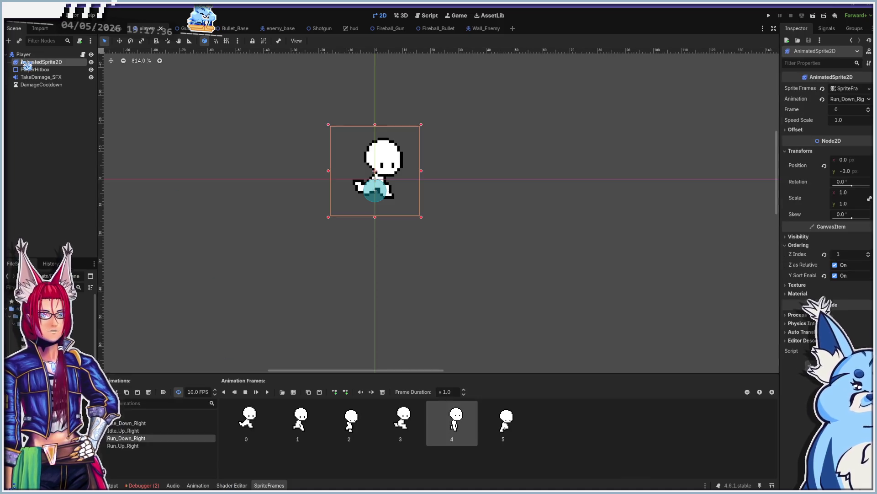
Preview the Dying animation several times, then bring up player.gd.
click(137, 416)
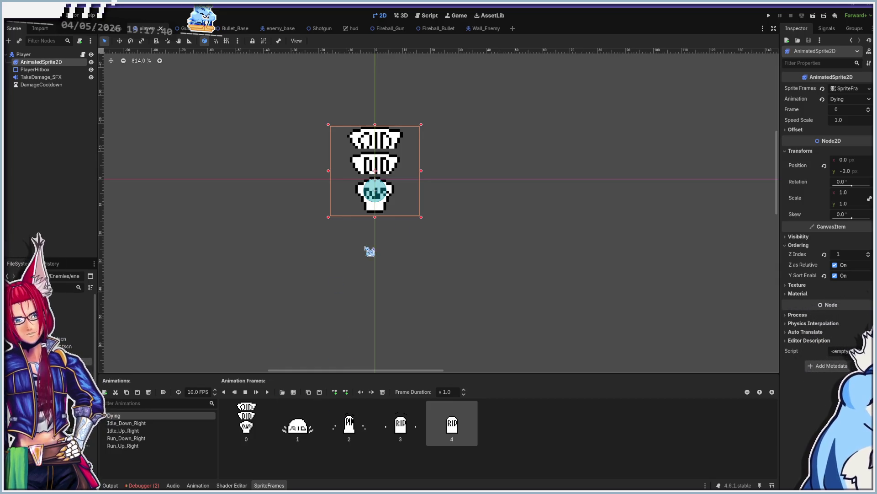
click(268, 392)
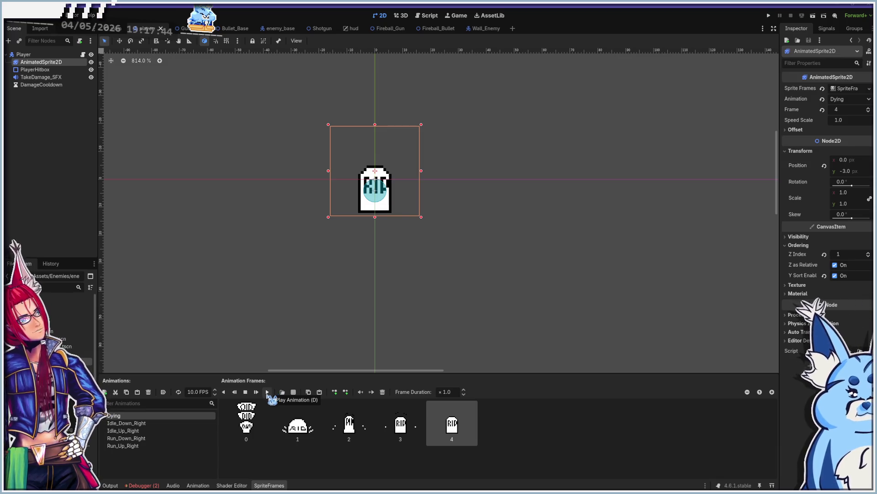
click(269, 392)
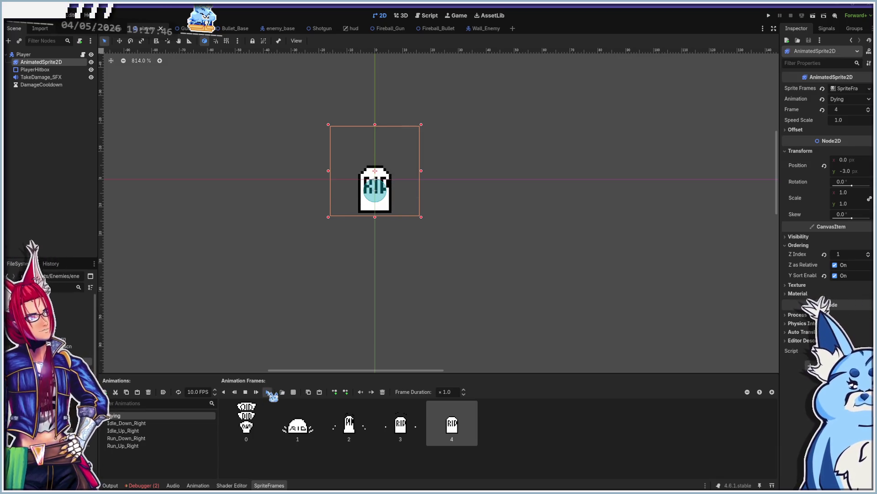
click(268, 392)
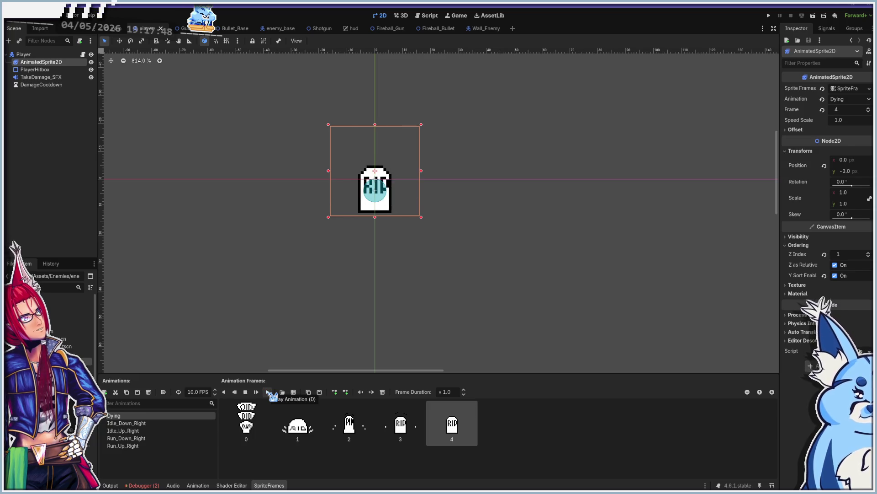
click(268, 392)
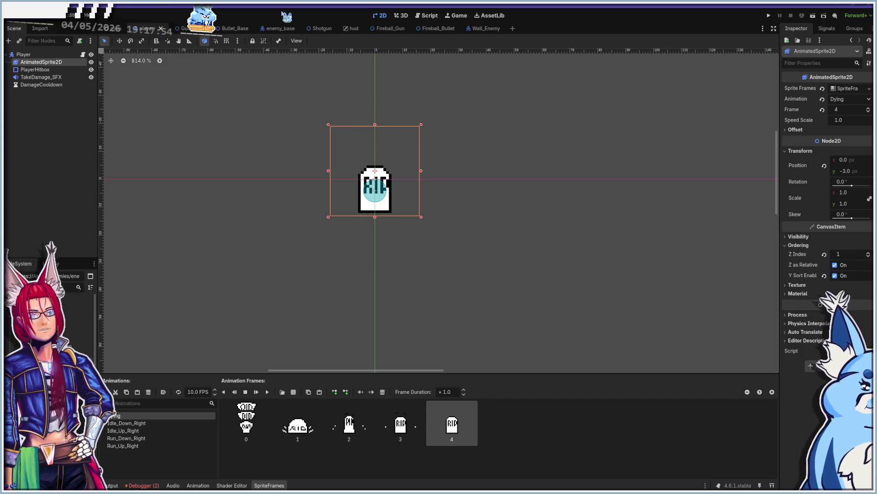
click(428, 15)
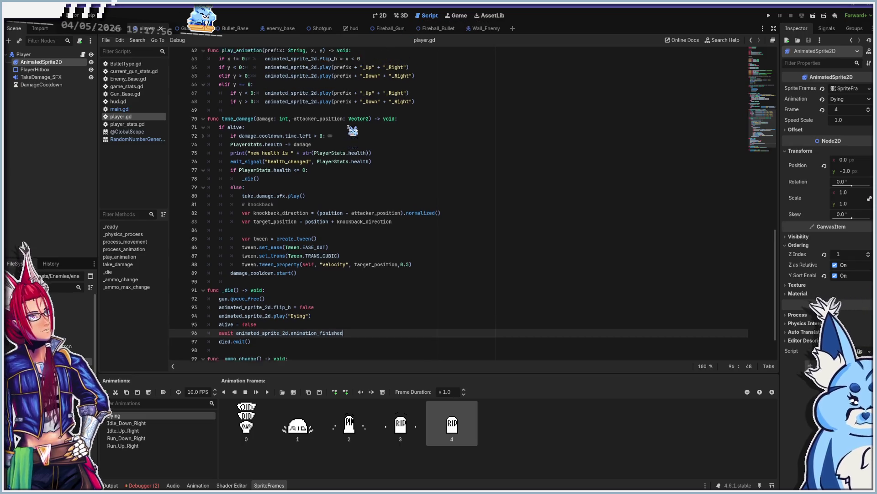
Scroll to the top of player.gd and switch to main.gd in the script list.
scroll(352, 130, up, 10)
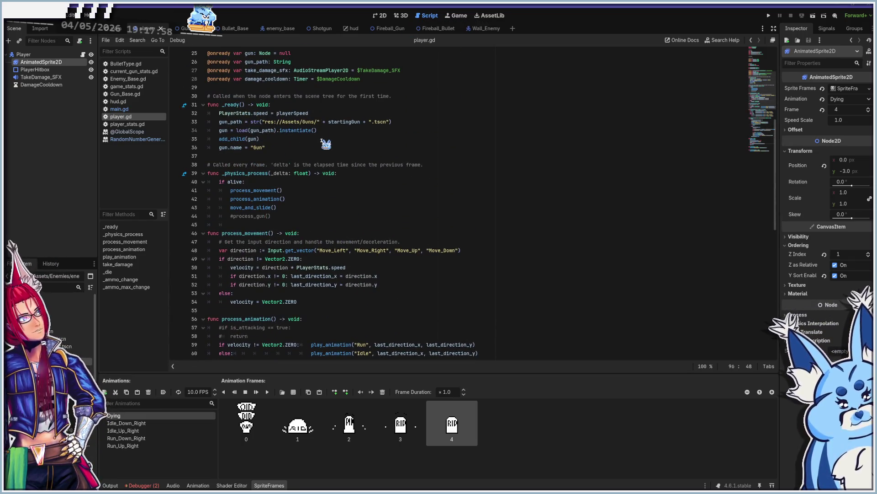
scroll(326, 145, up, 6)
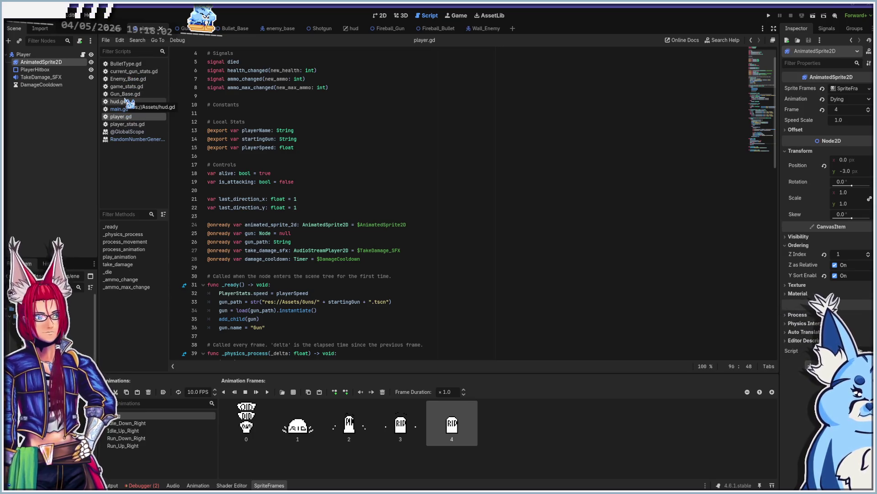
click(130, 110)
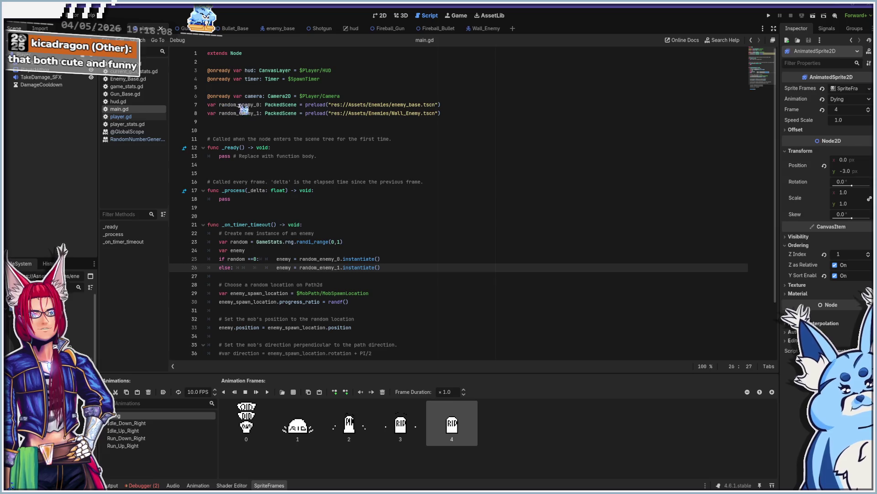
Rename random_enemy_0 and random_enemy_1 to random_enemy_slime and random_enemy_wall on lines 7–8.
click(257, 105)
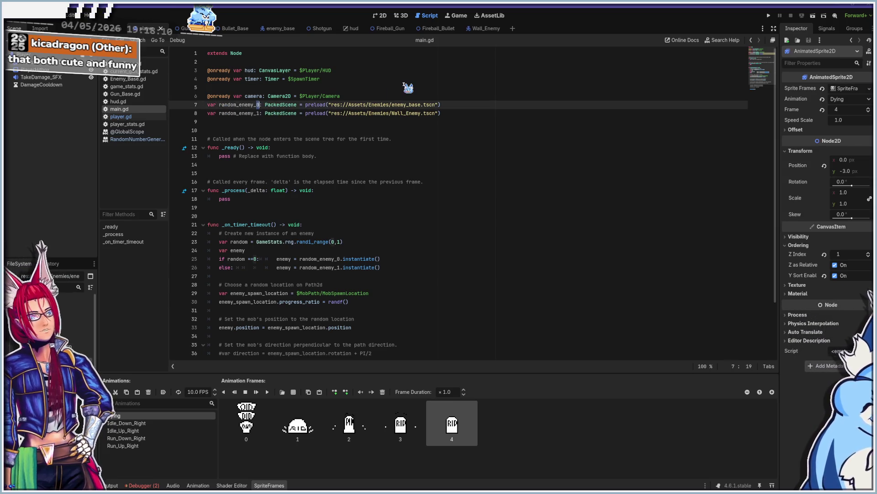
text(slime)
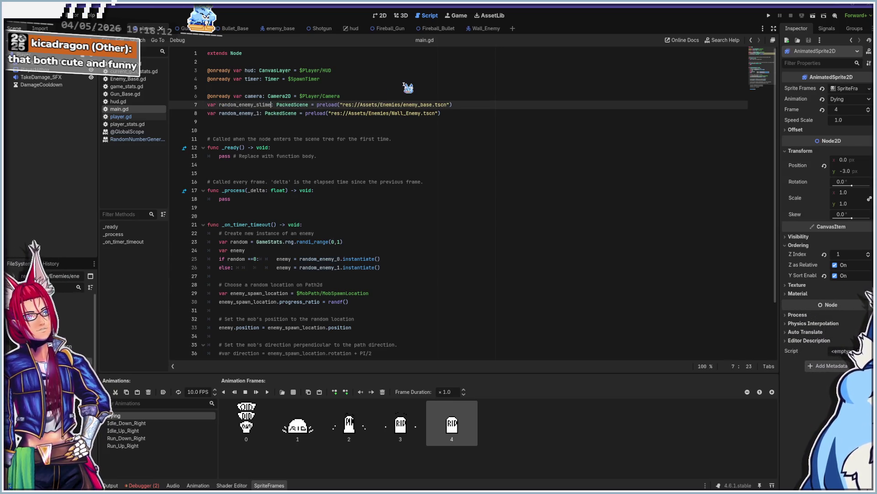
key(Down)
key(Left)
key(Left)
key(Left)
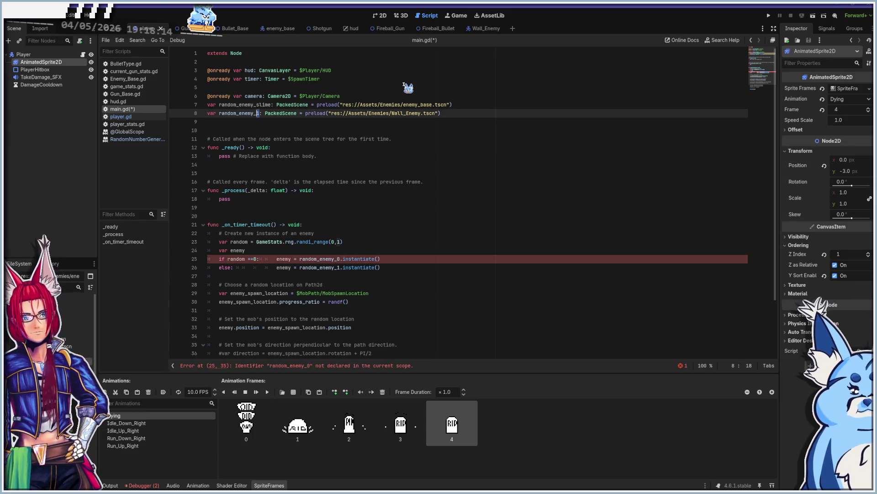
text(all)
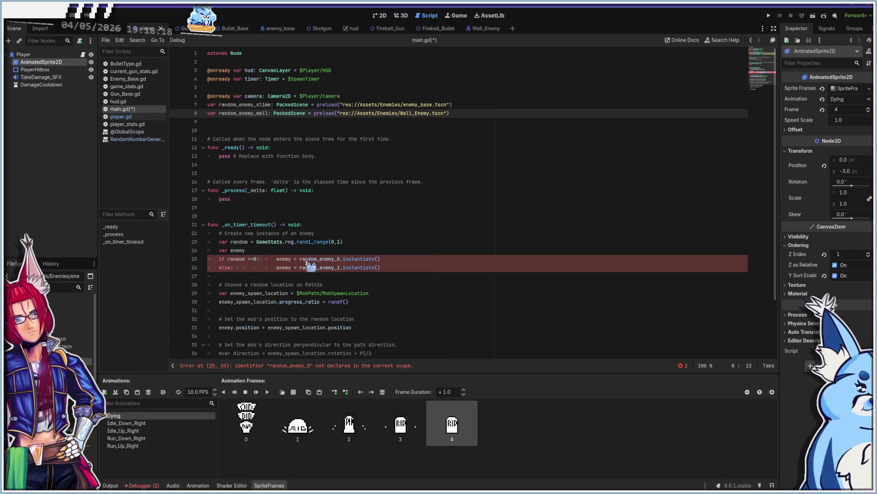
Update the instantiate calls on lines 25–26 to use random_enemy_slime and random_enemy_wall.
click(338, 258)
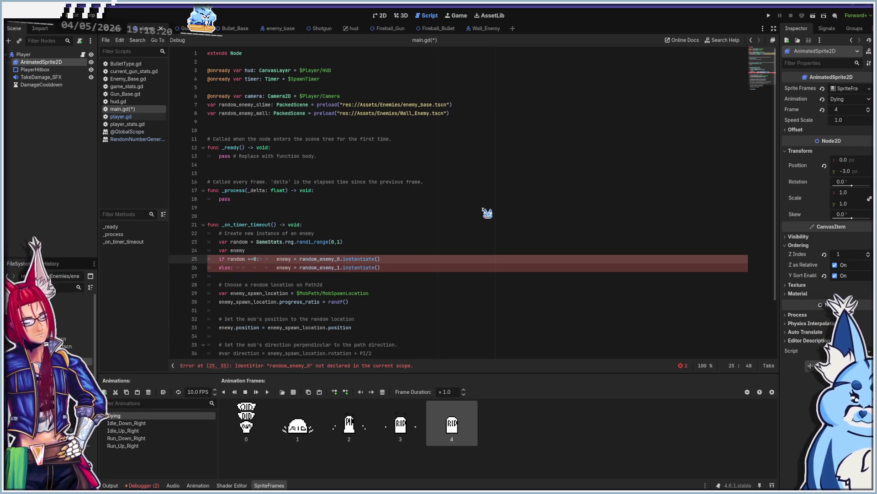
text(slime)
key(Down)
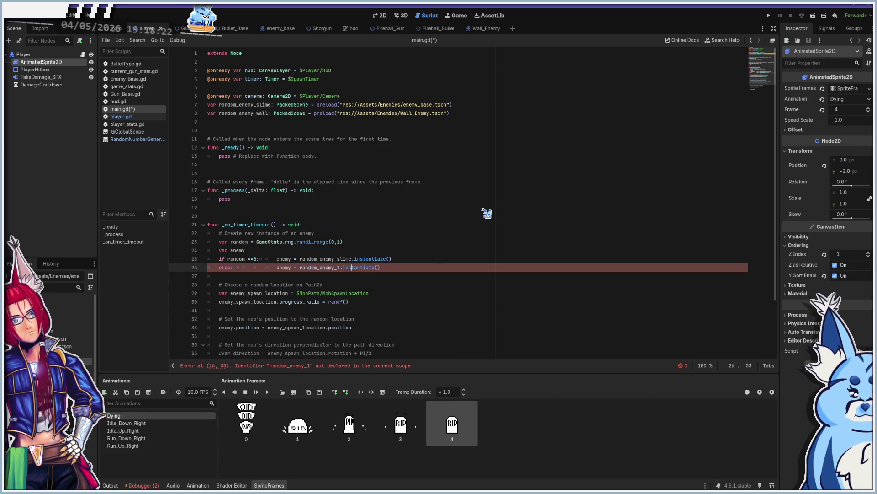
text(all)
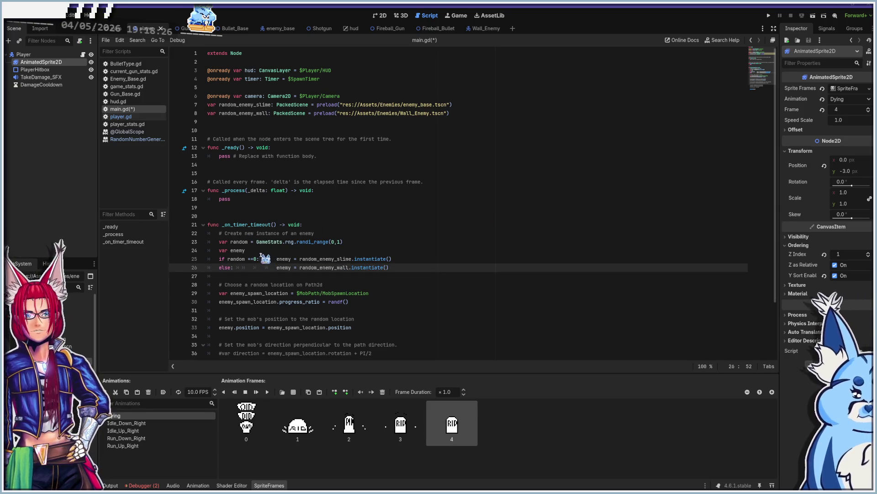
click(333, 241)
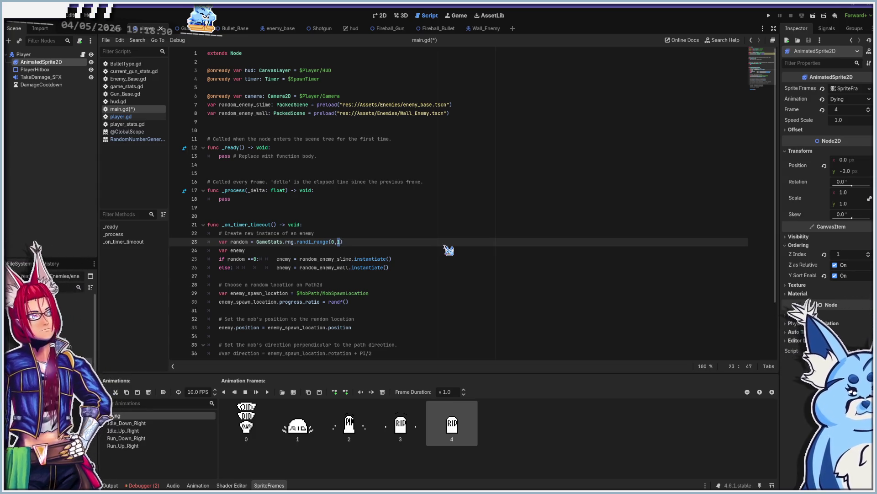
Change randi_range to (0,5) and make line 25 read 'if random < 5:'.
text(5)
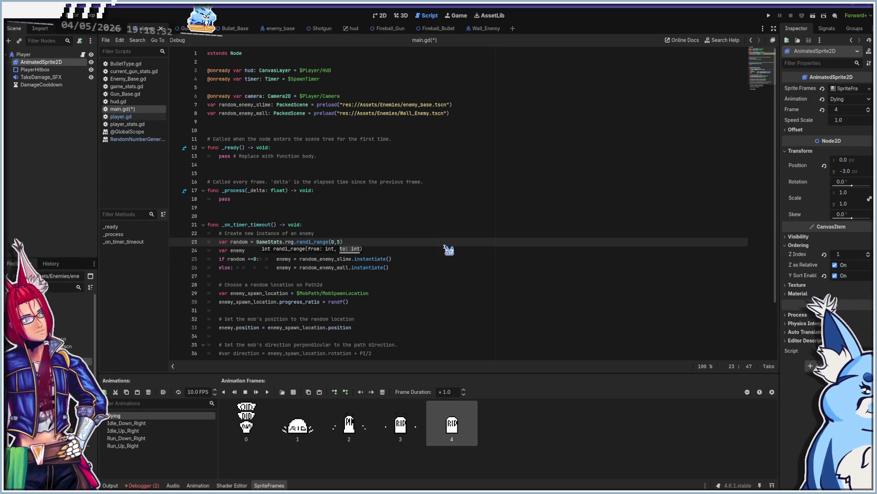
text())
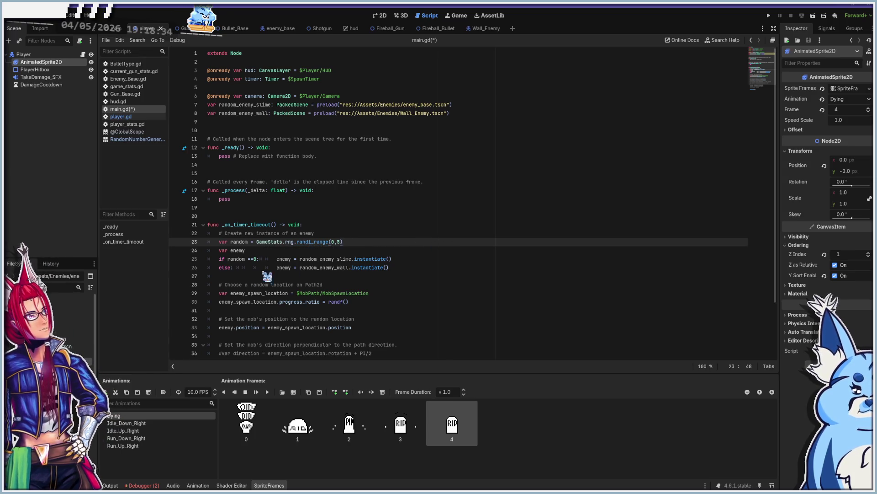
click(250, 259)
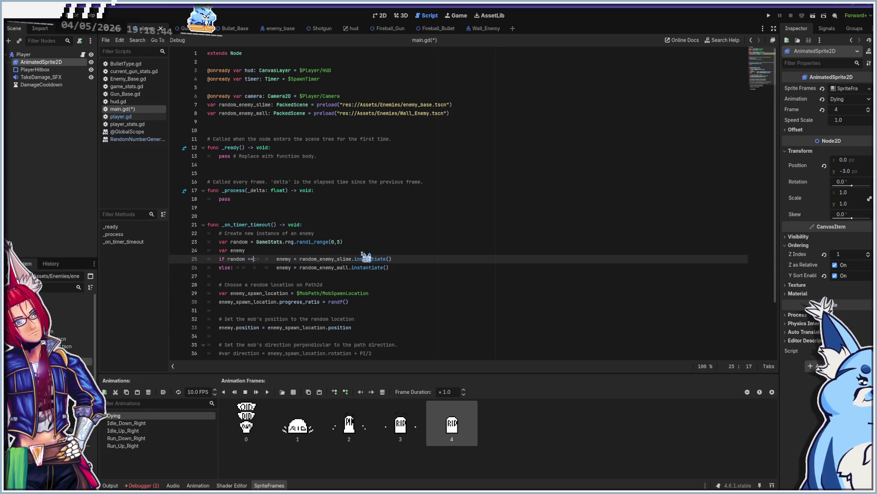
text(< 5)
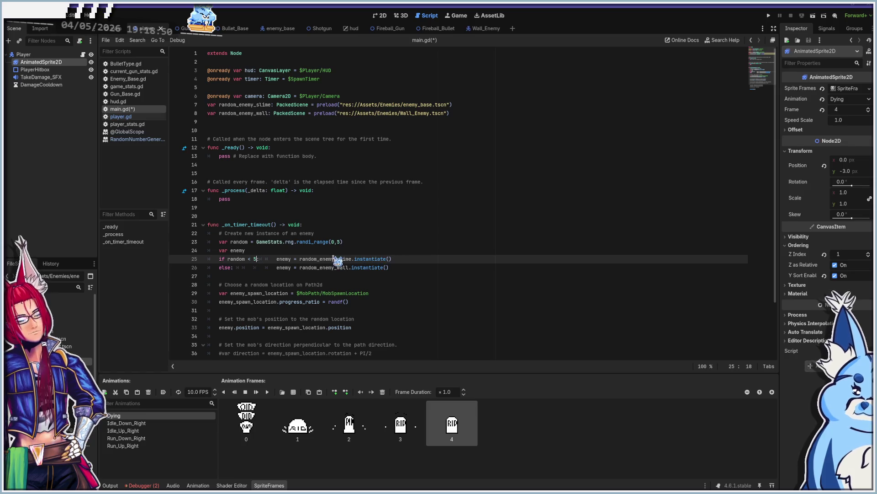
text(:)
Convert the else into an elif random check, indent line 25's assignment, and run with F5.
click(232, 268)
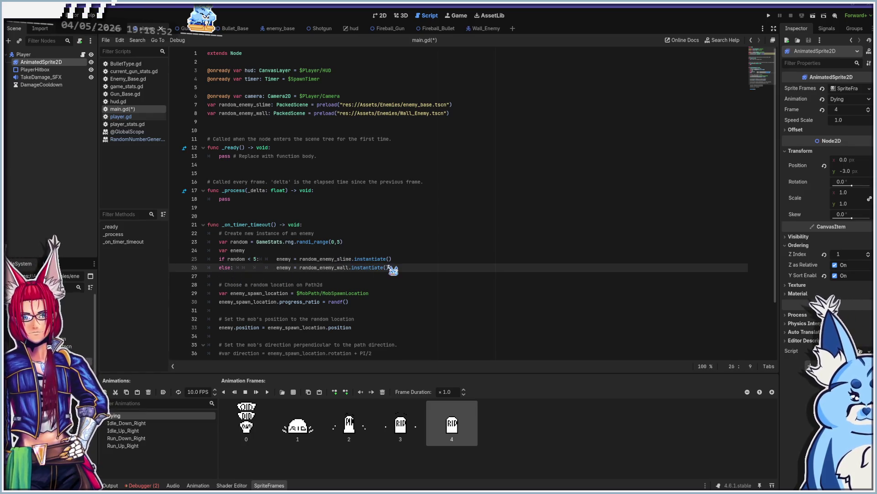
key(BackSpace)
key(BackSpace)
text(lif )
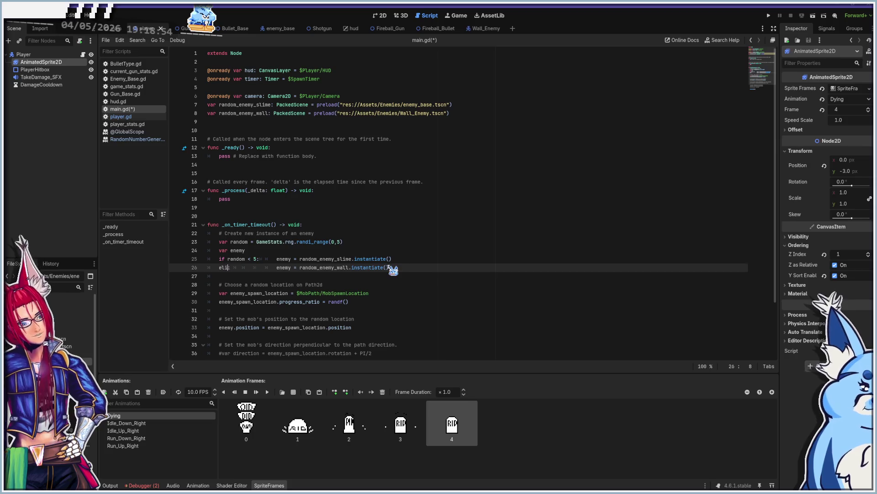
text(random )
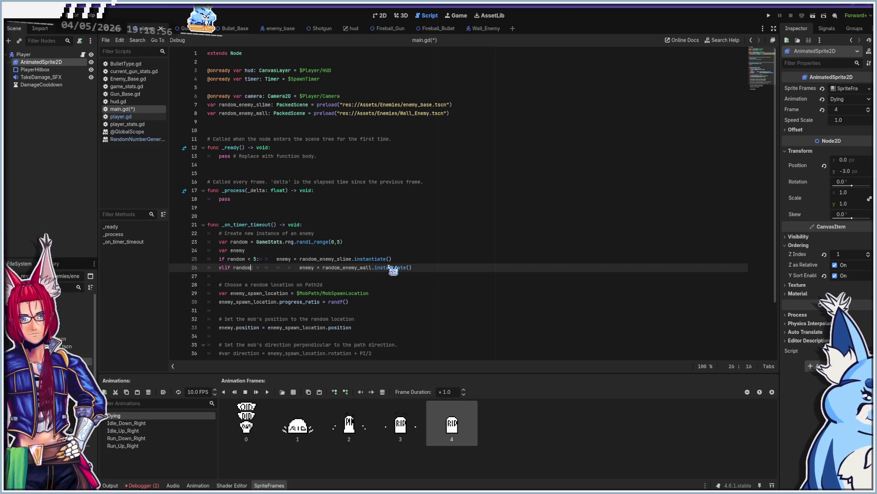
text(== 0)
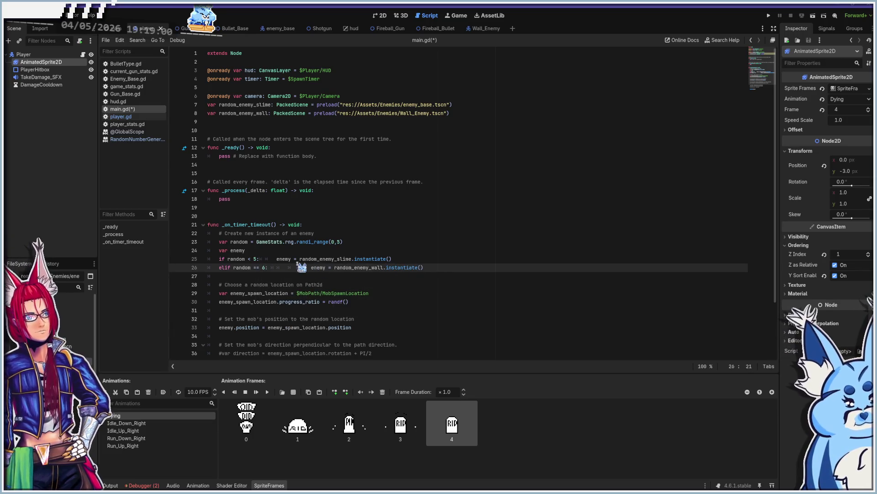
click(277, 259)
key(Tab)
key(Tab)
key(Tab)
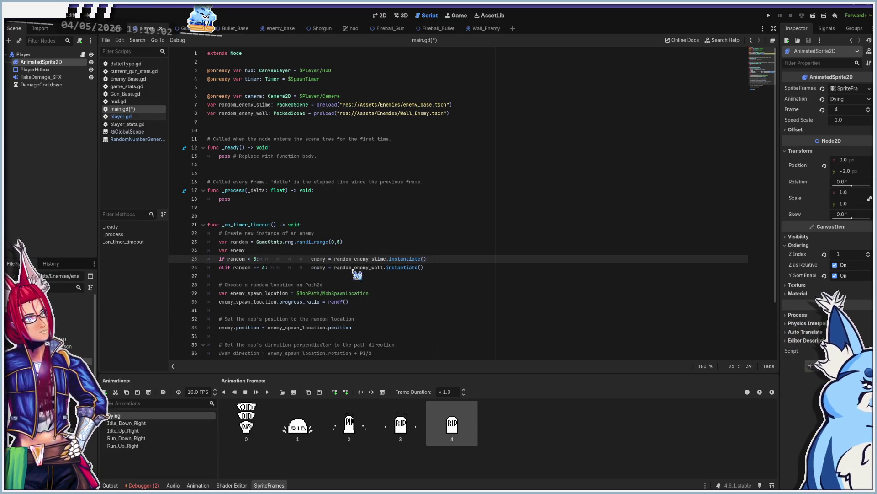
click(443, 267)
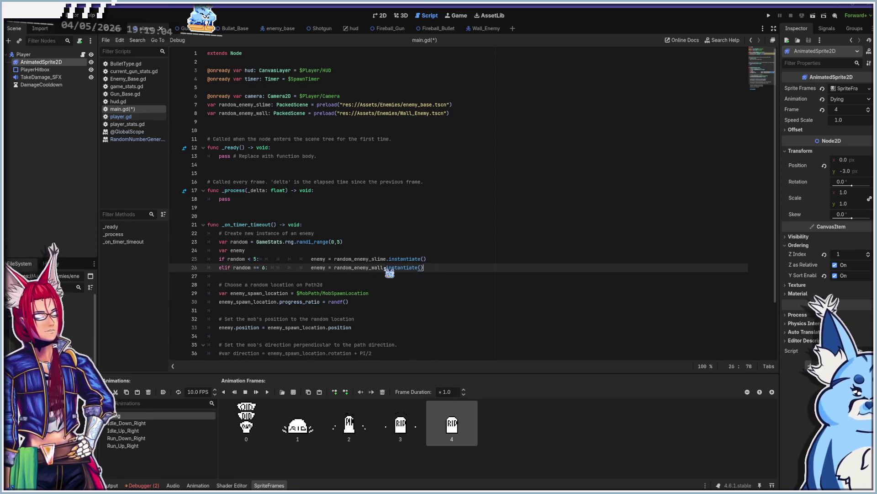
key(F5)
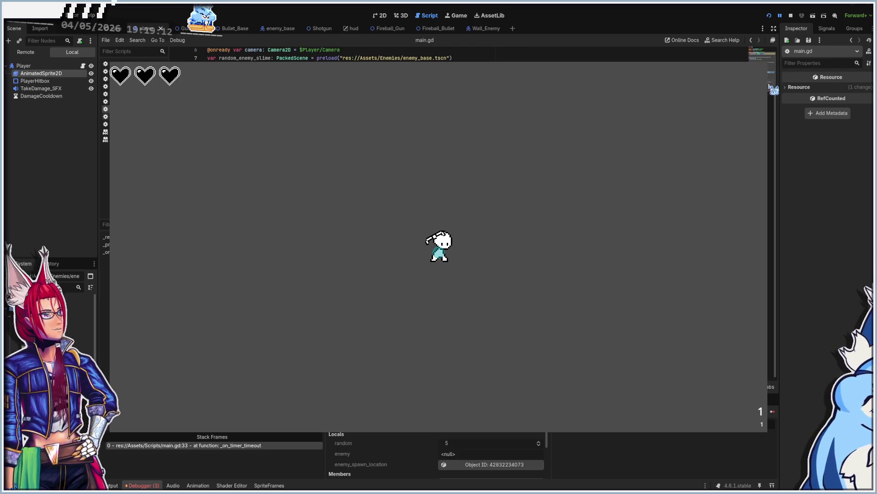
Close the paused game window to reveal the Nil enemy error at main.gd line 33.
click(798, 221)
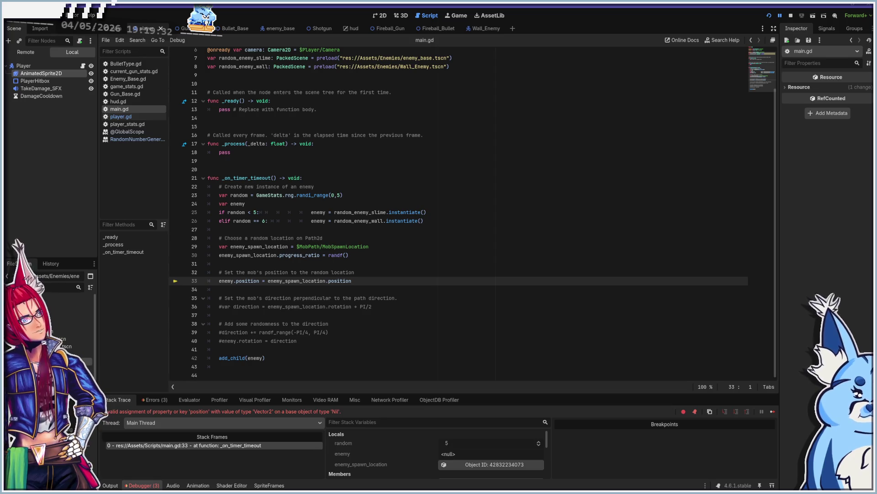
Stop debugging, change line 25 to 'if random <= 5:', and save main.gd.
key(F8)
click(248, 212)
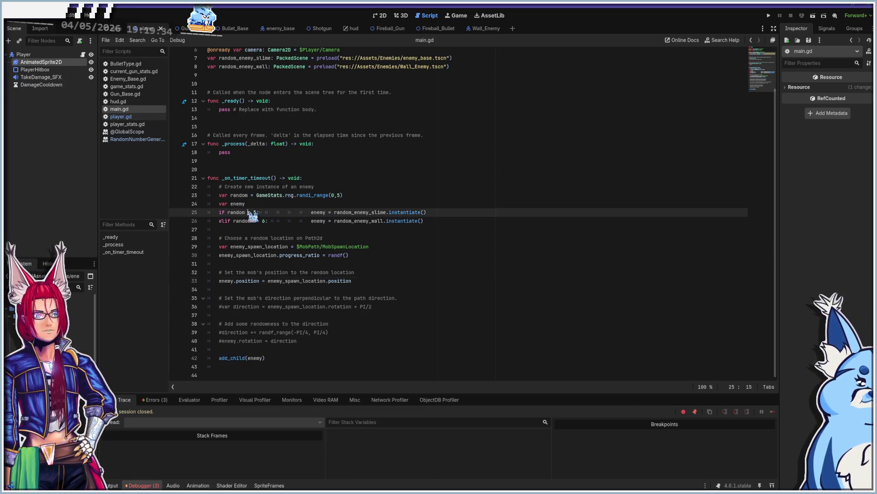
text(=)
key(ctrl+space)
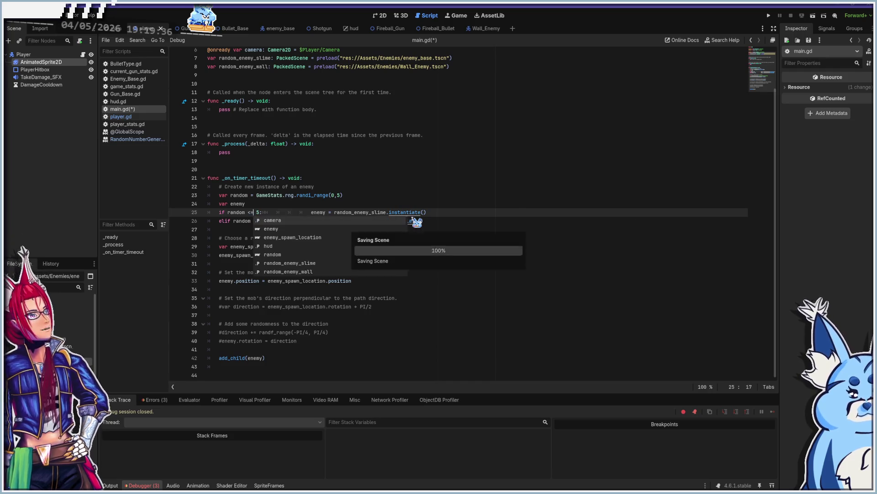
key(ctrl+s)
Run the game with F5, move among the swarming slimes, then close the game window.
key(F5)
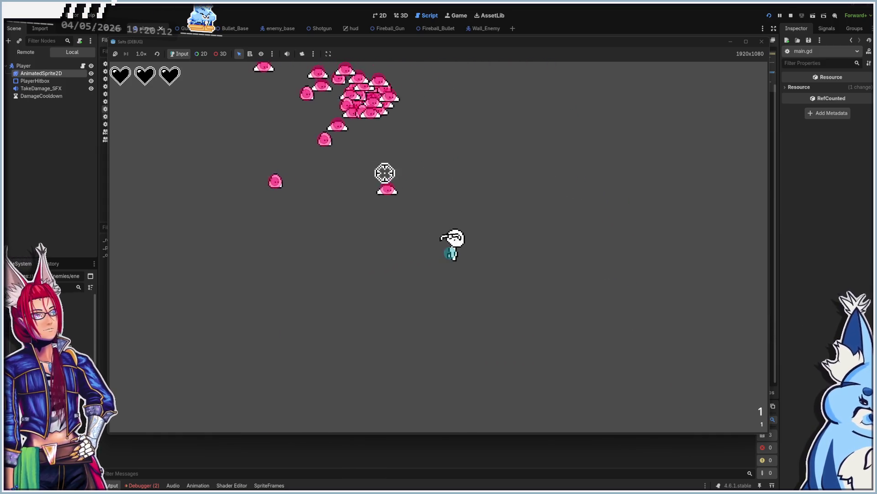
key(a)
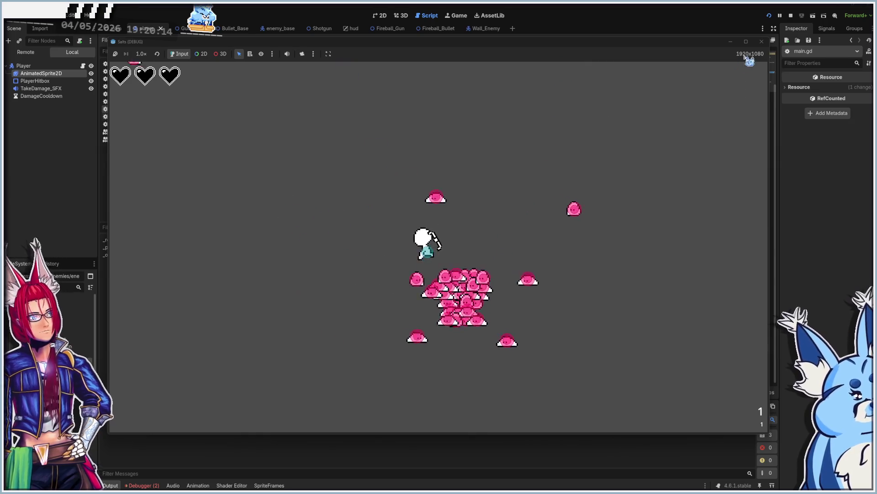
click(761, 42)
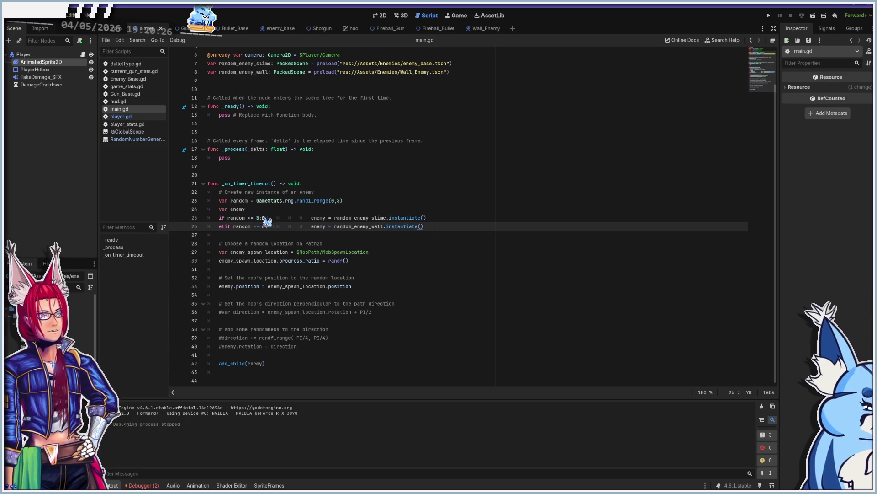
Set slimes to spawn when random <= 4 and walls when random == 5, save, and run.
click(338, 200)
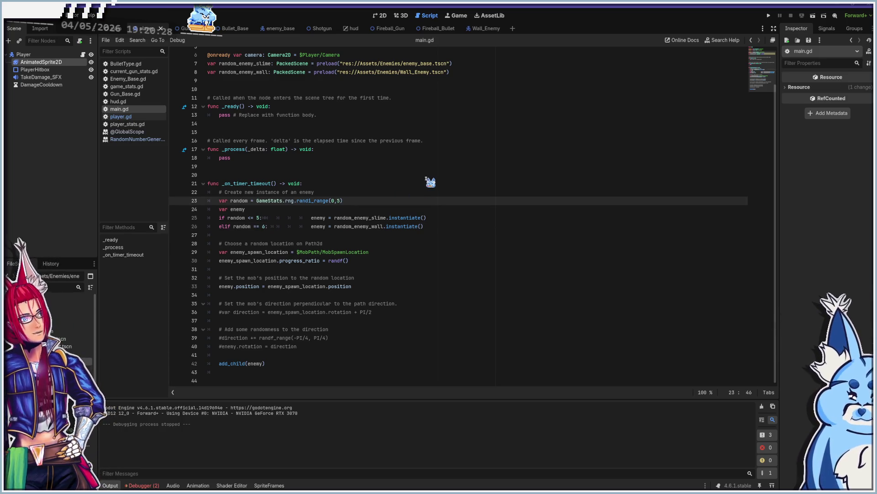
click(260, 217)
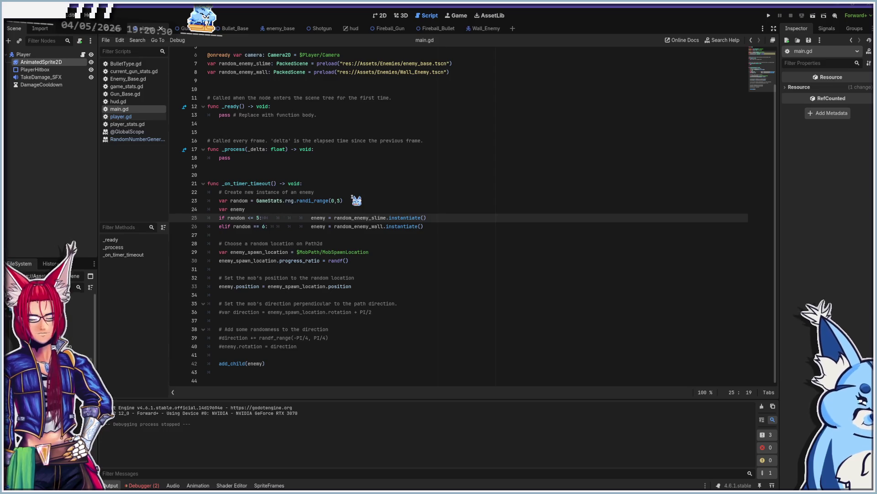
text(4)
key(Down)
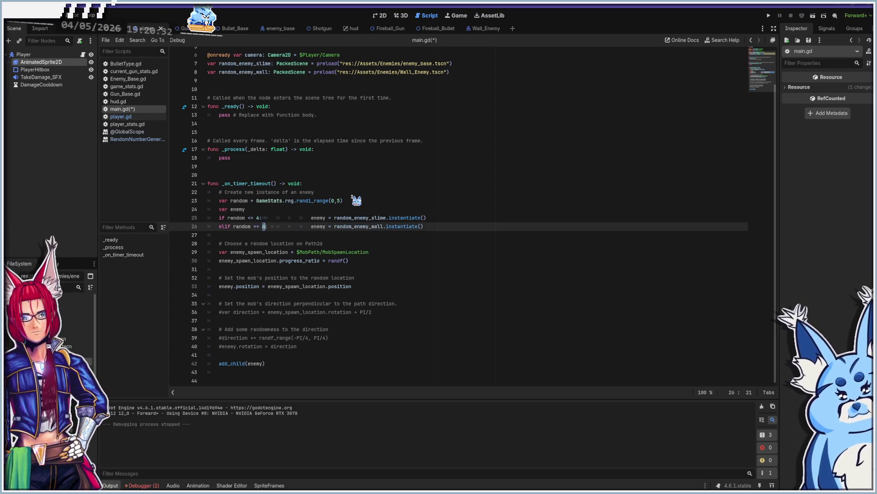
key(ctrl+s)
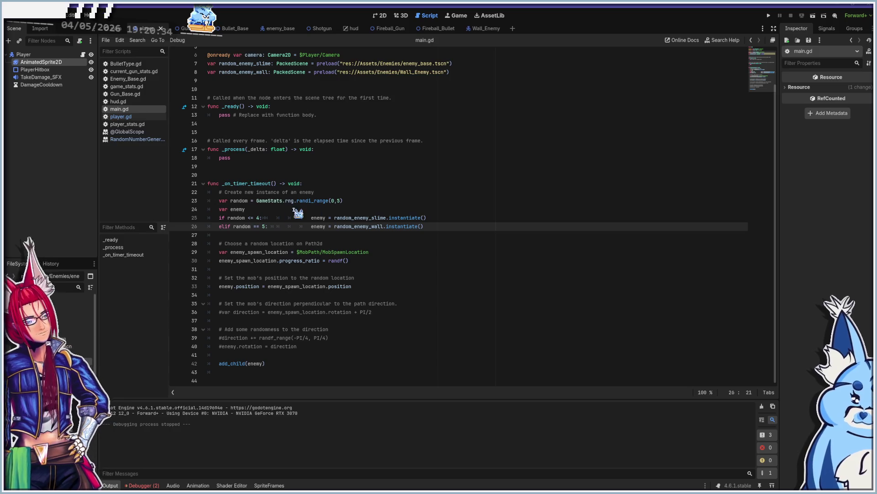
key(F5)
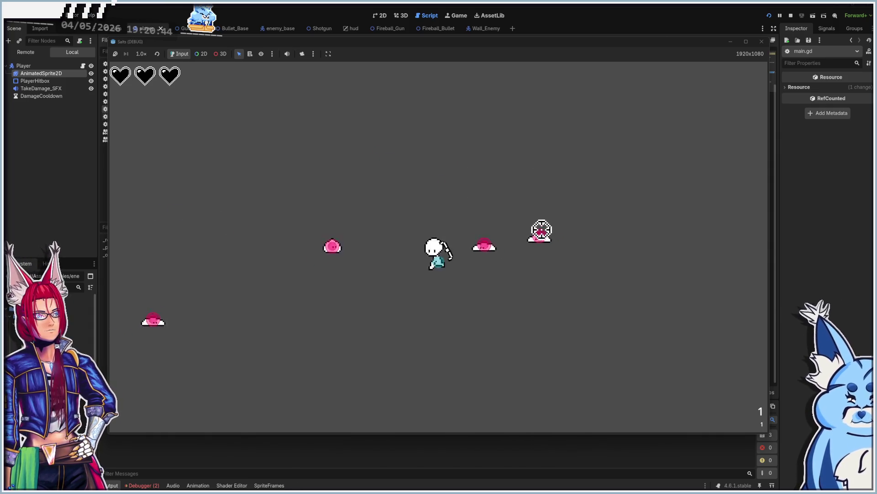
Dodge slime and wall enemies with WASD until the player dies, then stop the game with F8.
key(w)
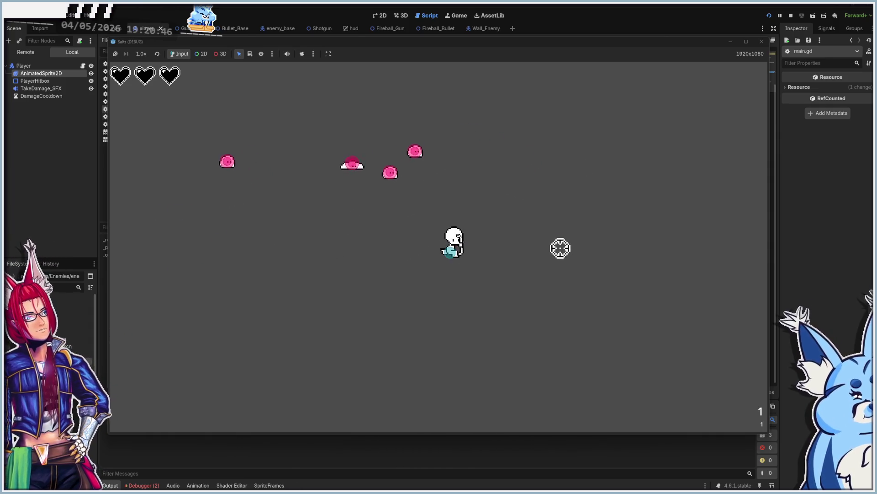
key(a)
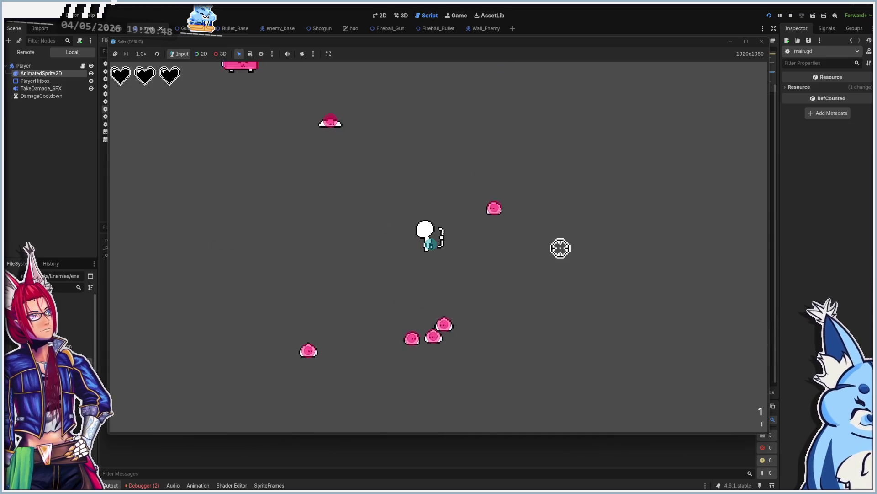
key(s)
key(a)
key(w)
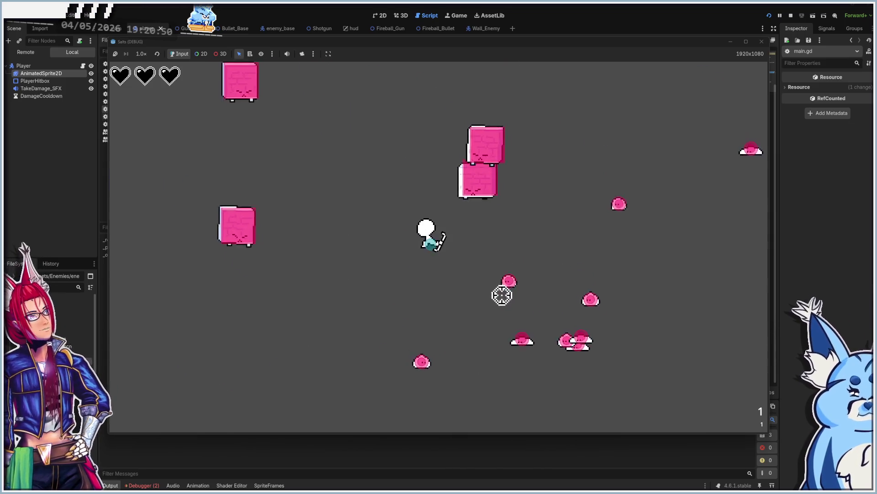
key(s)
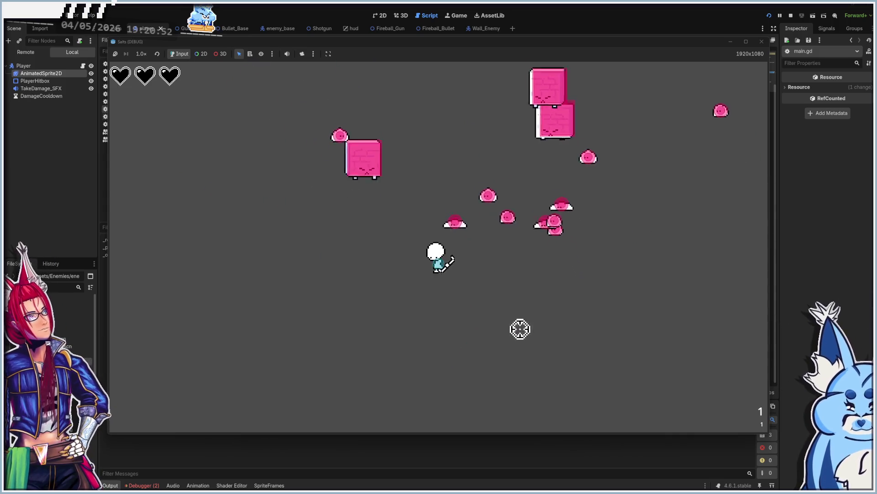
key(d)
key(w)
key(d)
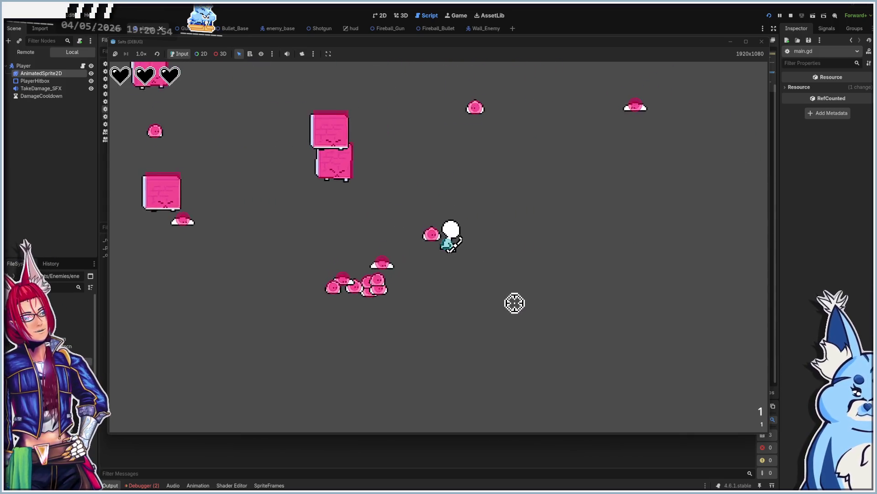
key(a)
key(w)
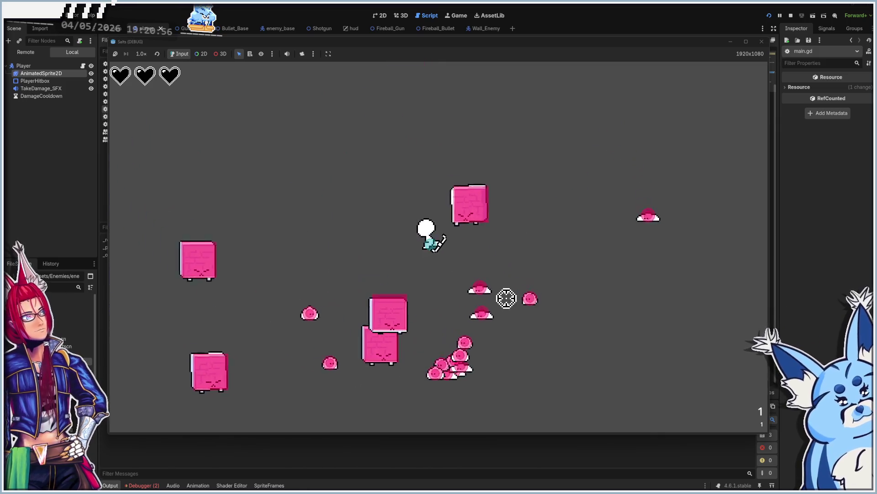
key(a)
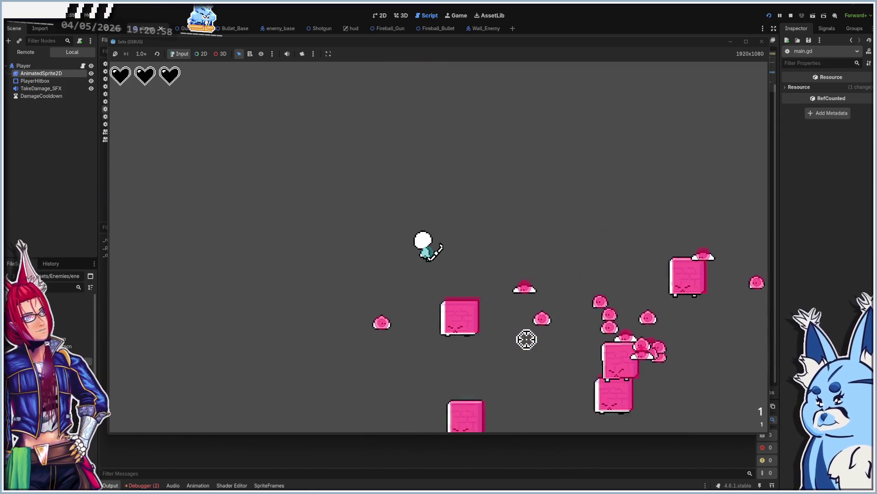
key(s)
key(s)
key(d)
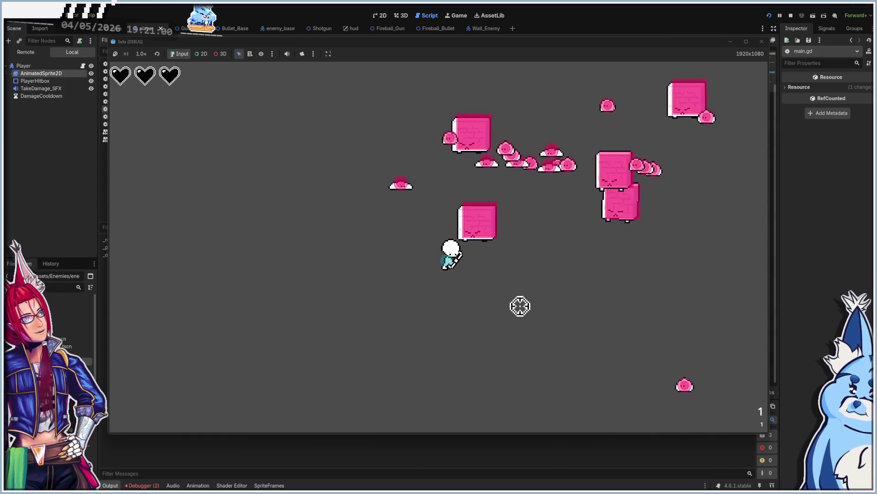
key(d)
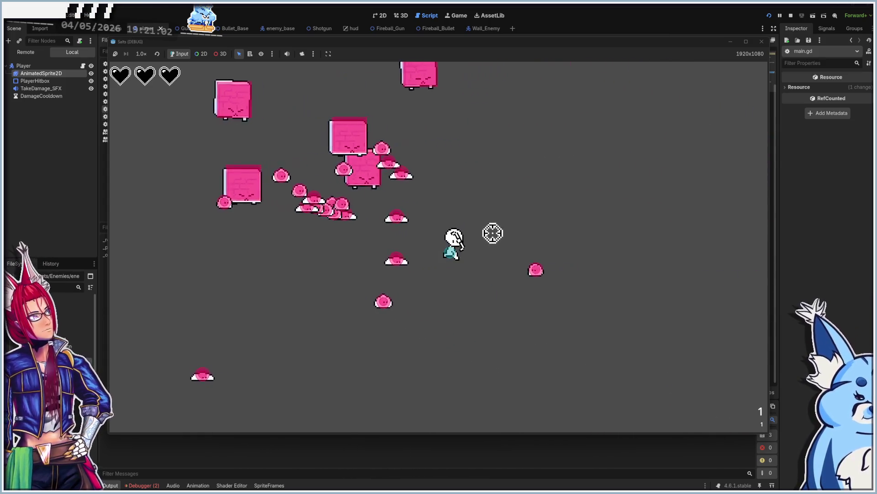
key(w)
key(d)
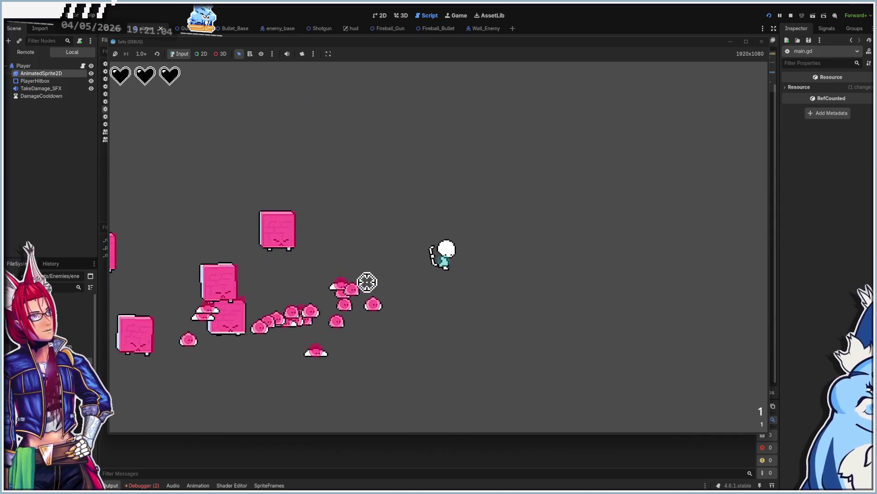
key(s)
key(a)
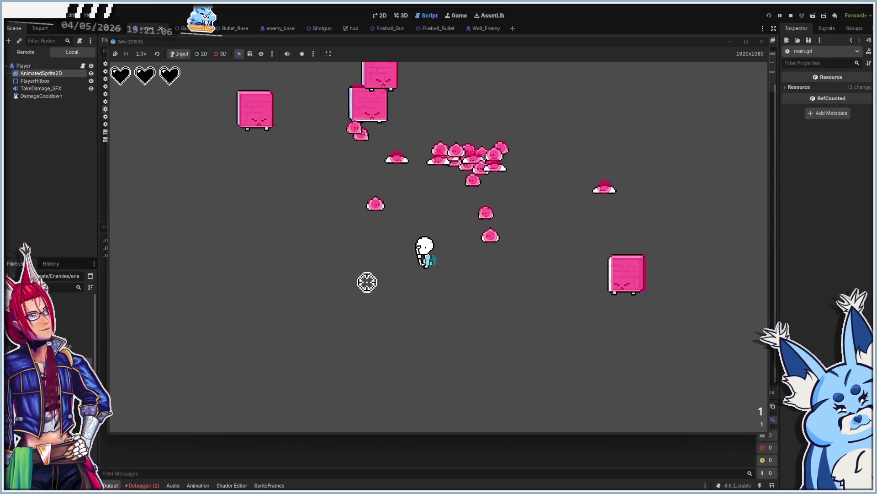
key(w)
key(w)
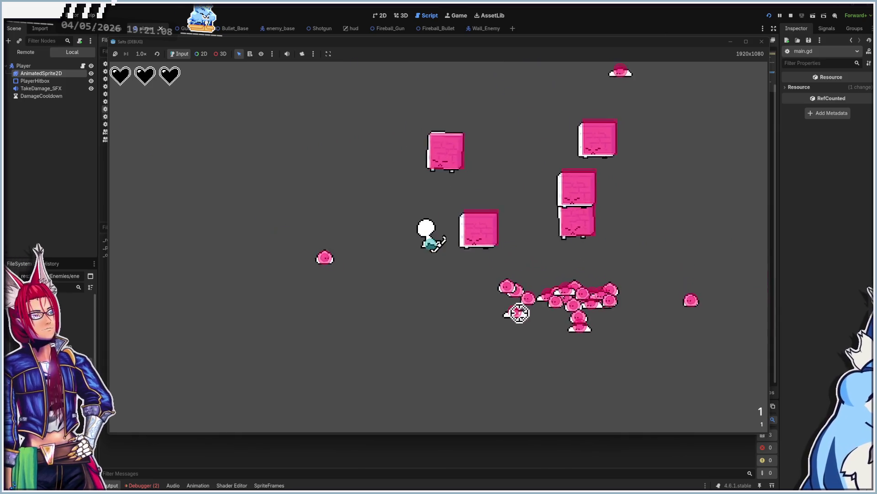
key(d)
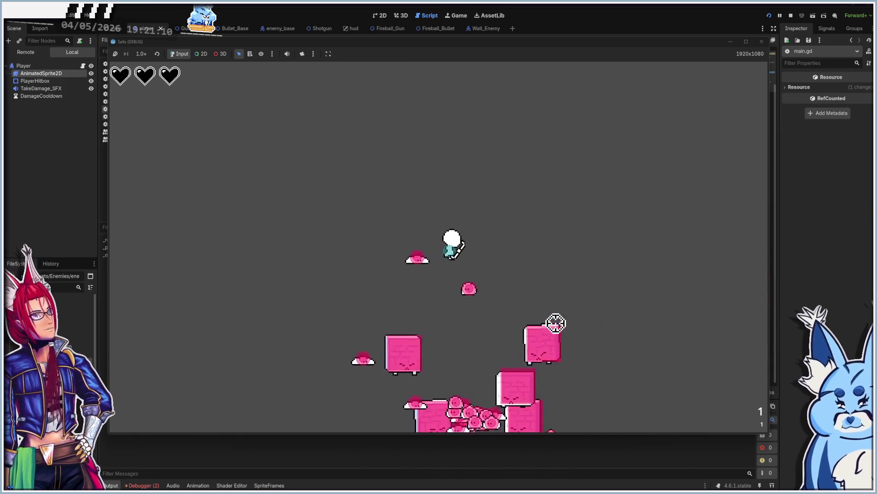
key(s)
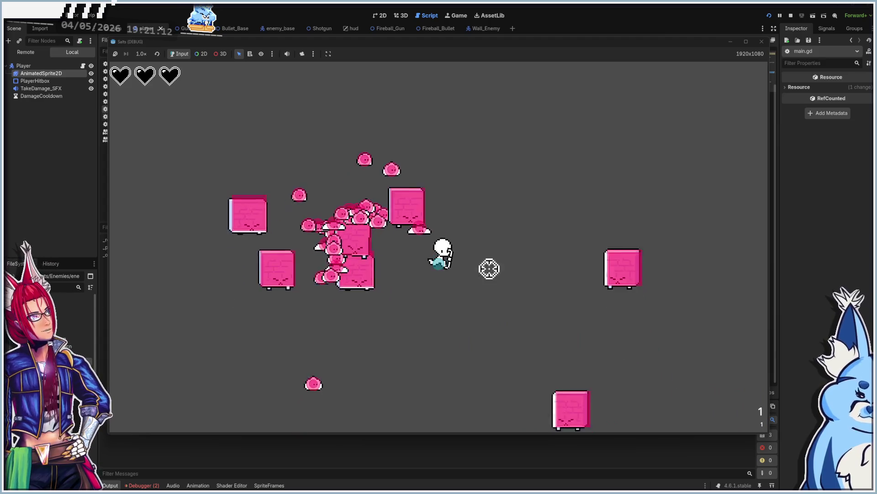
key(a)
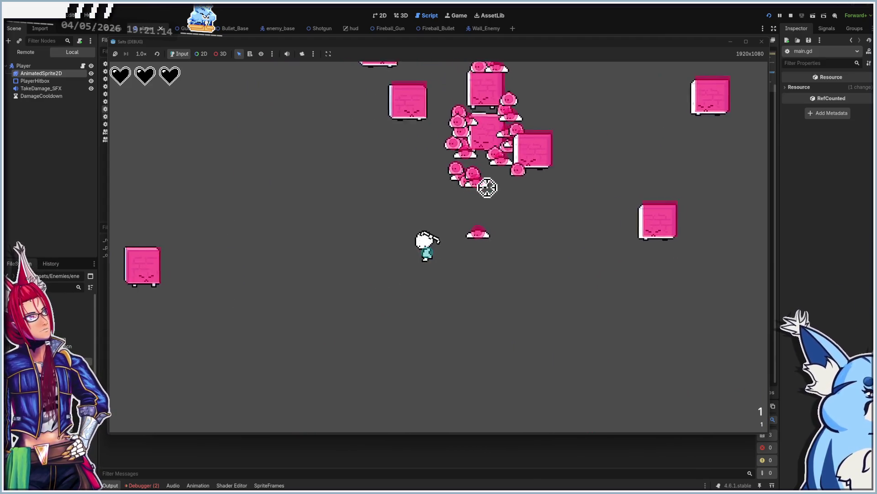
key(w)
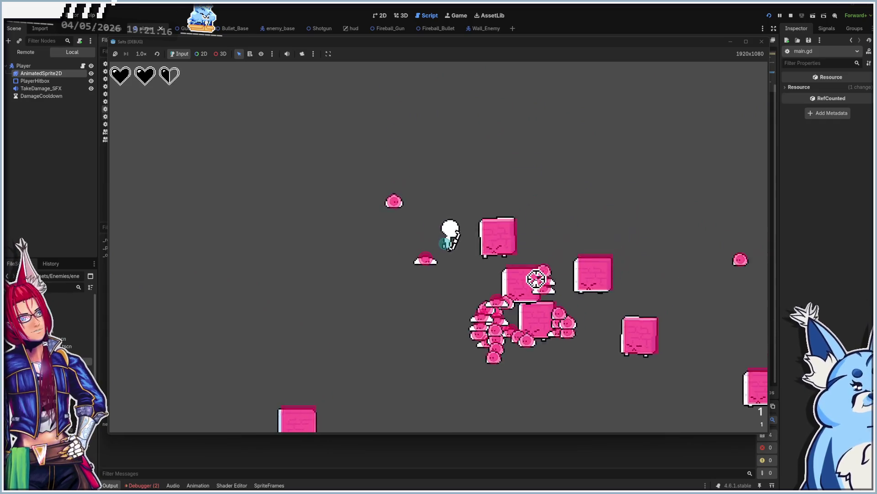
key(d)
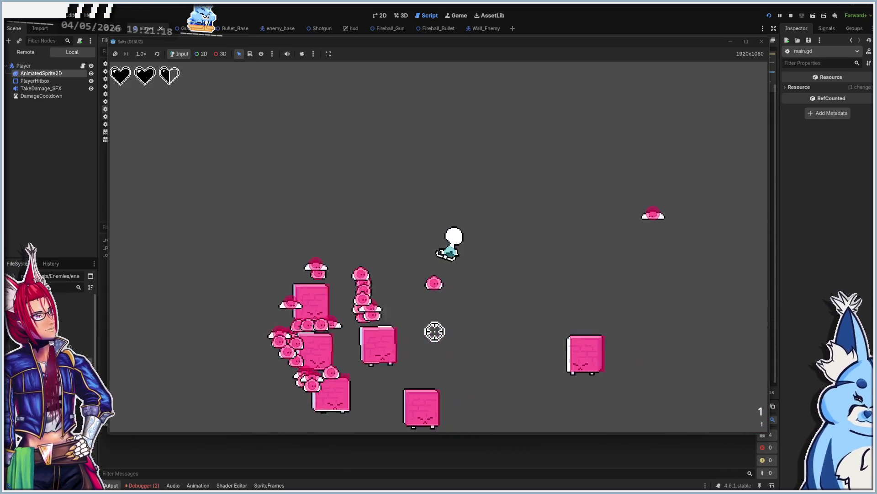
key(s)
key(a)
key(s)
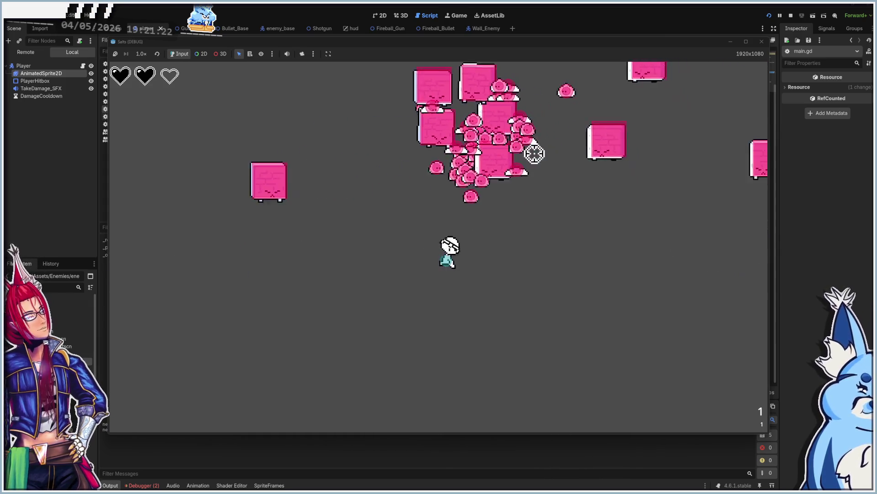
key(d)
key(d)
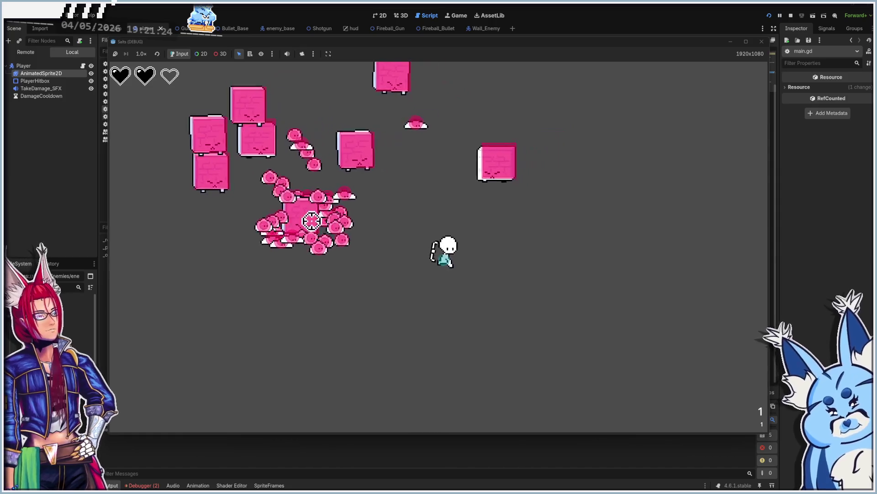
key(s)
key(a)
key(a)
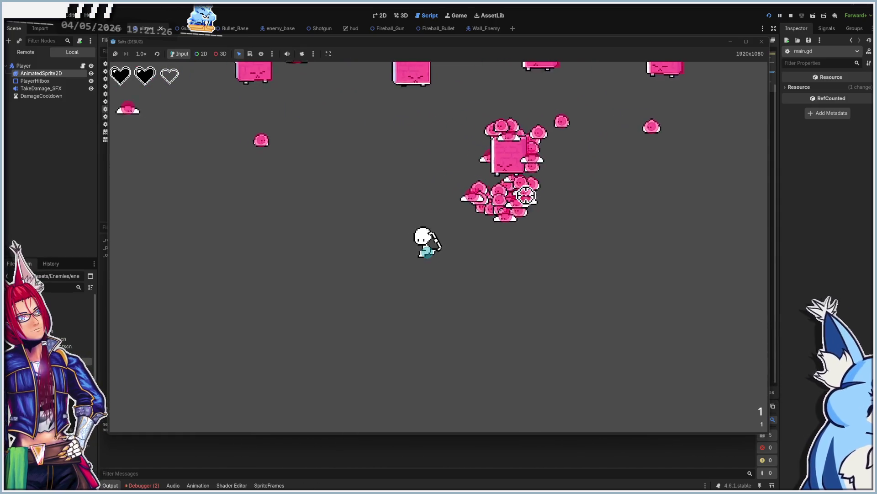
key(w)
key(w)
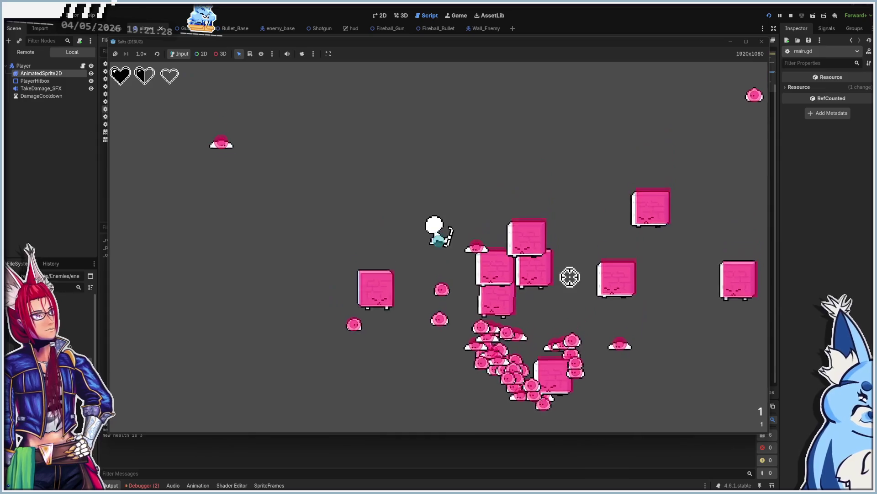
key(d)
key(d)
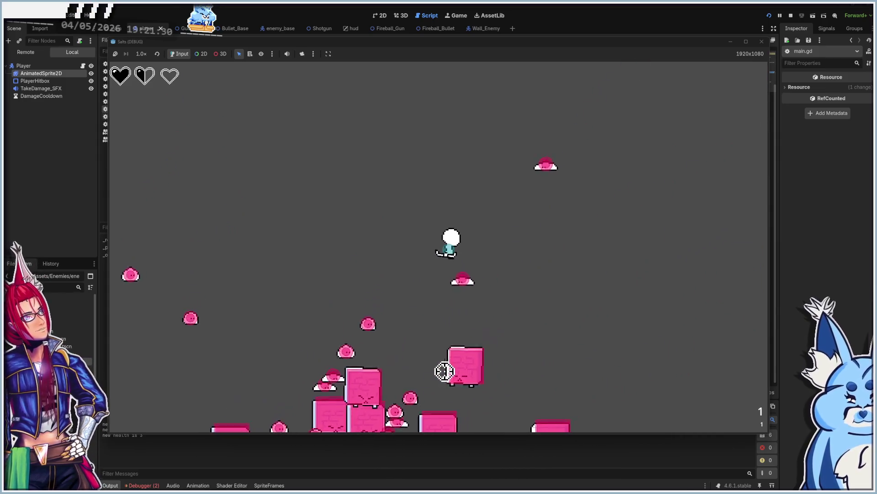
key(s)
key(a)
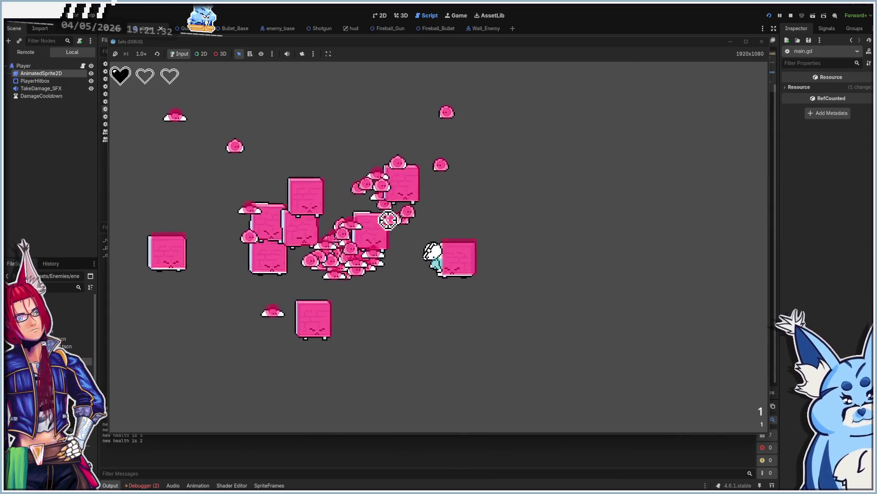
key(a)
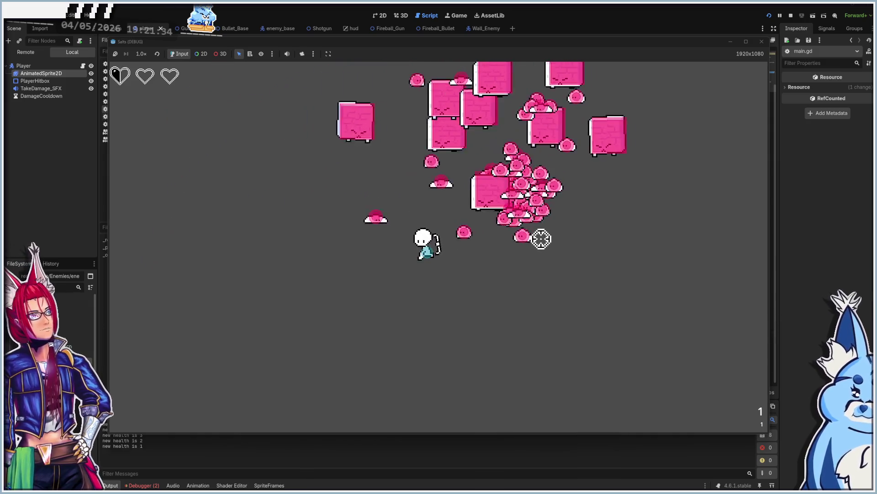
key(w)
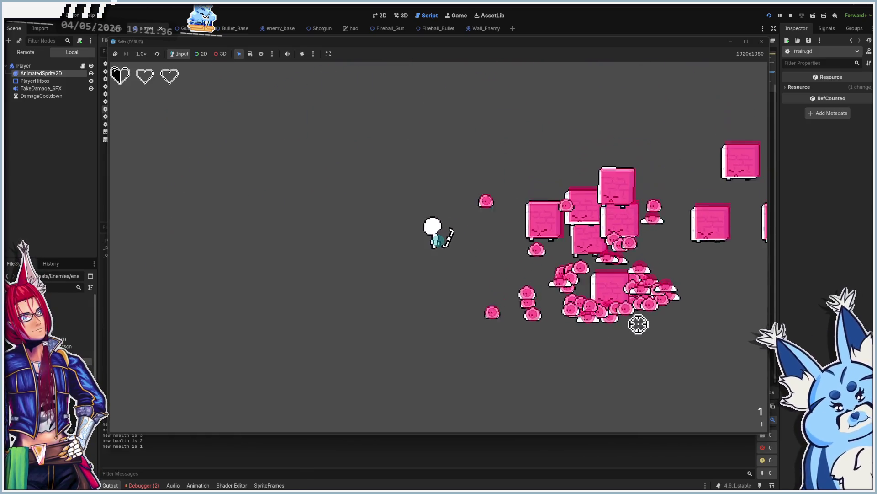
key(d)
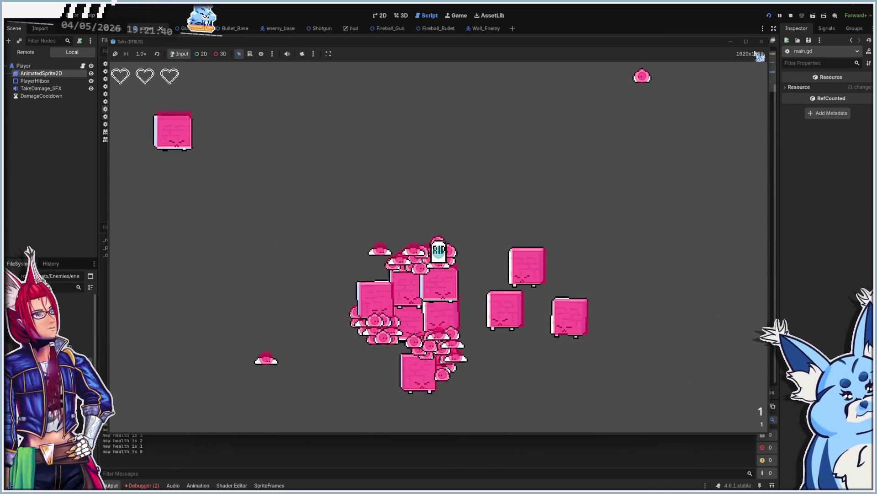
key(F8)
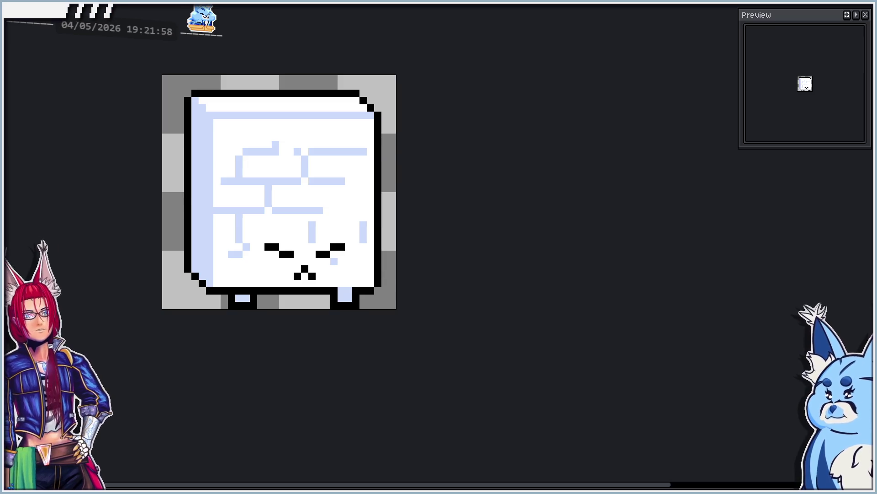
Create a 32×32 RGBA sprite with a transparent background and zoom in on the canvas.
key(ctrl+n)
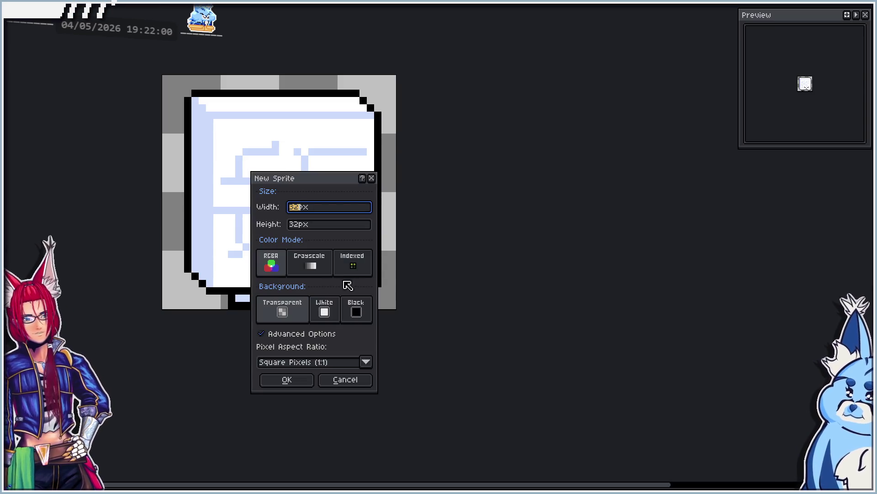
click(283, 384)
scroll(348, 252, up, 5)
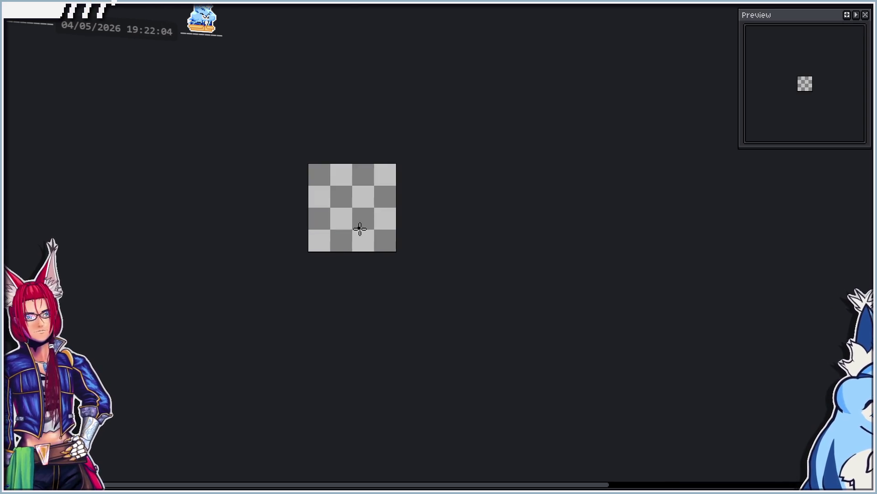
scroll(368, 206, up, 4)
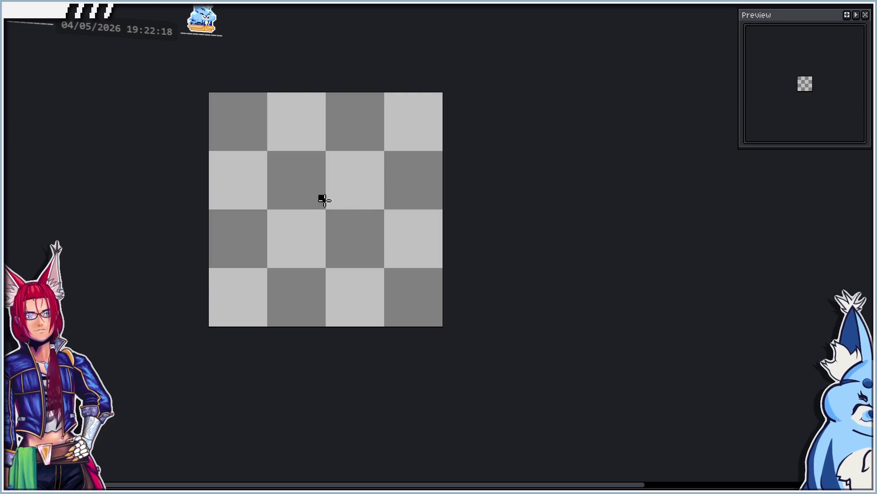
mouse_move(868, 120)
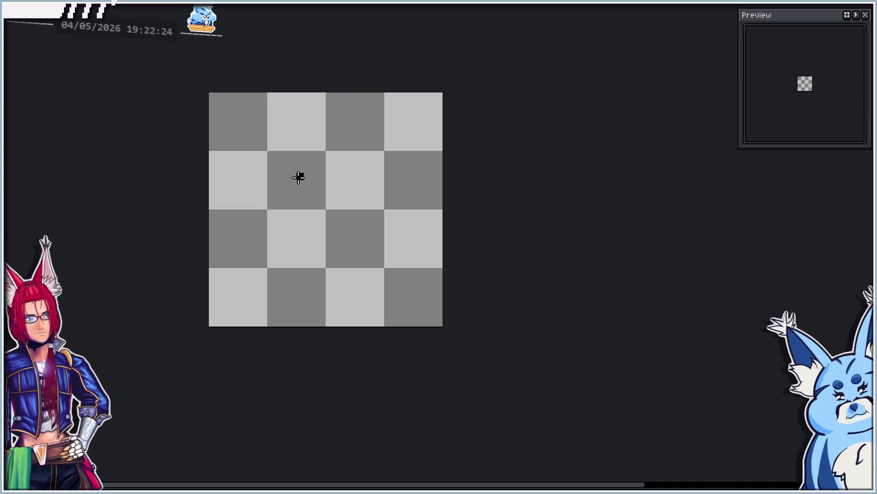
Draw a small circle, turn on vertical symmetry, and pencil mirrored wing arches moved down onto it.
mouse_move(306, 183)
mouse_down()
mouse_move(391, 247)
mouse_move(359, 239)
mouse_up()
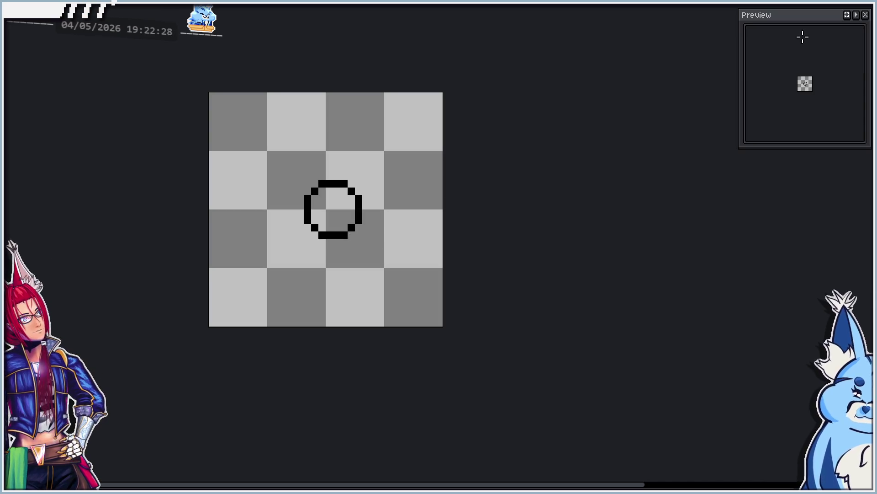
click(857, 15)
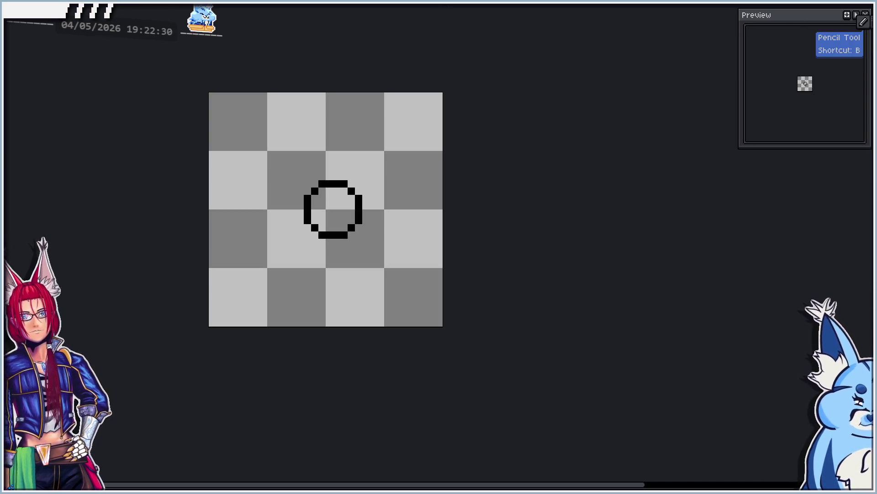
click(839, 34)
drag(324, 326, 331, 327)
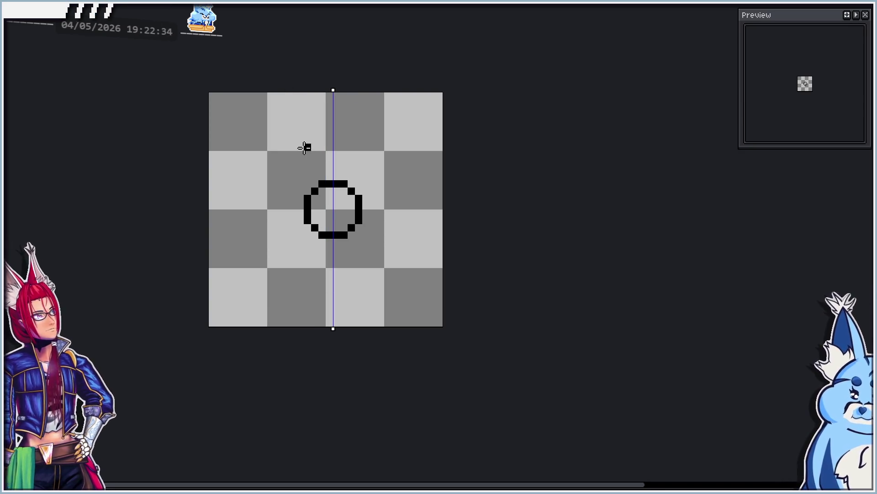
drag(297, 146, 270, 155)
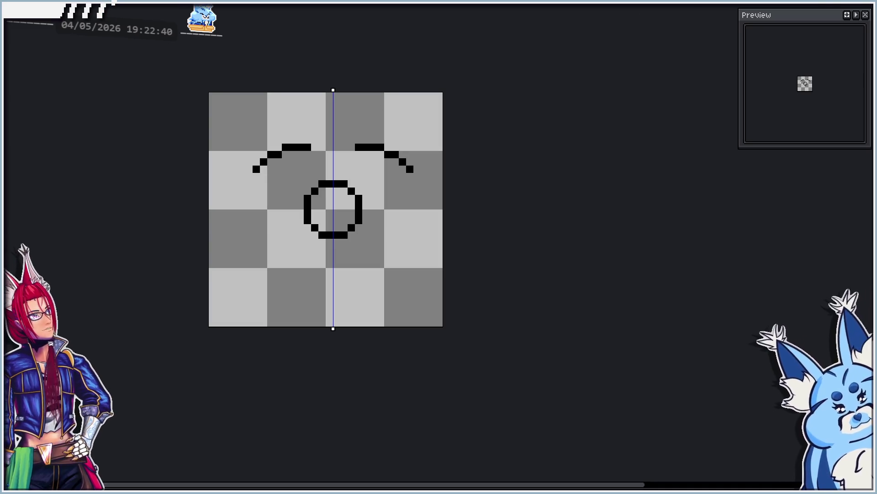
mouse_move(208, 91)
mouse_down()
mouse_move(319, 173)
mouse_move(319, 157)
mouse_move(320, 172)
mouse_up()
key(ctrl+d)
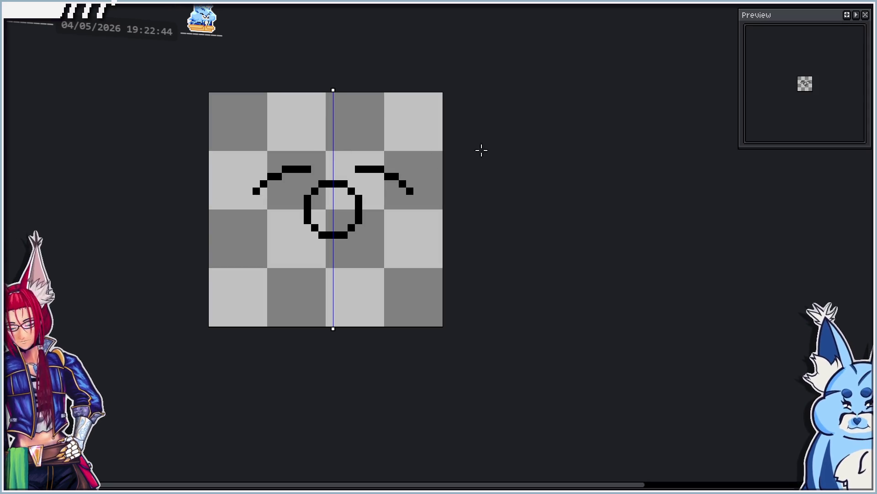
Erase the circle's left side, extend the left curve, and clean stray outline pixels.
scroll(276, 144, up, 2)
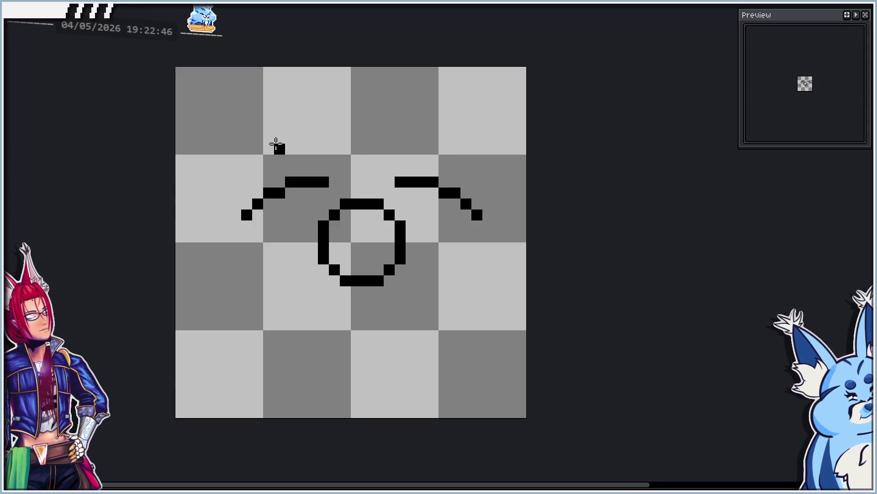
mouse_move(333, 207)
mouse_down()
mouse_move(313, 235)
mouse_move(322, 249)
mouse_up()
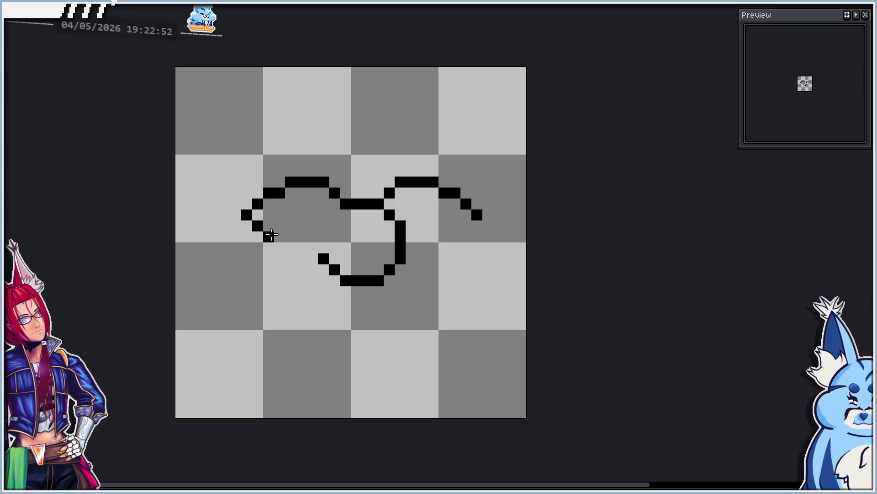
click(269, 237)
click(282, 238)
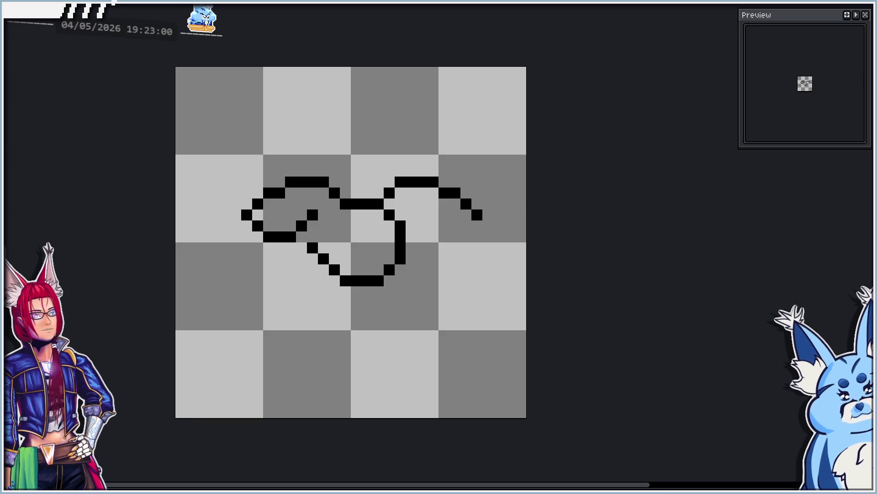
key(shift+s)
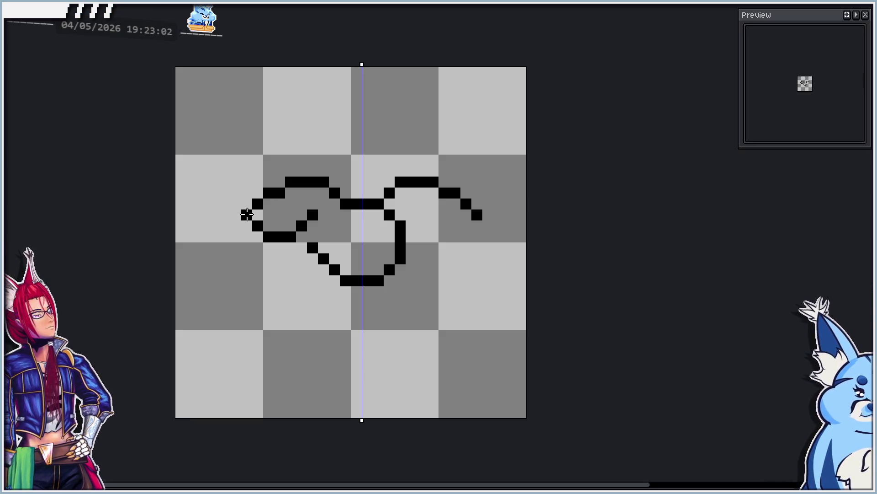
key(shift+s)
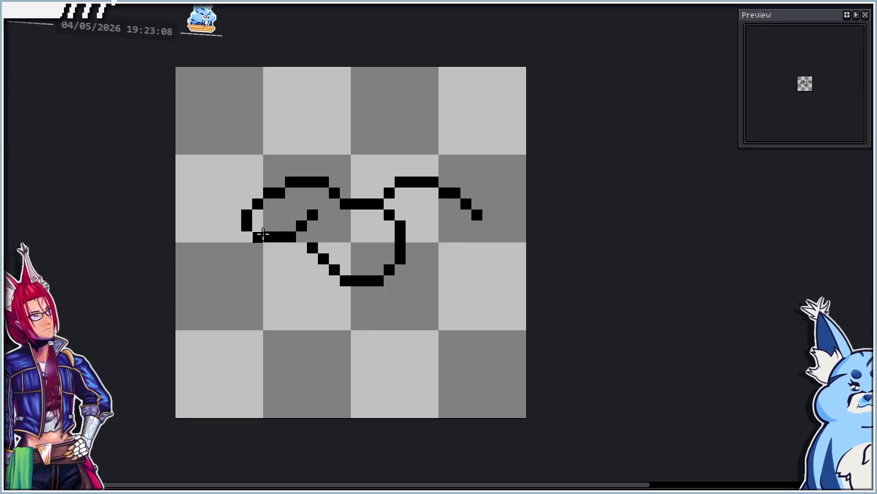
drag(265, 235, 286, 235)
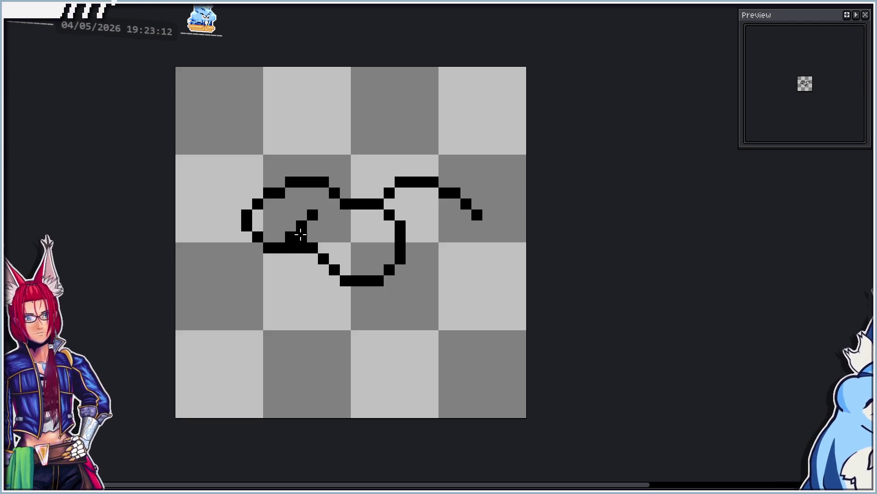
drag(293, 236, 307, 227)
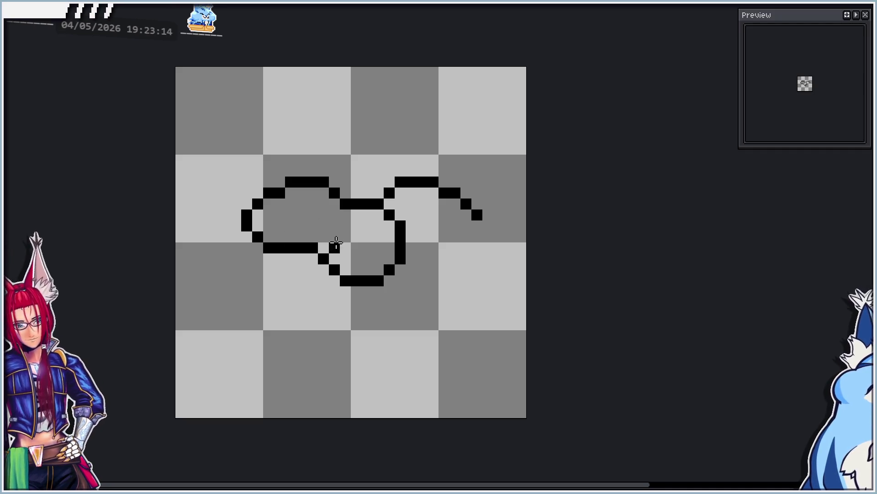
key(ctrl)
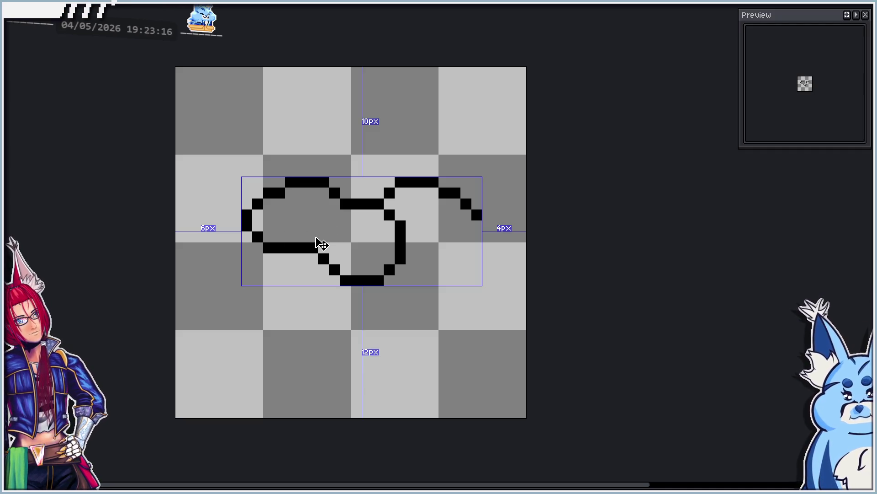
Add a pixel inside the left loop and close the underside of the right wing.
click(313, 215)
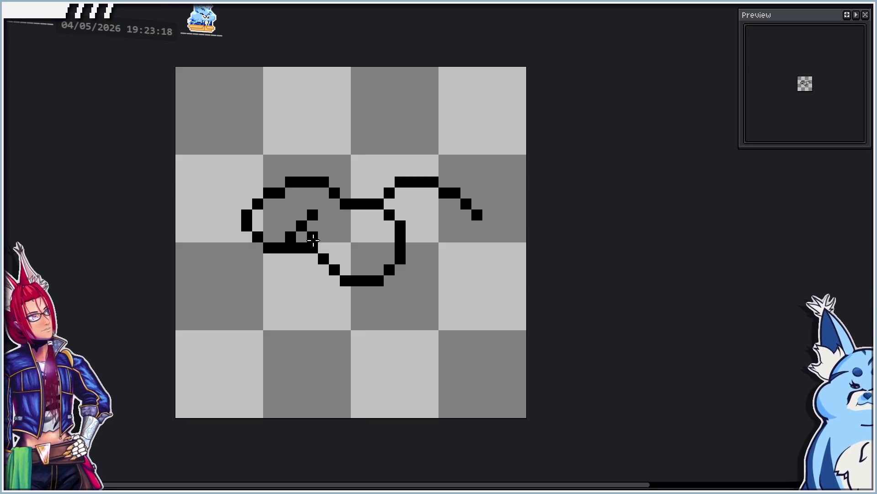
click(302, 226)
key(ctrl+z)
key(ctrl+z)
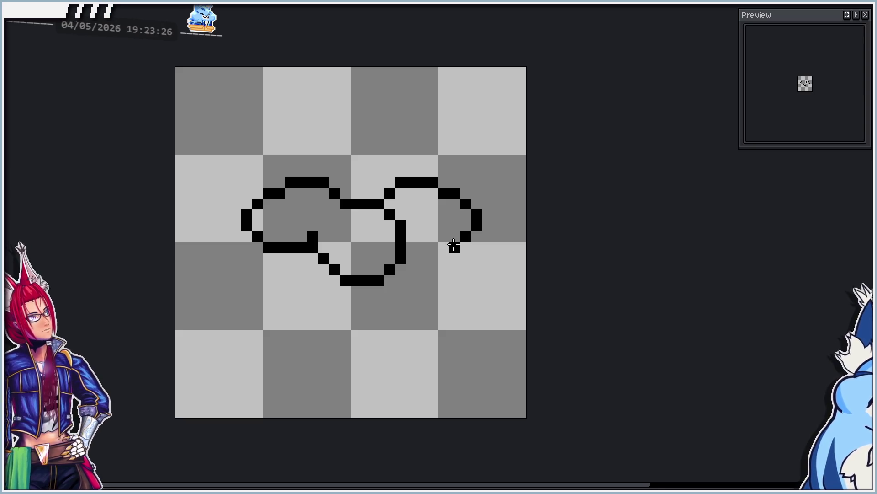
drag(445, 247, 414, 246)
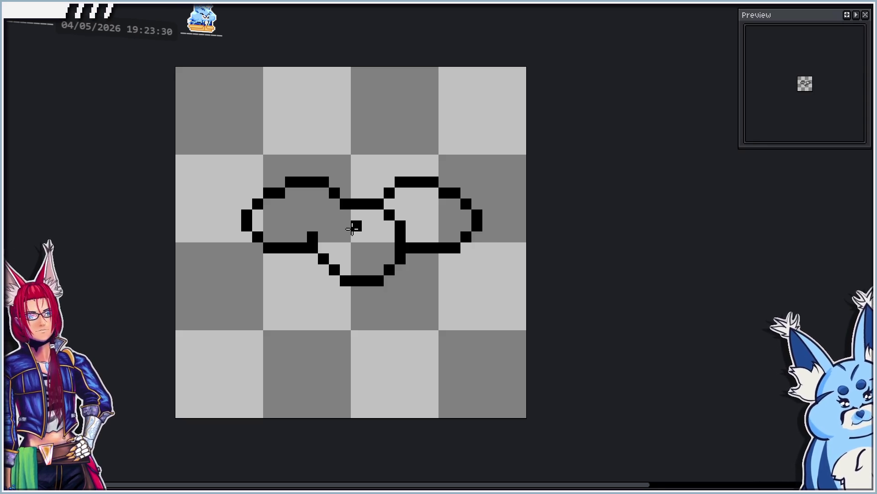
Draw two eye pixels and a small mouth inside the bat's head.
drag(346, 224, 346, 237)
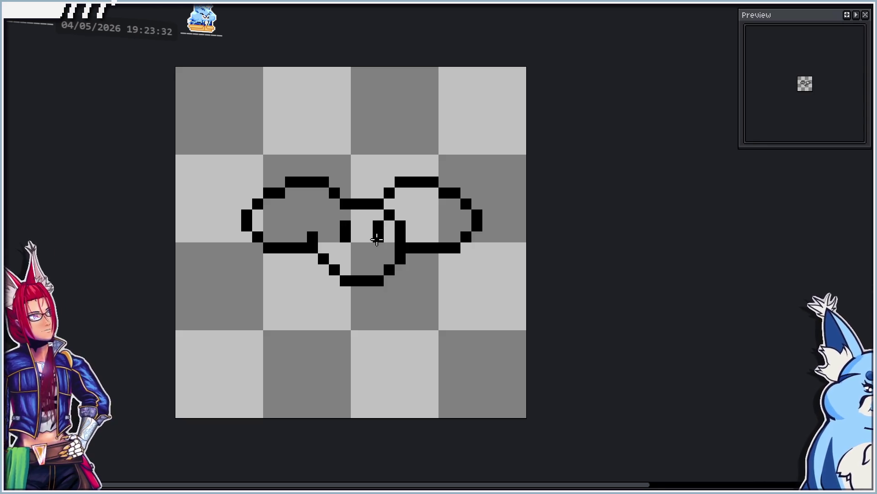
mouse_move(356, 258)
mouse_down()
mouse_move(362, 250)
mouse_move(386, 286)
mouse_up()
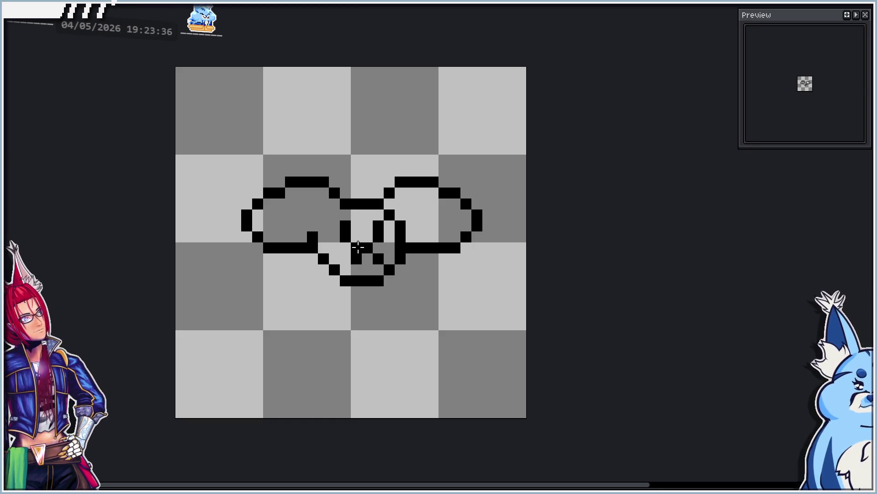
key(e)
mouse_move(376, 226)
mouse_down()
mouse_move(366, 251)
mouse_move(376, 254)
mouse_move(347, 237)
mouse_up()
key(b)
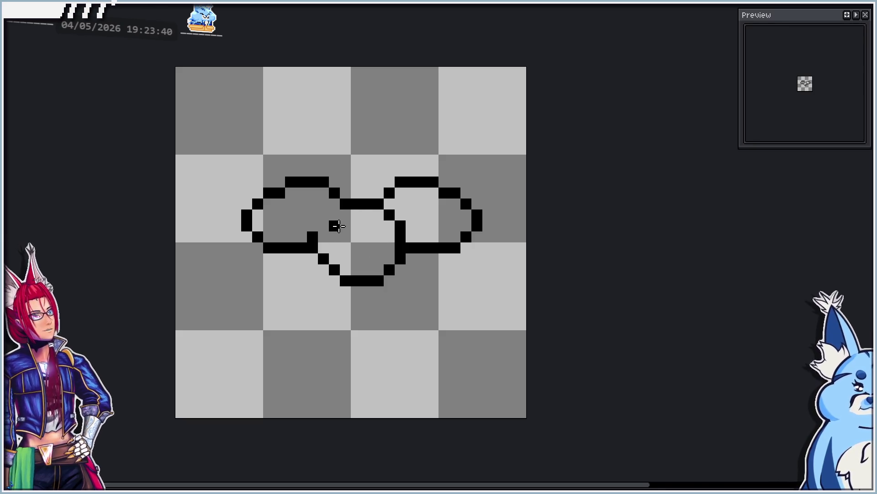
key(ctrl+z)
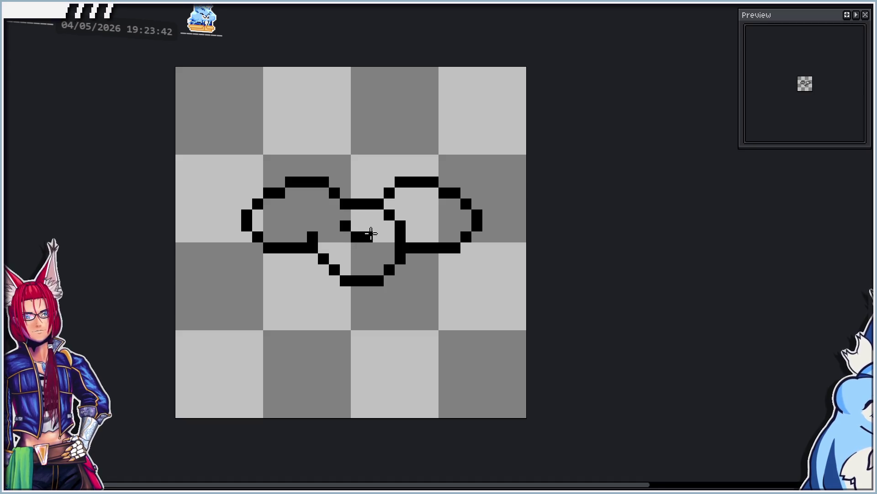
key(ctrl+z)
key(ctrl+z)
key(ctrl+z)
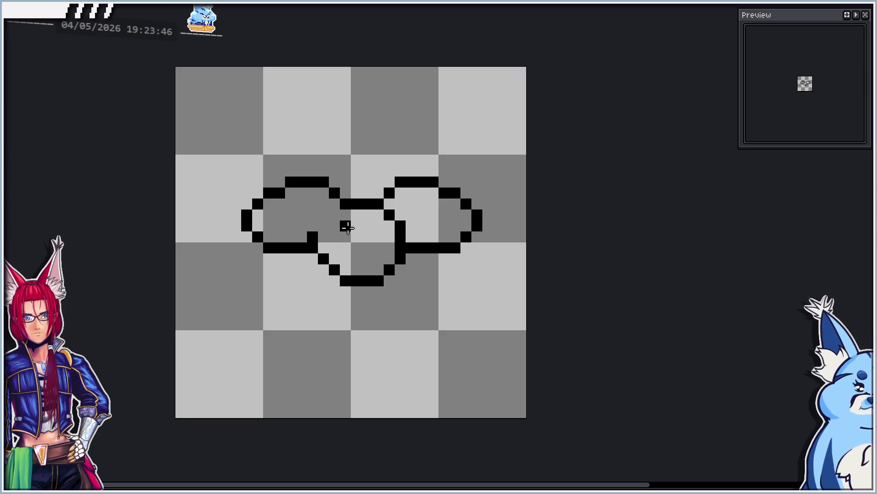
click(377, 227)
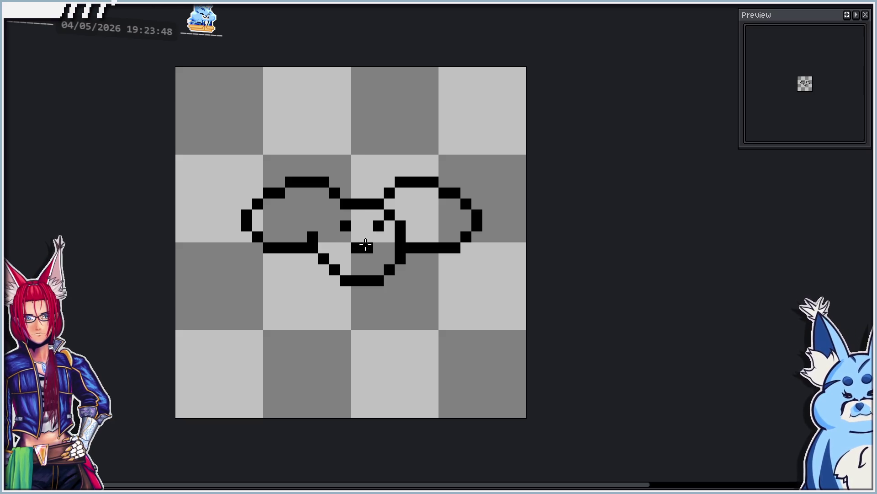
key(ctrl+z)
click(346, 258)
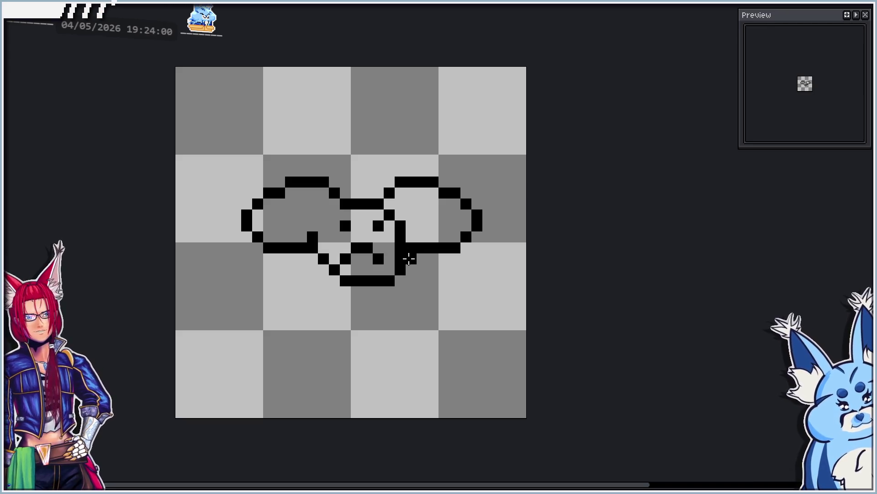
Thin the thick stroke beside the face, then shift the eyes and mouth one pixel right.
drag(405, 213, 398, 254)
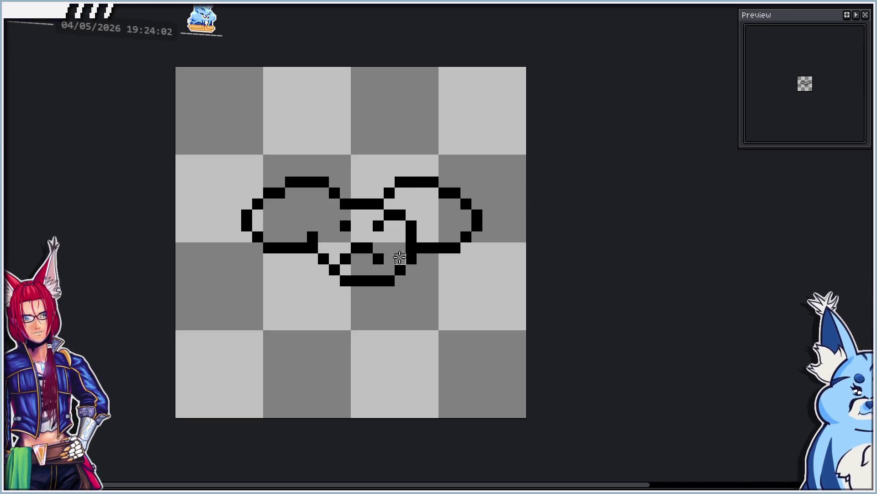
click(389, 203)
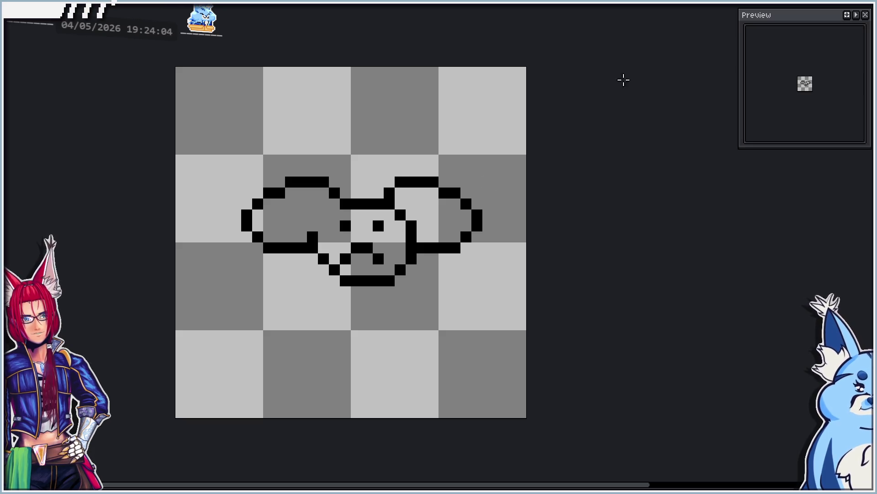
key(m)
mouse_move(334, 222)
mouse_down()
mouse_move(373, 254)
mouse_move(384, 258)
mouse_move(398, 243)
mouse_up()
click(464, 236)
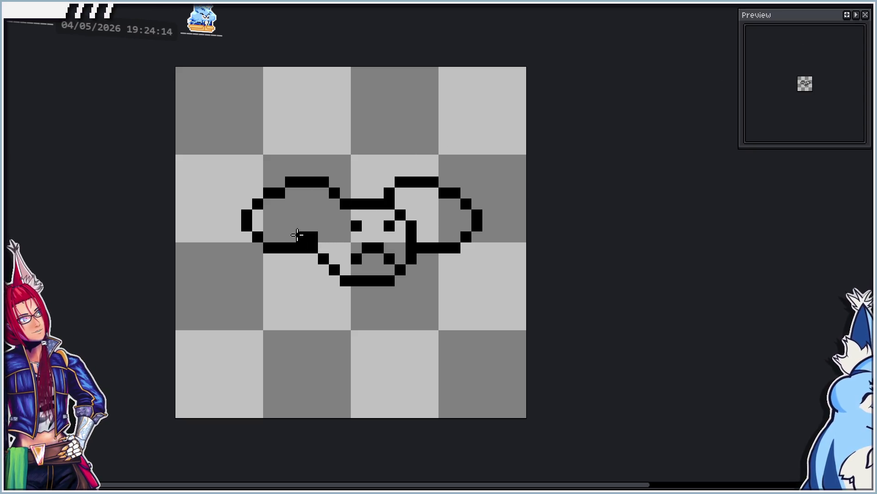
scroll(367, 206, down, 2)
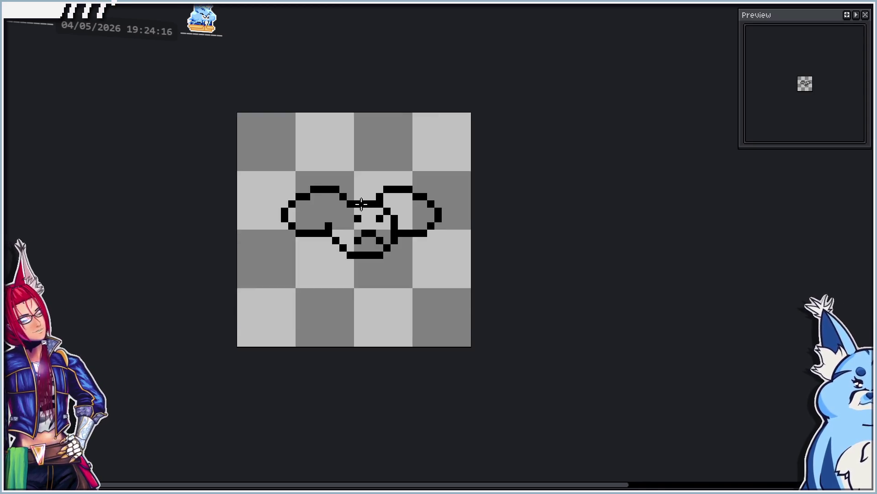
scroll(359, 222, up, 1)
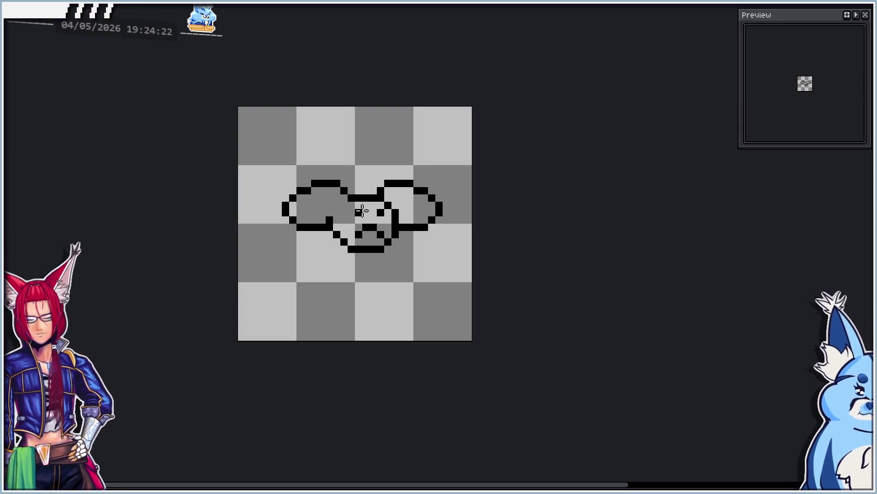
Turn on vertical mirror symmetry, undoing trial wing strokes and clearing the selection.
key(r)
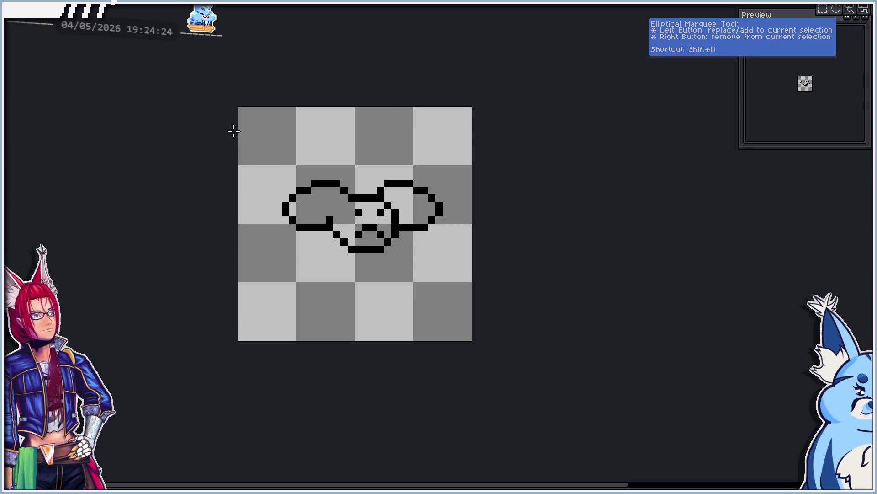
mouse_move(236, 119)
mouse_down()
mouse_move(318, 215)
mouse_move(319, 234)
mouse_up()
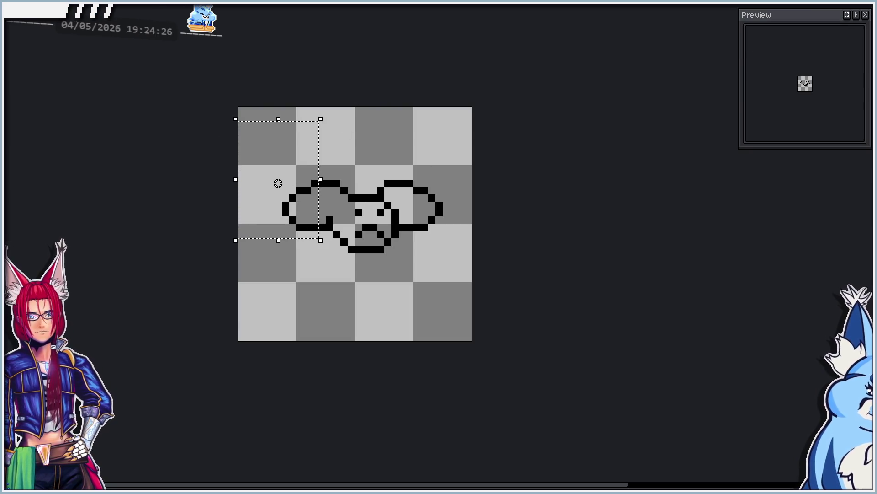
key(shift+m)
key(ctrl+d)
key(b)
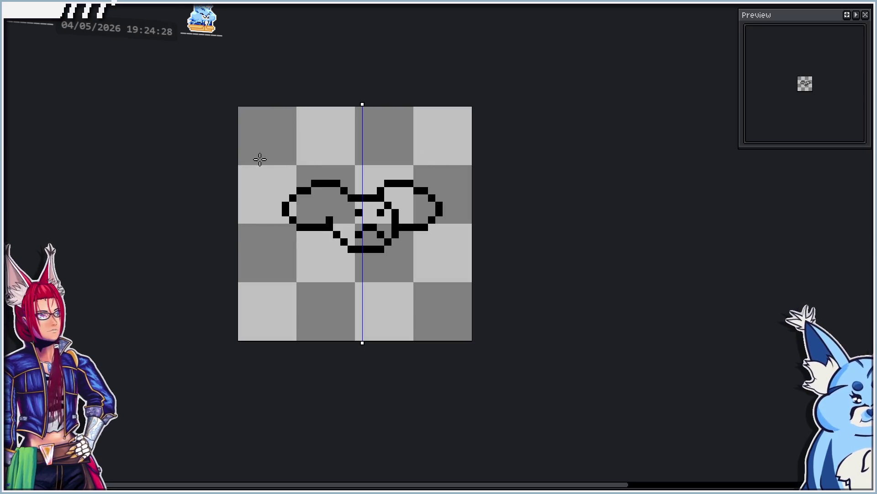
mouse_move(223, 146)
mouse_down()
mouse_move(307, 210)
mouse_move(308, 233)
mouse_up()
key(ctrl+z)
scroll(306, 229, up, 1)
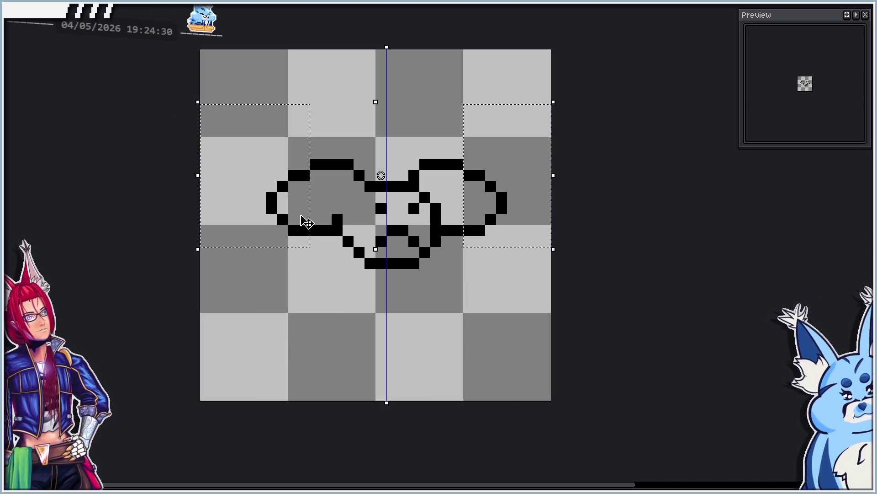
key(ctrl+z)
key(ctrl+d)
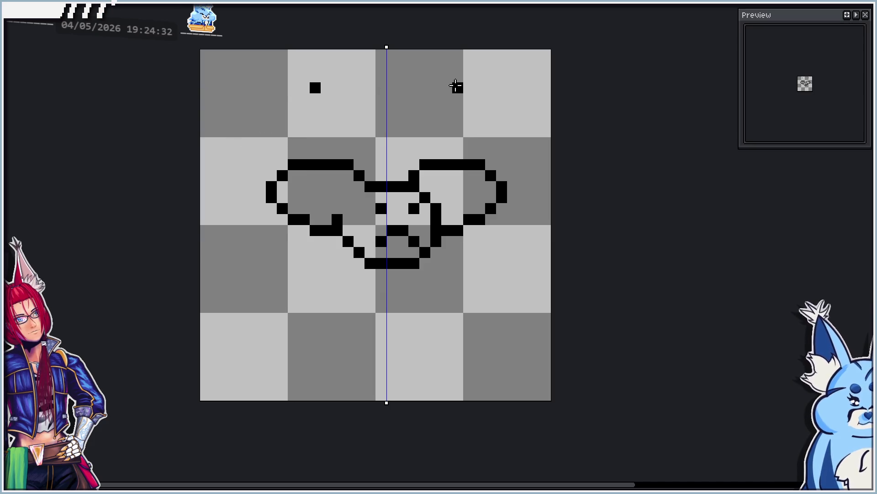
mouse_move(227, 120)
mouse_down()
mouse_move(285, 212)
mouse_move(269, 185)
mouse_up()
key(ctrl+z)
key(ctrl+d)
Lift the left wing's top one row and add a mirrored pixel at its tip.
mouse_move(221, 113)
mouse_down()
mouse_move(310, 237)
mouse_move(297, 214)
mouse_move(314, 229)
mouse_move(279, 223)
mouse_move(277, 210)
mouse_up()
key(ctrl+d)
mouse_move(222, 114)
mouse_down()
mouse_move(261, 146)
mouse_move(288, 214)
mouse_move(278, 188)
mouse_up()
click(273, 195)
key(ctrl+d)
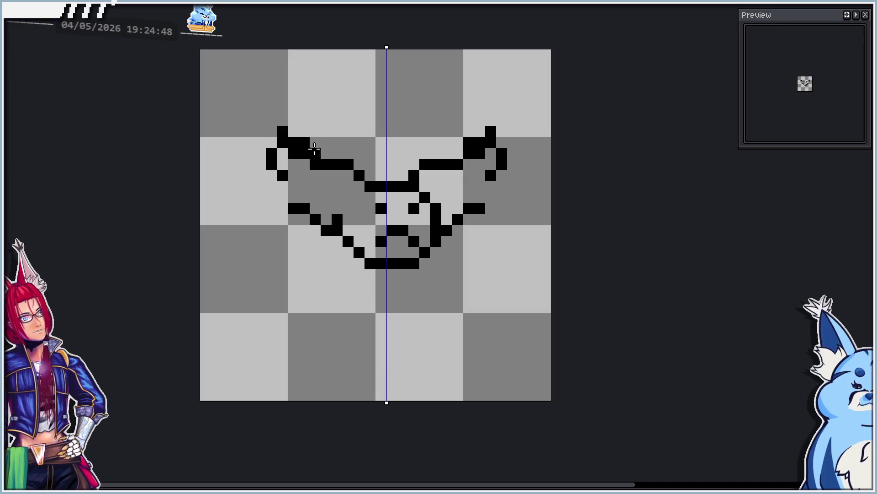
Reshape the wing's inner edge and draw its diagonal lower edge toward the body.
click(315, 153)
right_click(293, 153)
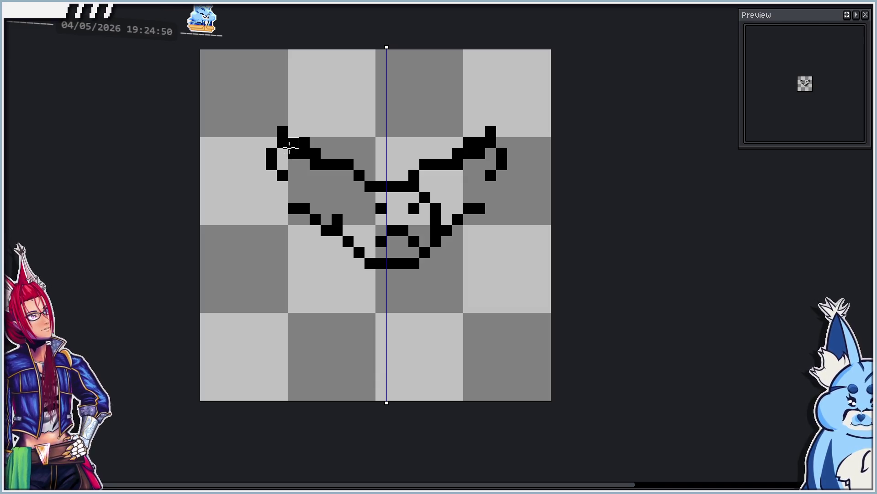
right_click(282, 142)
right_click(293, 154)
right_click(305, 154)
right_click(315, 165)
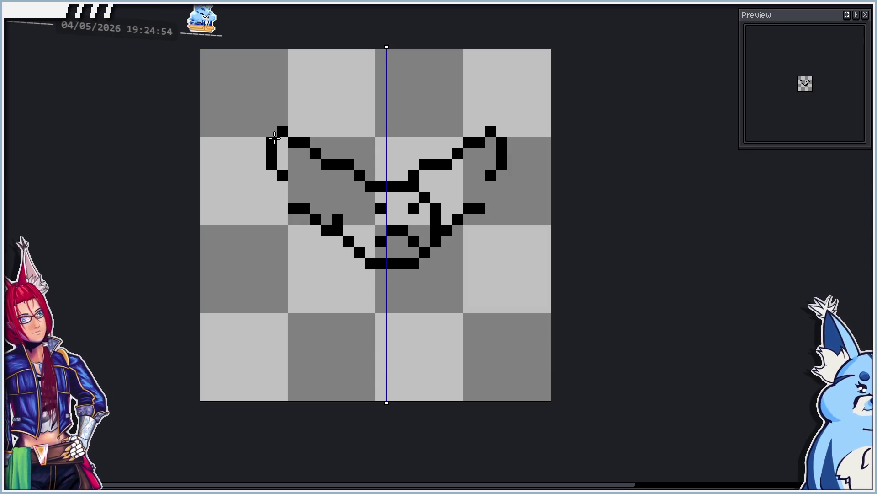
mouse_move(292, 185)
mouse_down()
mouse_move(322, 221)
mouse_move(297, 209)
mouse_move(325, 230)
mouse_up()
click(338, 220)
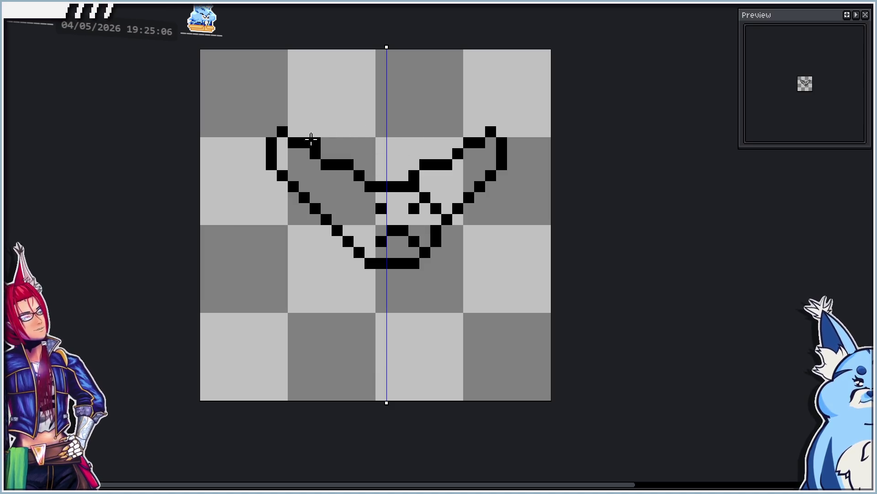
Redraw the wing's top edge, remove stray pixels, and move the whole bat up two pixels.
mouse_move(317, 147)
mouse_down()
mouse_move(337, 166)
mouse_move(323, 165)
mouse_up()
right_click(337, 154)
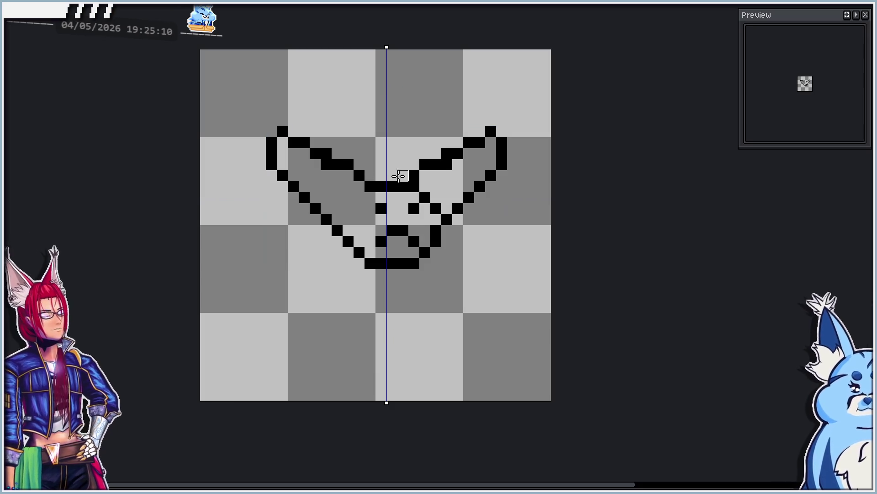
right_click(322, 165)
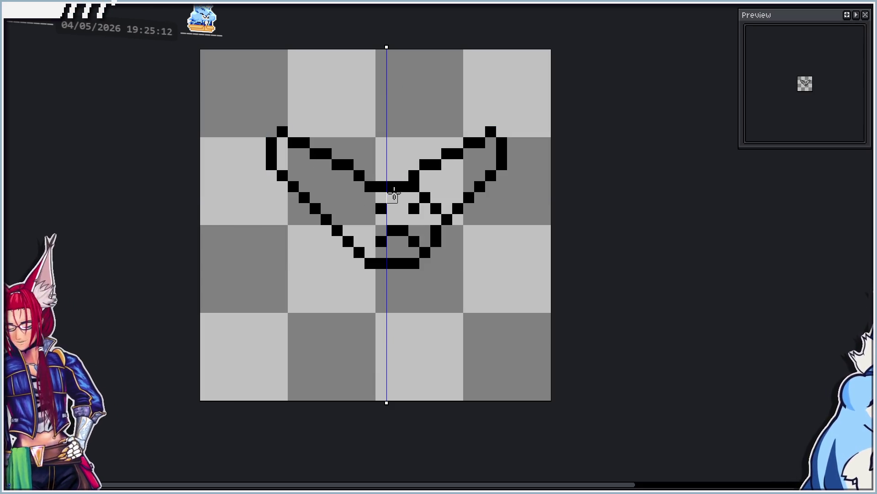
click(480, 132)
right_click(480, 143)
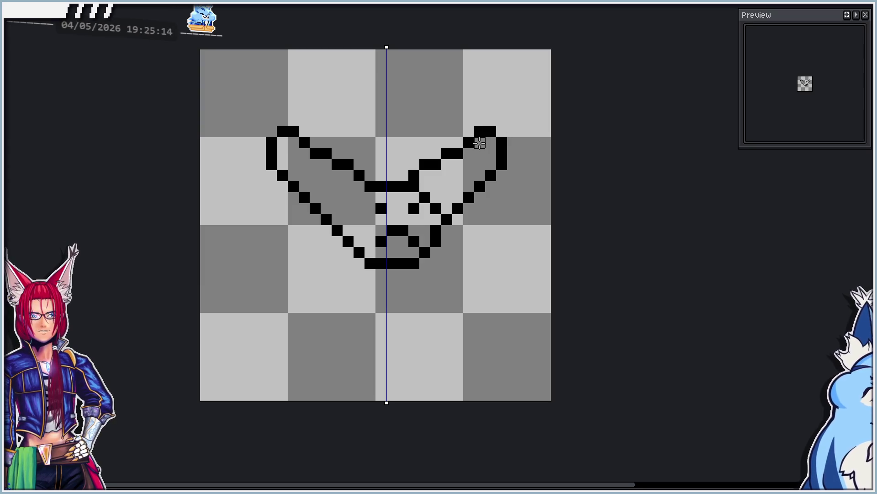
key(ctrl+z)
key(ctrl+z)
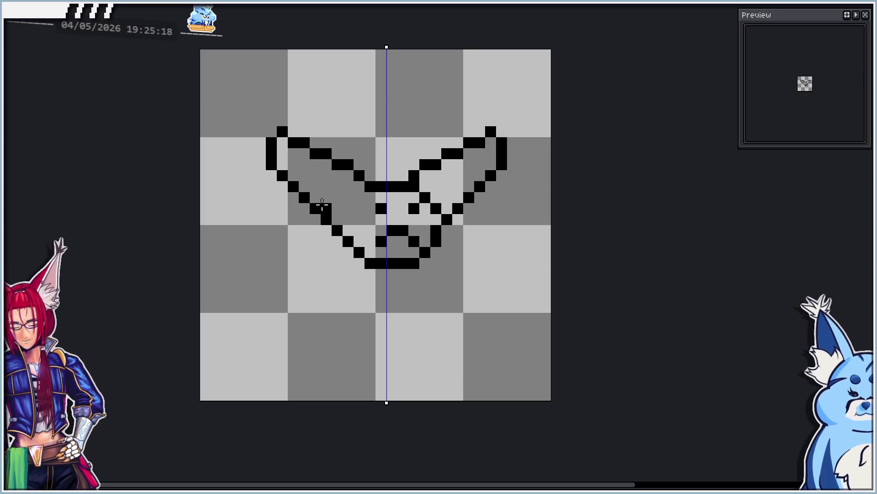
right_click(322, 205)
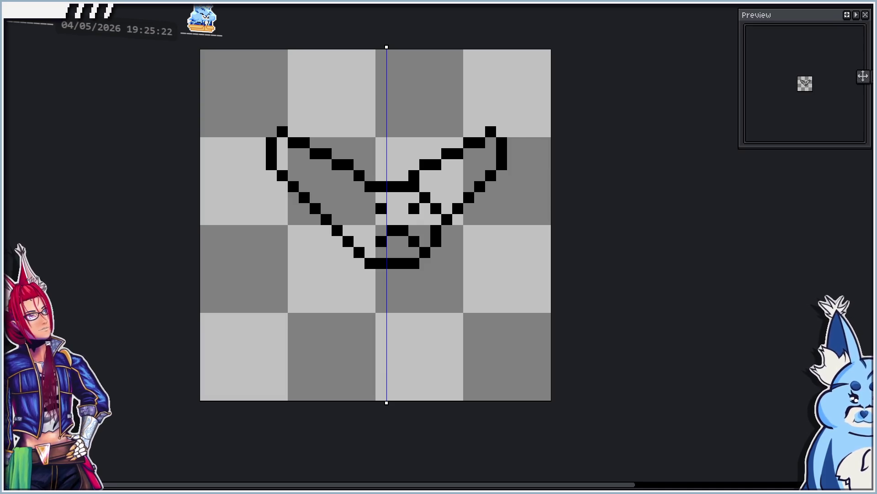
drag(483, 202, 486, 187)
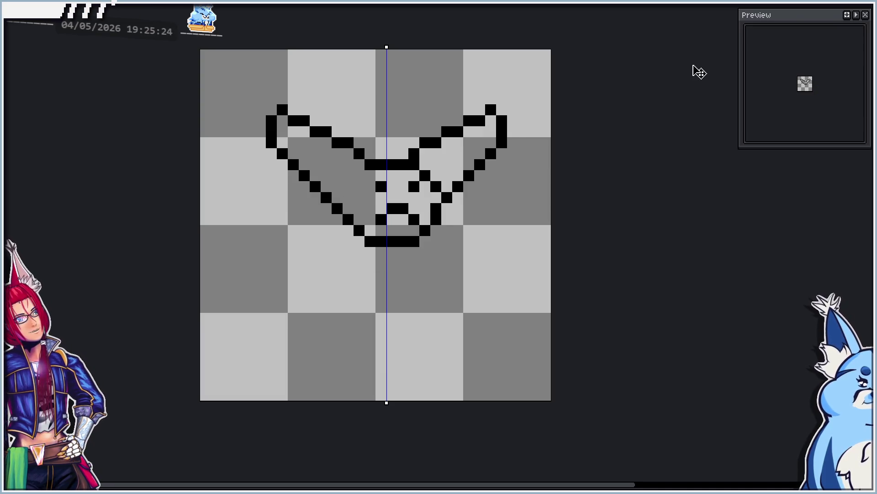
Select the wings, flip them vertically, move the drawing down two pixels, and flip it back.
key(u)
drag(249, 77, 357, 267)
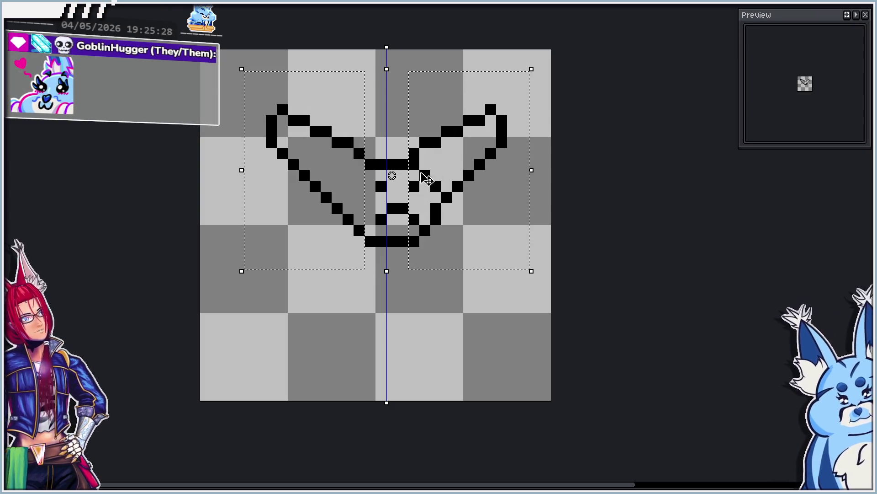
drag(409, 153, 416, 232)
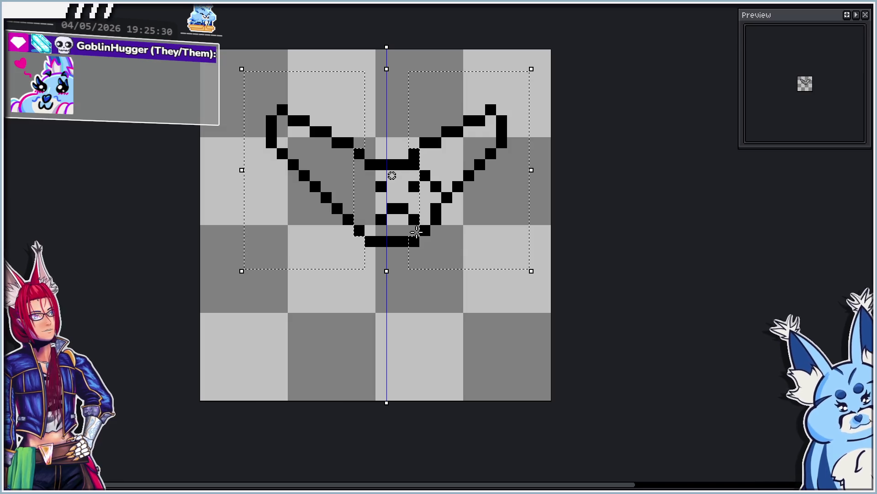
key(m)
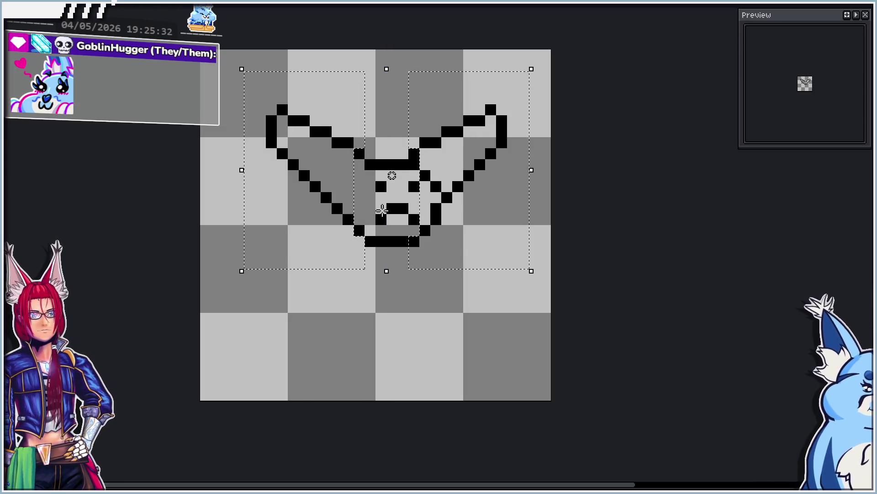
mouse_move(427, 177)
mouse_down()
mouse_move(426, 232)
mouse_move(437, 188)
mouse_up()
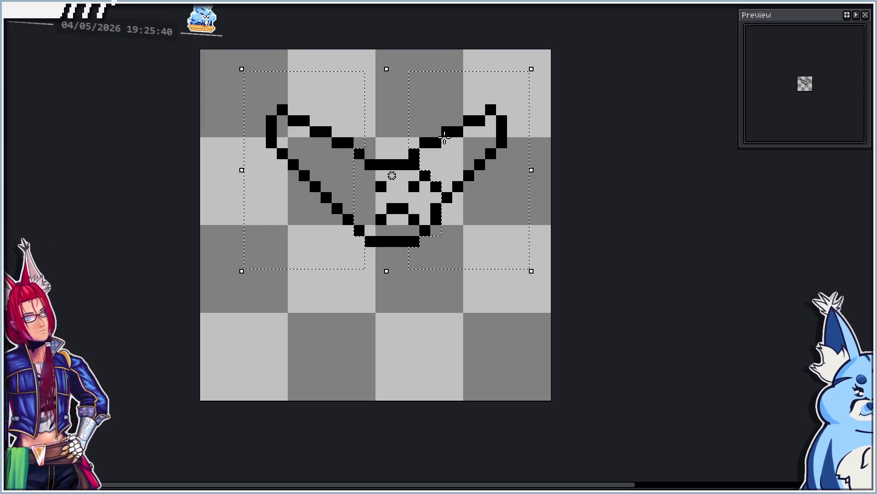
key(shift+v)
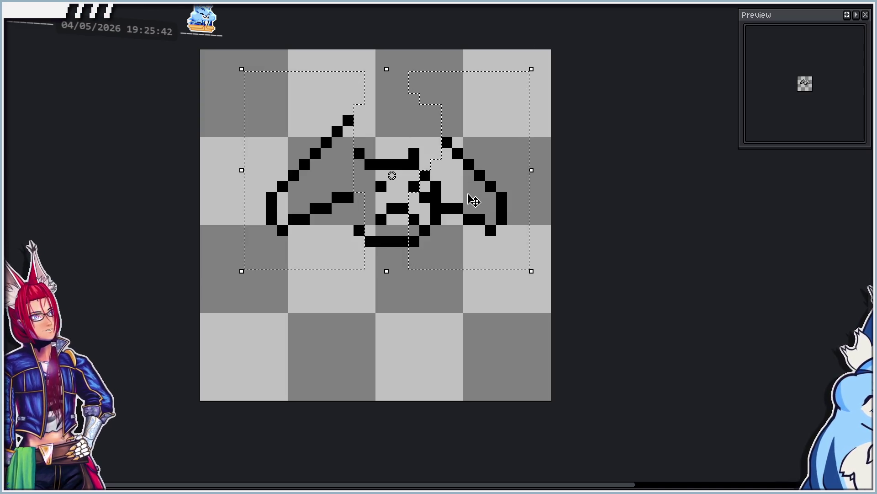
drag(473, 201, 472, 250)
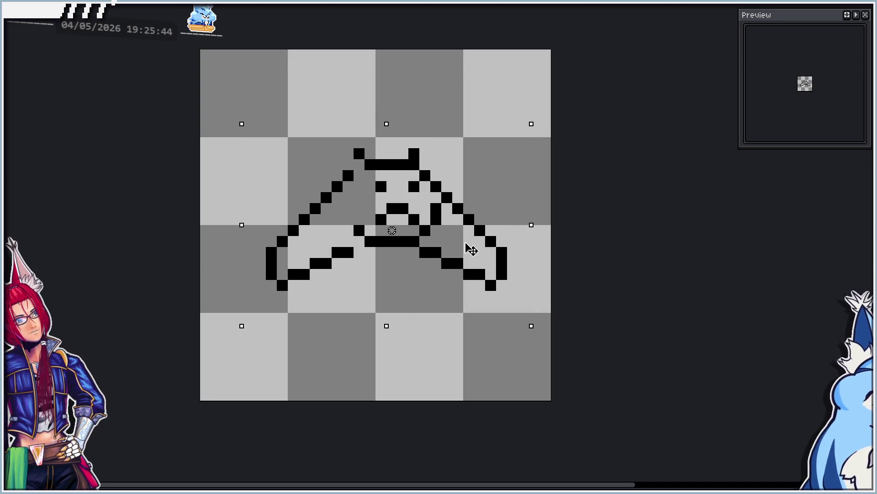
click(604, 220)
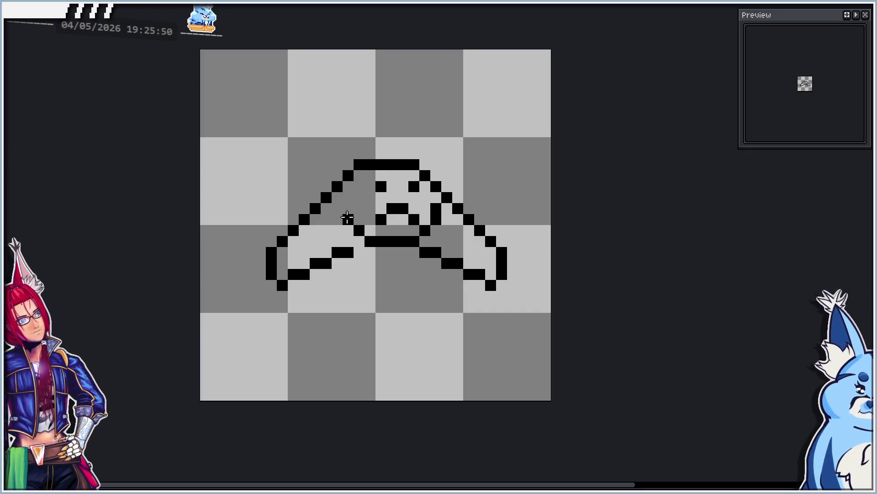
key(shift+v)
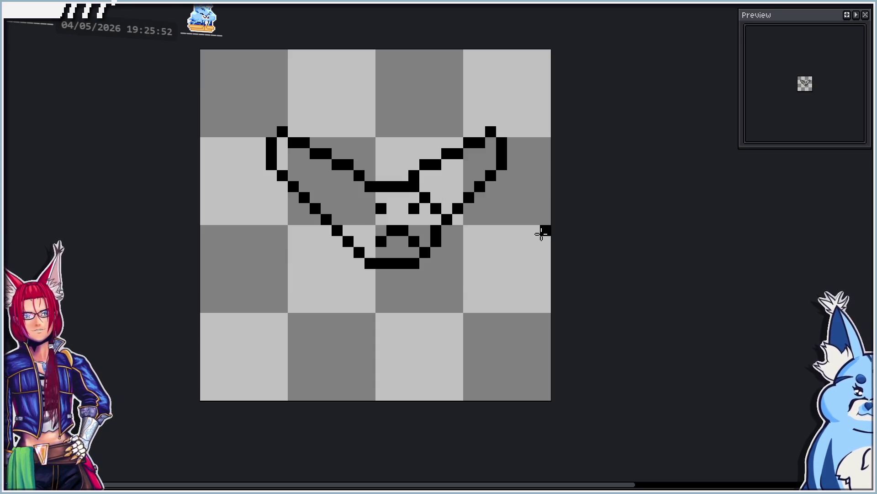
Step through the wing-flap frames and return to the arched-wing frame.
scroll(325, 248, down, 2)
key(shift+v)
key(shift+v)
key(shift+v)
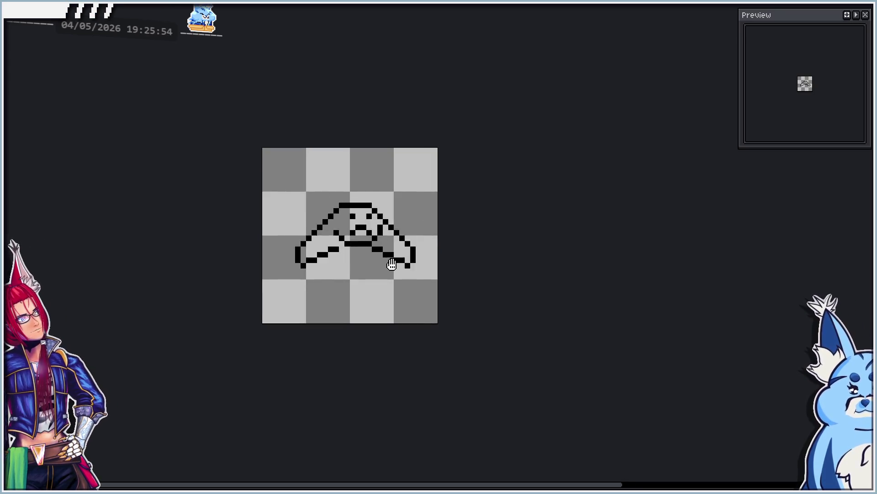
key(shift+v)
scroll(333, 238, up, 1)
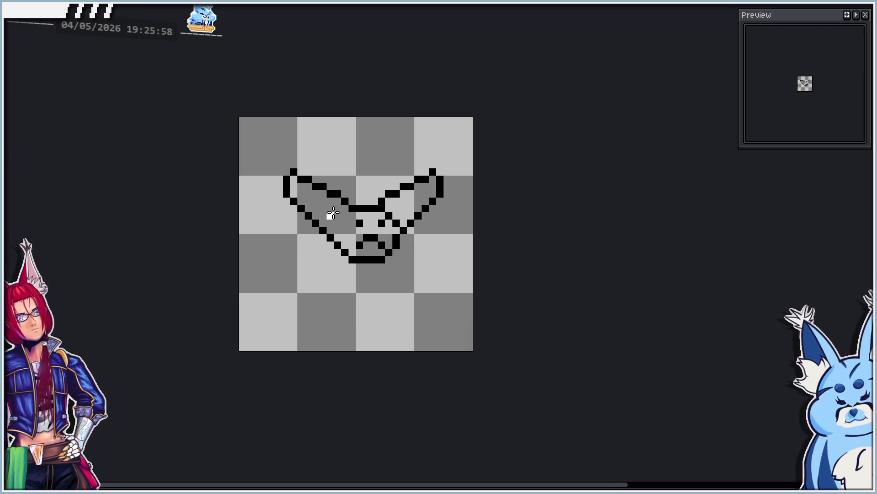
key(Right)
key(Right)
key(Right)
scroll(401, 211, up, 1)
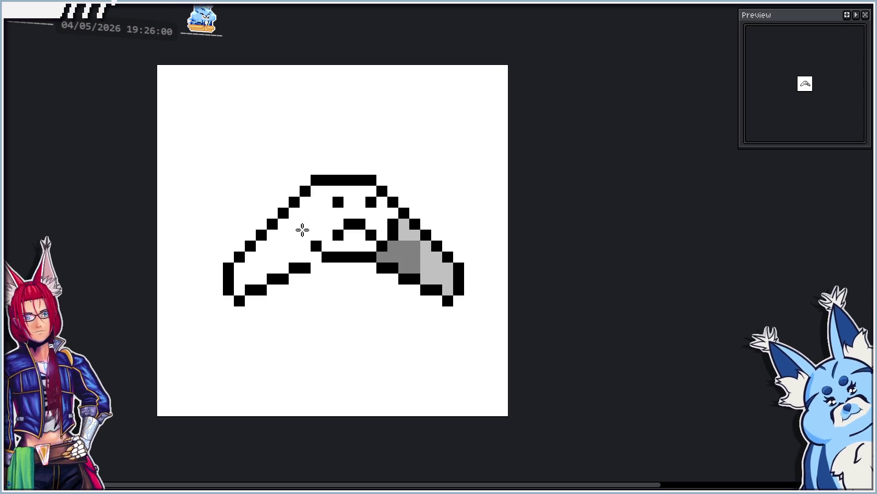
key(Right)
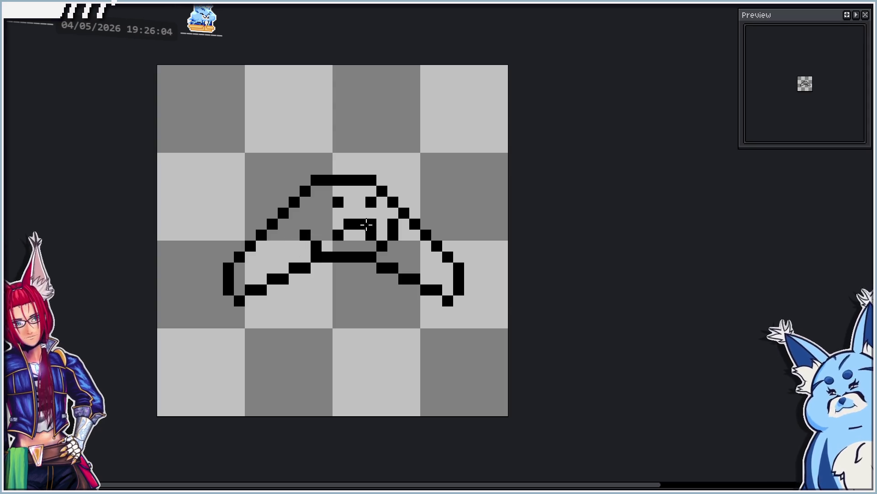
key(Right)
key(Left)
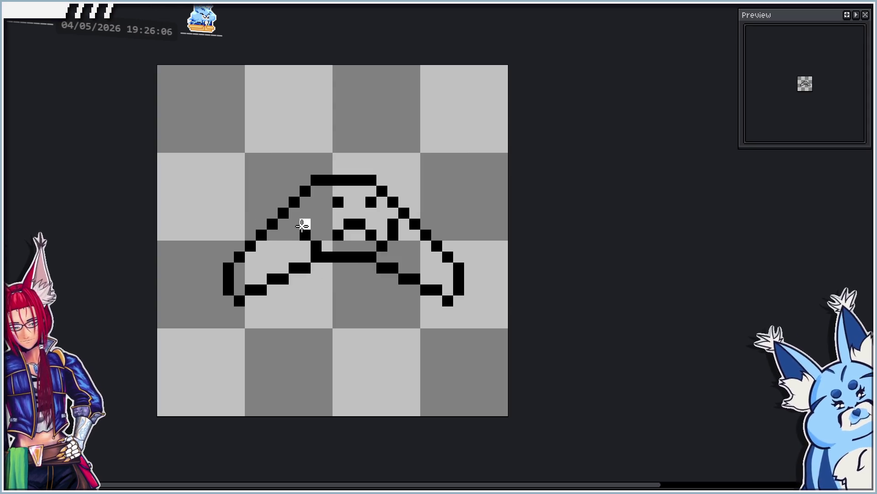
Fill the bat's body and both wings white, then view the raised-wings frame.
click(294, 224)
click(421, 254)
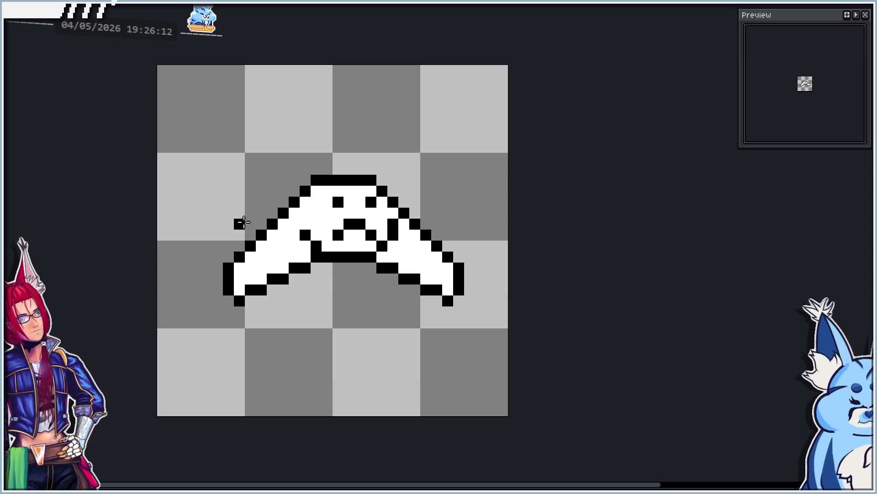
key(shift+v)
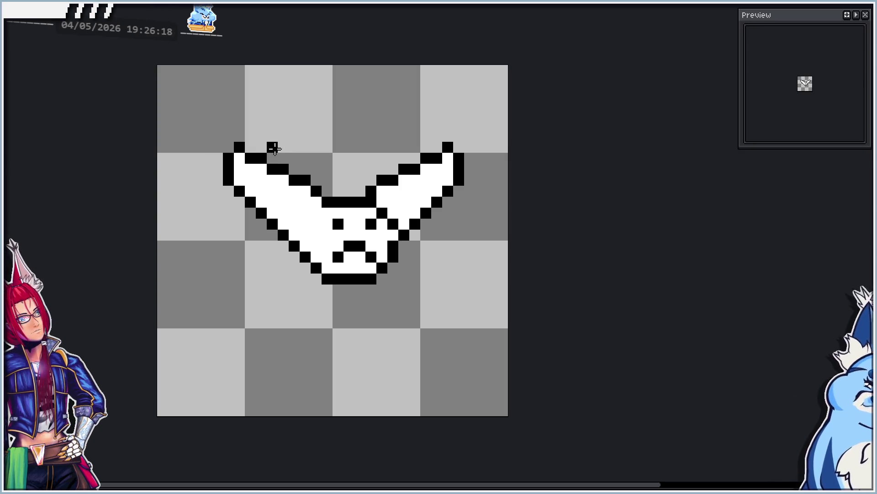
key(shift+v)
key(shift+v)
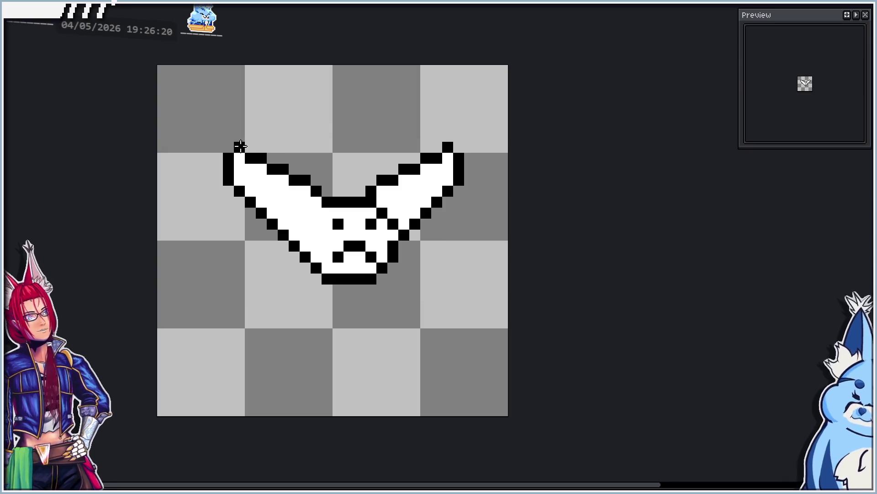
With vertical symmetry on, pencil black mirrored wing strokes above and beside the arched wings.
key(alt+s)
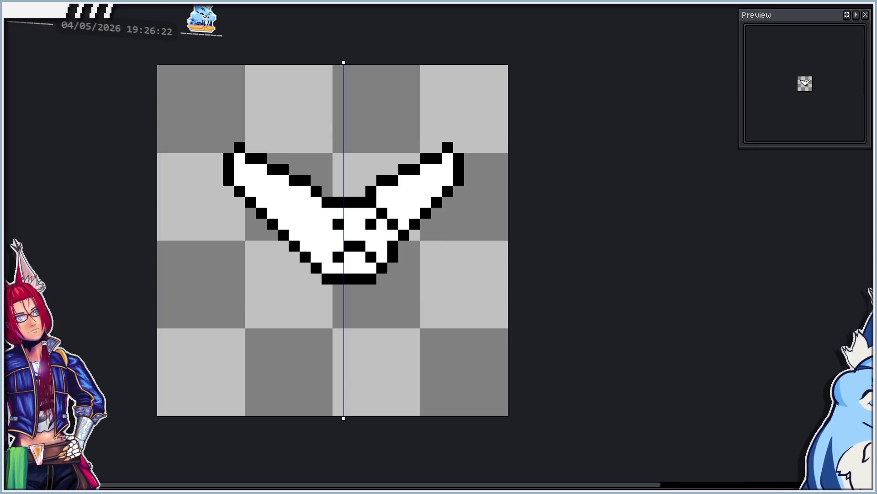
click(239, 146)
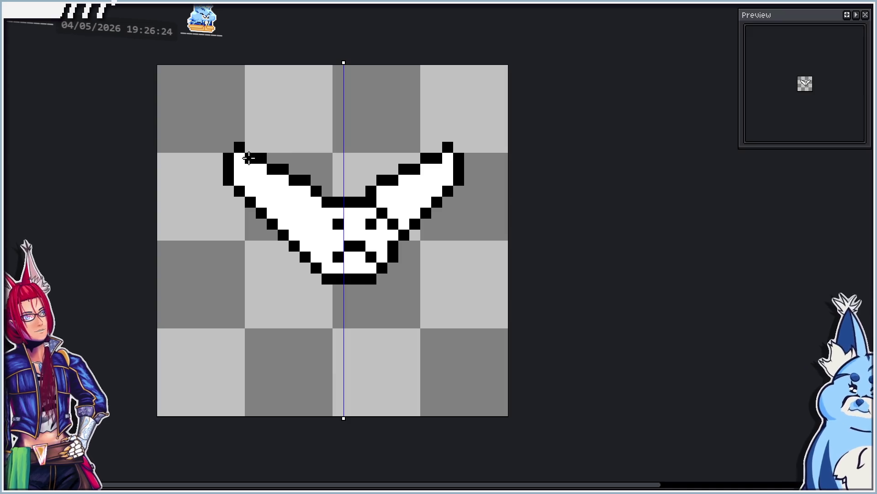
click(256, 158)
click(273, 170)
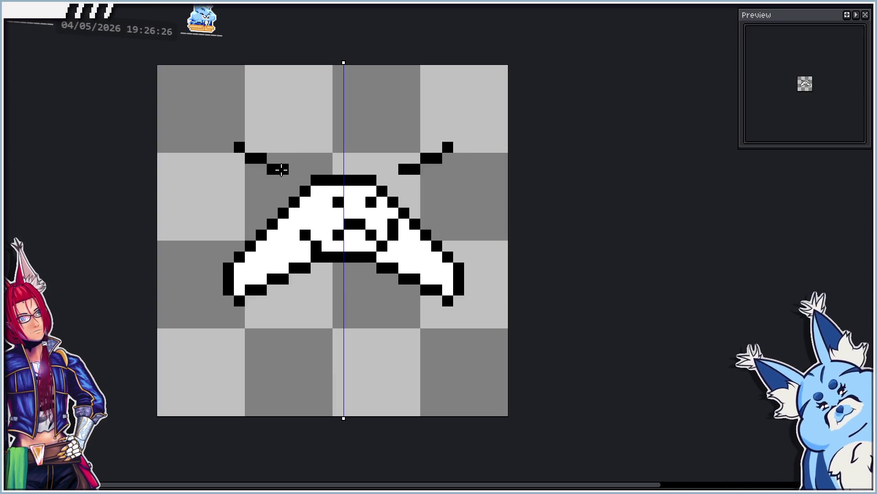
click(295, 180)
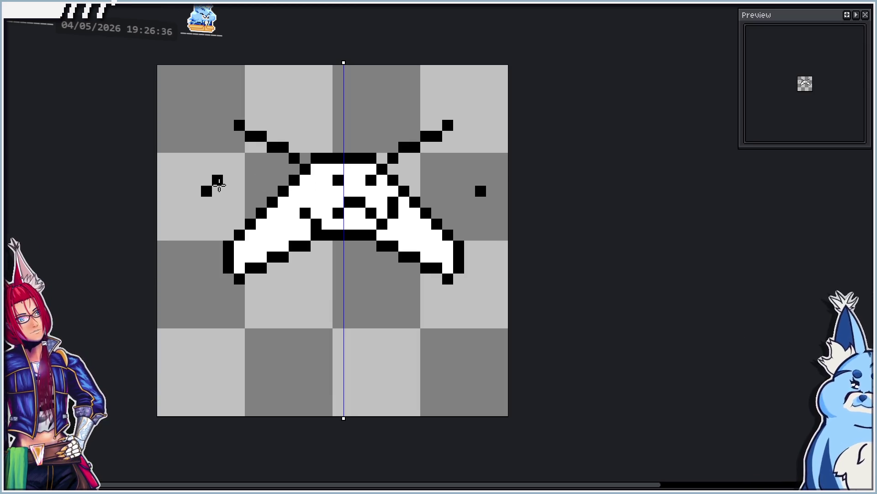
drag(220, 184, 240, 180)
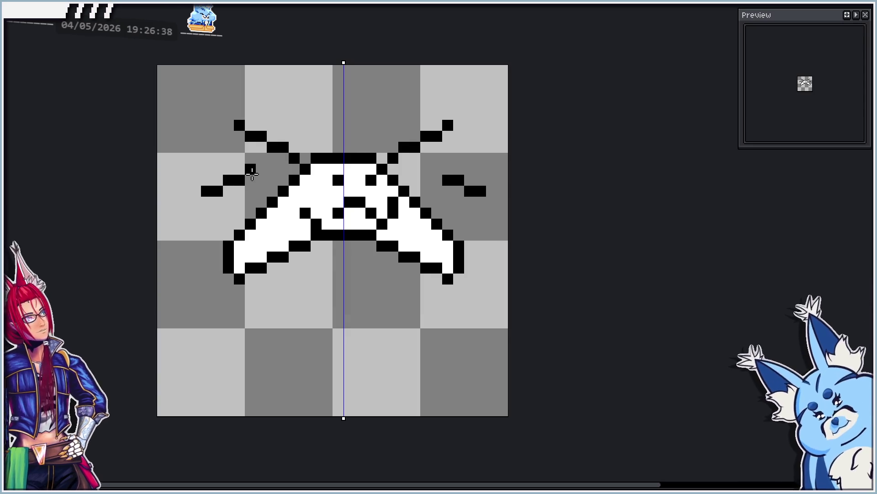
click(250, 171)
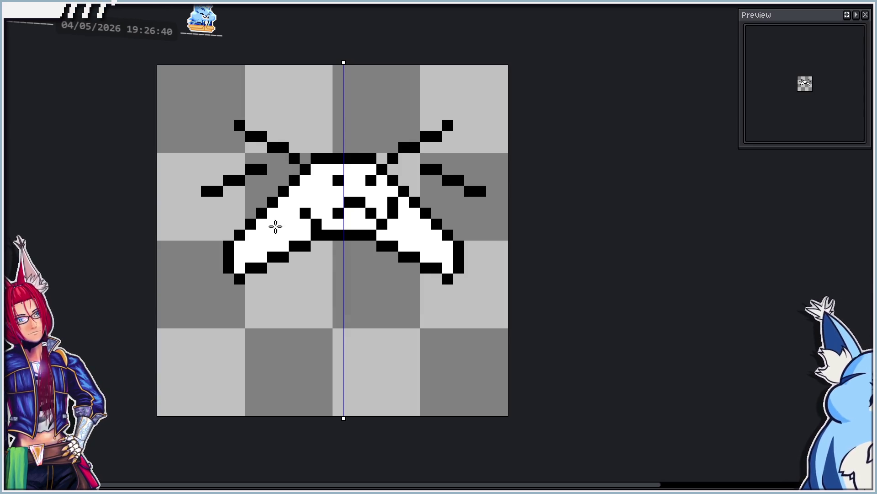
Paint white inside and along the new wing strokes, then add black tip pixels.
drag(239, 136, 294, 169)
click(218, 203)
mouse_move(218, 203)
mouse_down()
mouse_move(225, 190)
mouse_move(261, 179)
mouse_up()
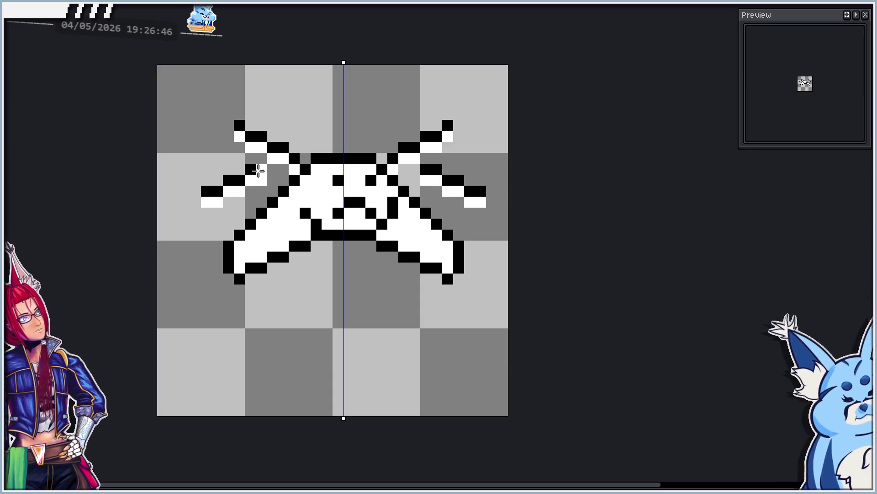
key(x)
click(228, 136)
click(196, 202)
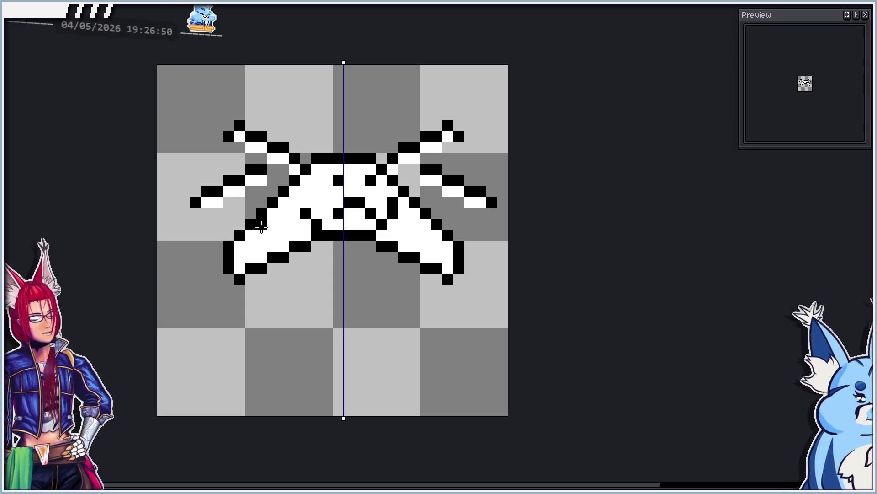
scroll(271, 227, down, 2)
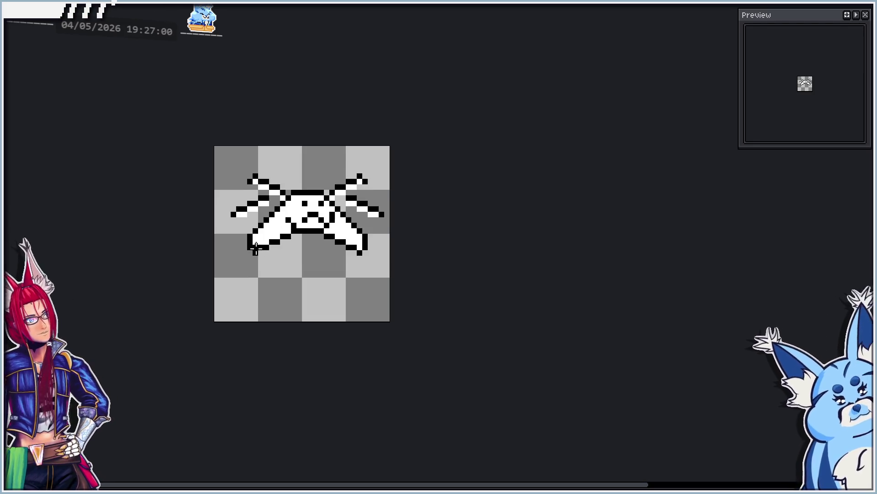
scroll(255, 249, up, 1)
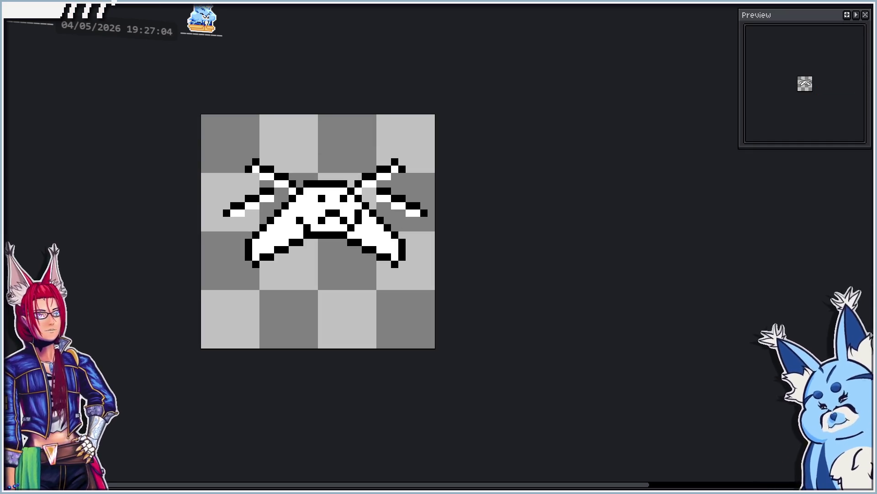
Try erasing the mirrored wing strokes, then undo the erasure.
key(e)
scroll(251, 195, up, 1)
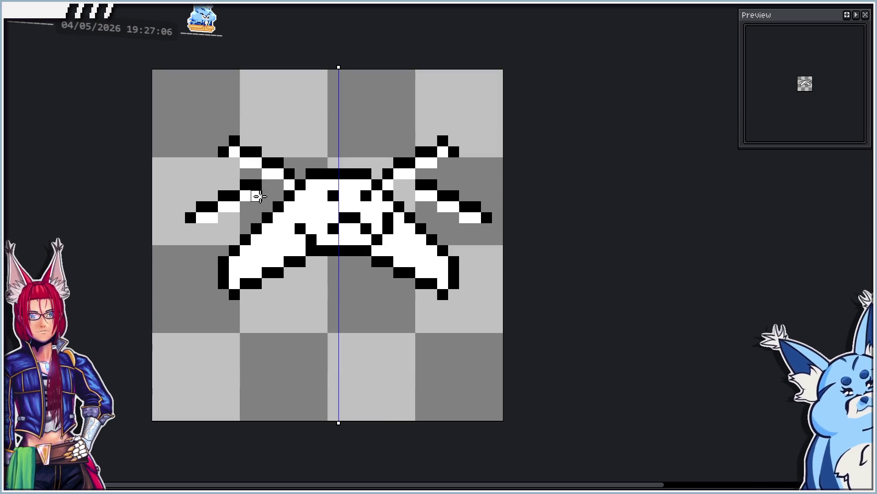
mouse_move(251, 194)
mouse_down()
mouse_move(205, 204)
mouse_move(214, 218)
mouse_move(265, 196)
mouse_move(215, 183)
mouse_move(231, 146)
mouse_move(288, 185)
mouse_up()
scroll(240, 179, down, 1)
key(ctrl+z)
Alternate redo and undo to compare, leaving the wing strokes restored.
key(ctrl+y)
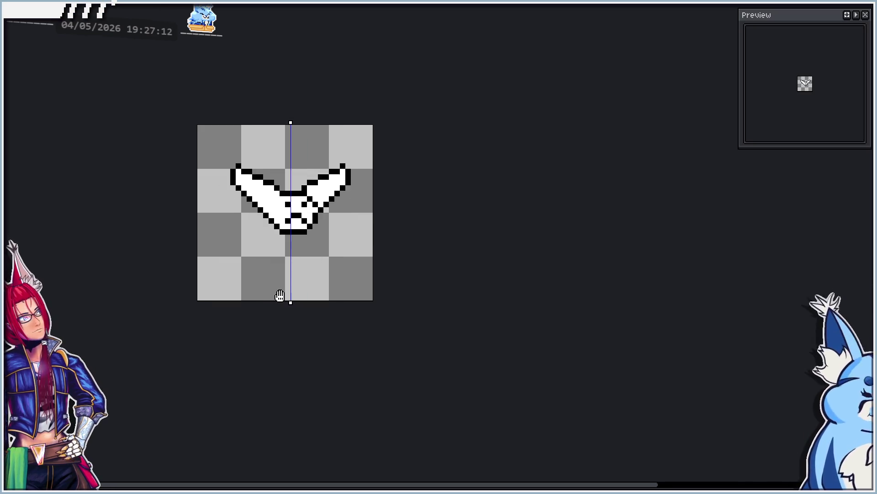
key(ctrl+y)
key(ctrl+z)
key(ctrl+y)
key(ctrl+y)
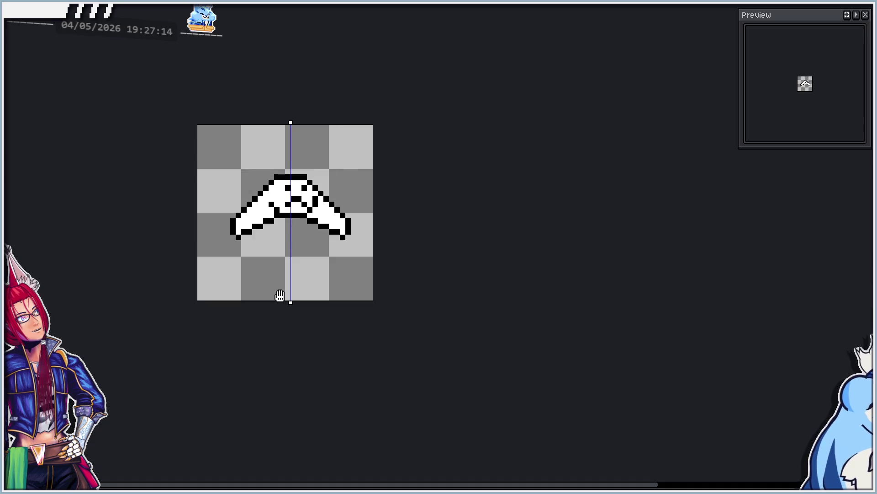
key(ctrl+z)
key(ctrl+z)
key(ctrl+y)
key(ctrl+y)
key(ctrl+z)
key(ctrl+z)
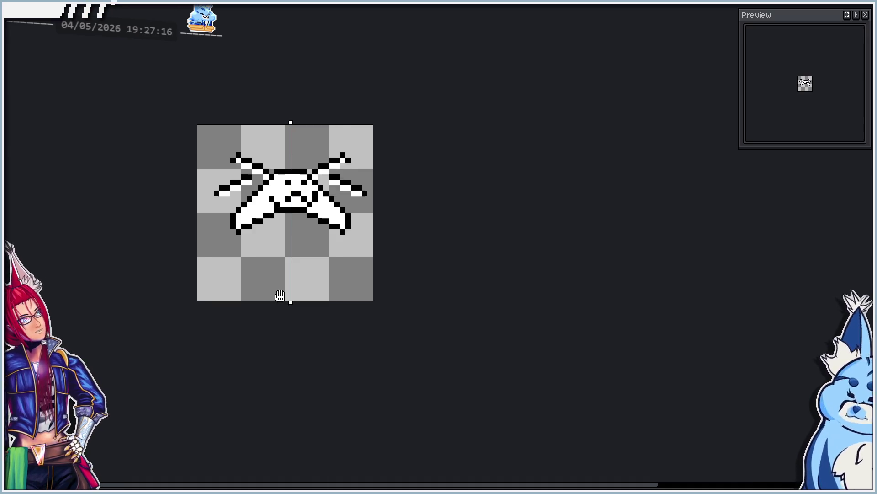
key(ctrl+y)
key(ctrl+y)
key(ctrl+z)
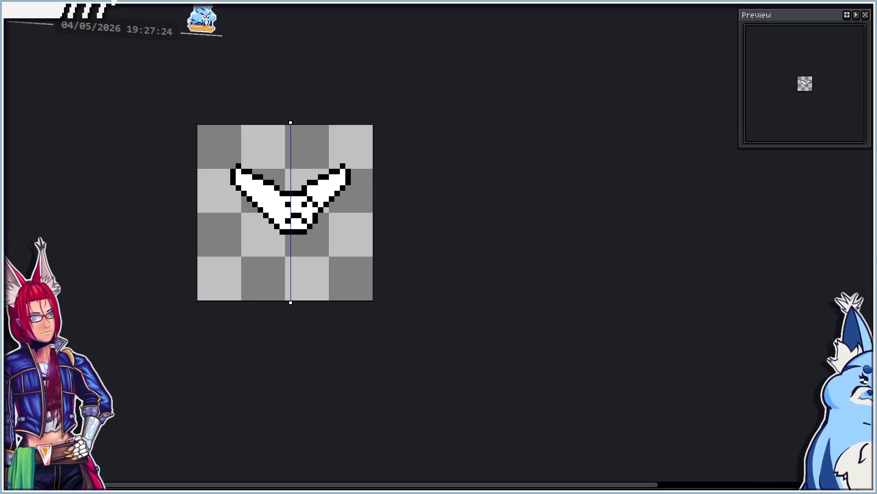
Step through the three wing-flap frames, landing on the arched-wing frame.
key(Right)
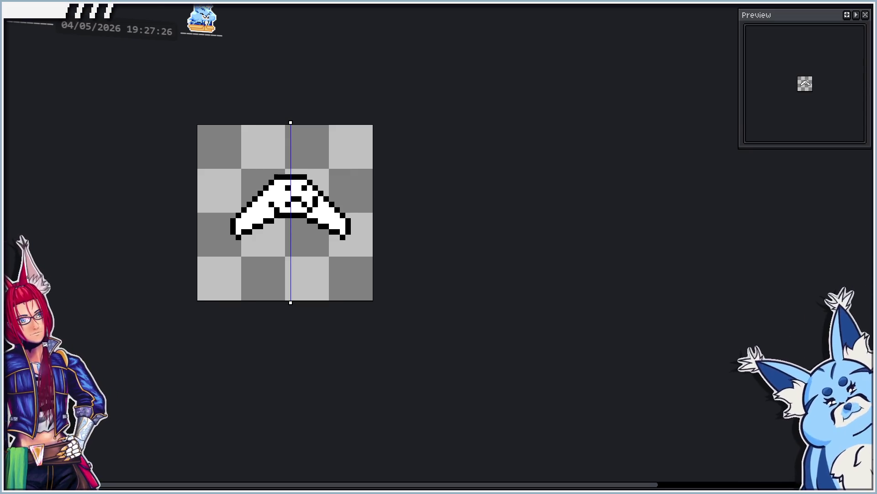
key(Right)
key(Right)
key(Left)
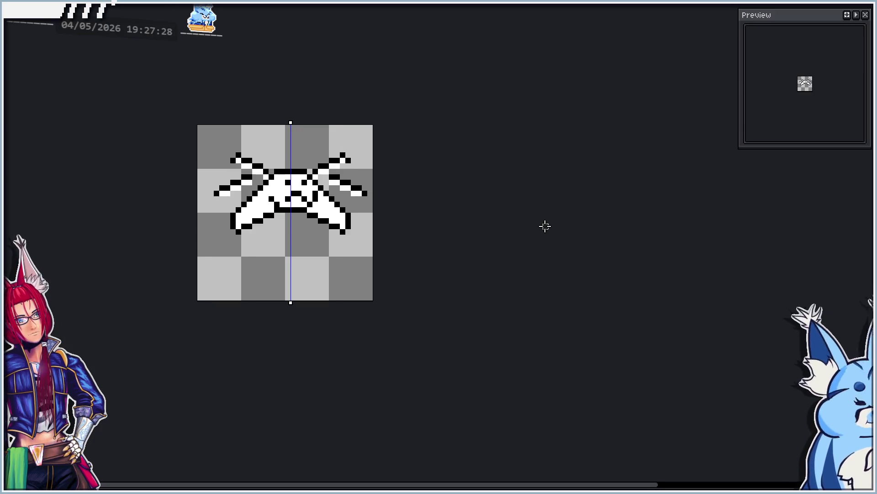
key(Left)
key(plus)
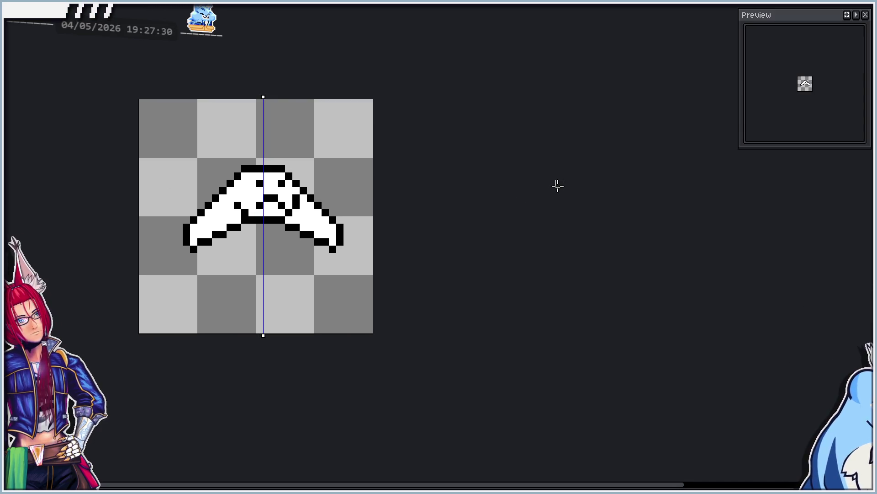